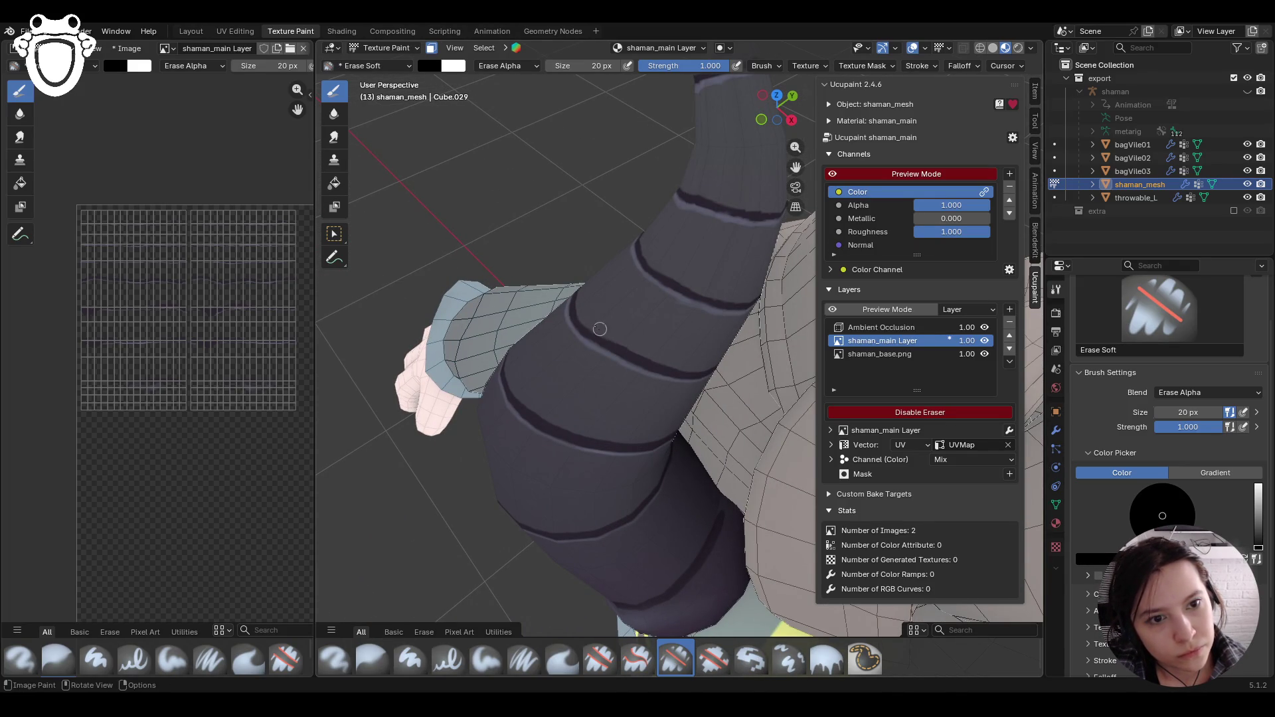
# Step: Erase stray paint along the shaman's horn with the Erase Soft brush
pyautogui.moveTo(628, 429)
pyautogui.mouseDown(button='middle')
pyautogui.moveTo(649, 541)
pyautogui.moveTo(688, 462)
pyautogui.moveTo(598, 450)
pyautogui.mouseUp(button='middle')
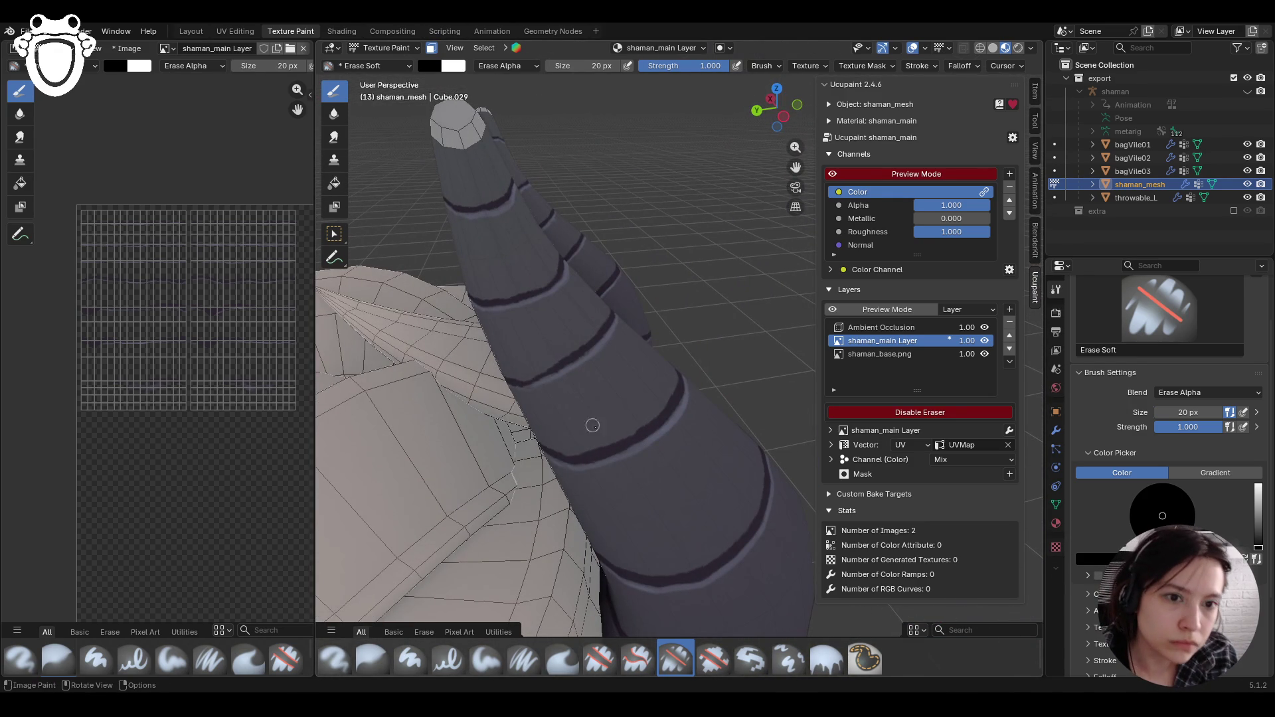
pyautogui.moveTo(574, 445); pyautogui.dragTo(644, 420)
pyautogui.moveTo(669, 378); pyautogui.dragTo(615, 433)
# Step: Turn the view to the shaman's front and switch to the Select Box tool
pyautogui.moveTo(631, 335)
pyautogui.mouseDown(button='middle')
pyautogui.moveTo(572, 313)
pyautogui.moveTo(626, 300)
pyautogui.mouseUp(button='middle')
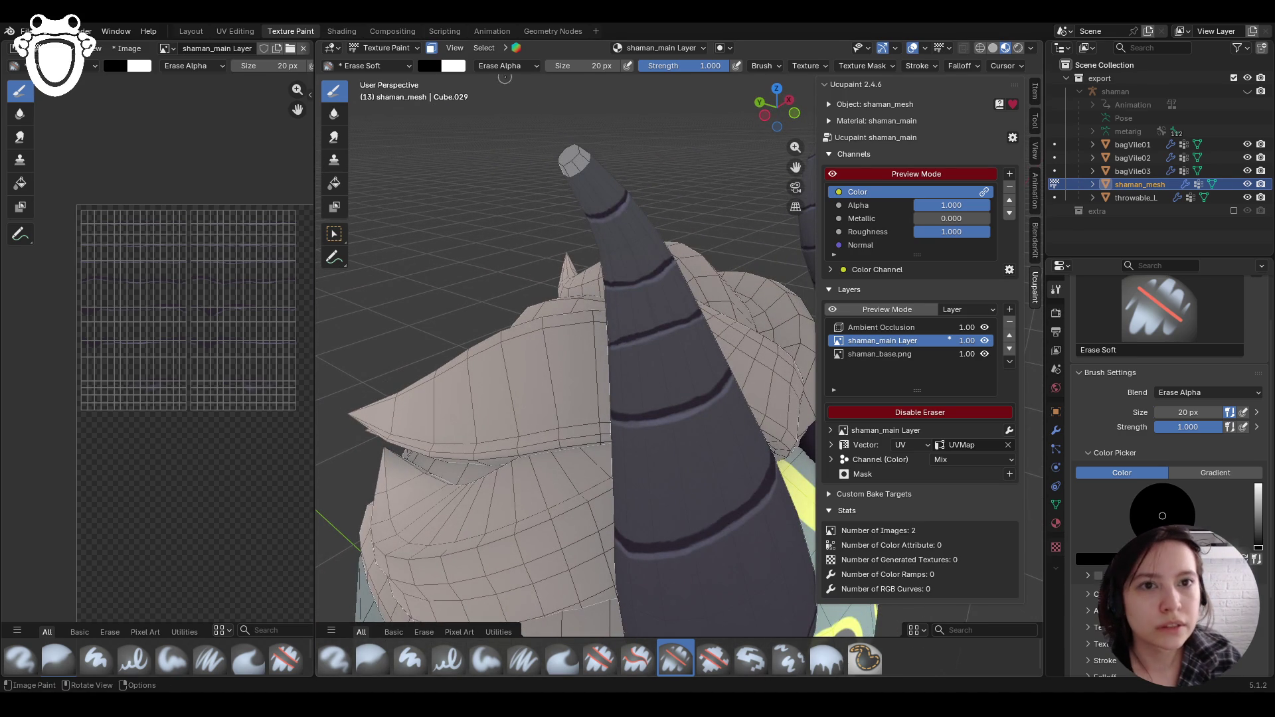
pyautogui.scroll(-10, 587, 175)
pyautogui.moveTo(589, 222)
pyautogui.mouseDown(button='middle')
pyautogui.moveTo(707, 339)
pyautogui.moveTo(630, 276)
pyautogui.moveTo(368, 218)
pyautogui.mouseUp(button='middle')
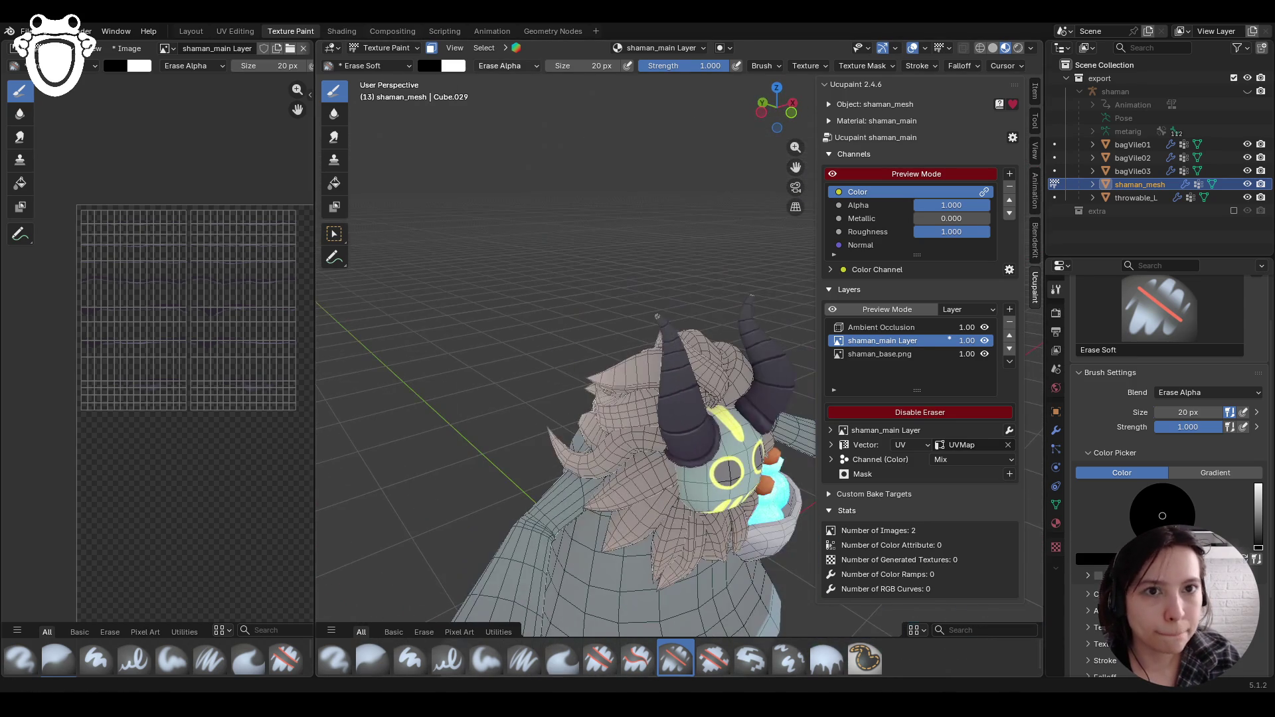
pyautogui.click(334, 233)
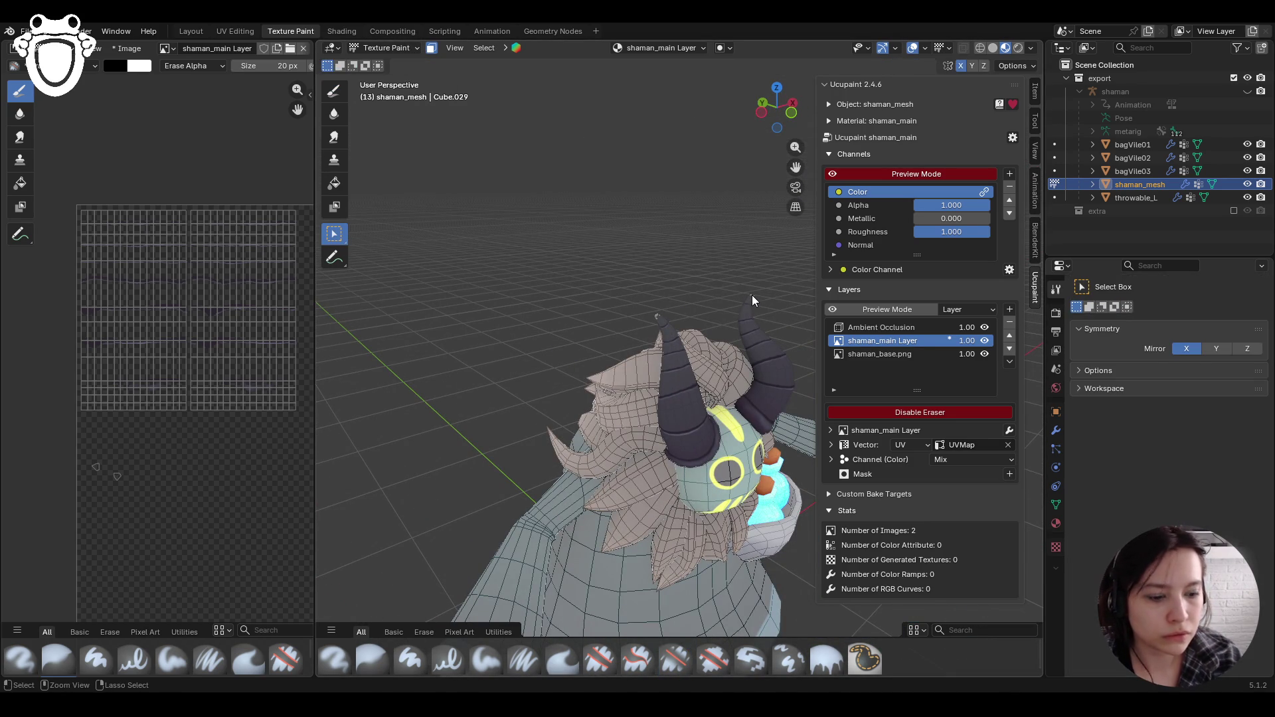
# Step: Return to Texture Paint mode with the Paint Soft brush enlarged to 39 px
pyautogui.click(384, 50)
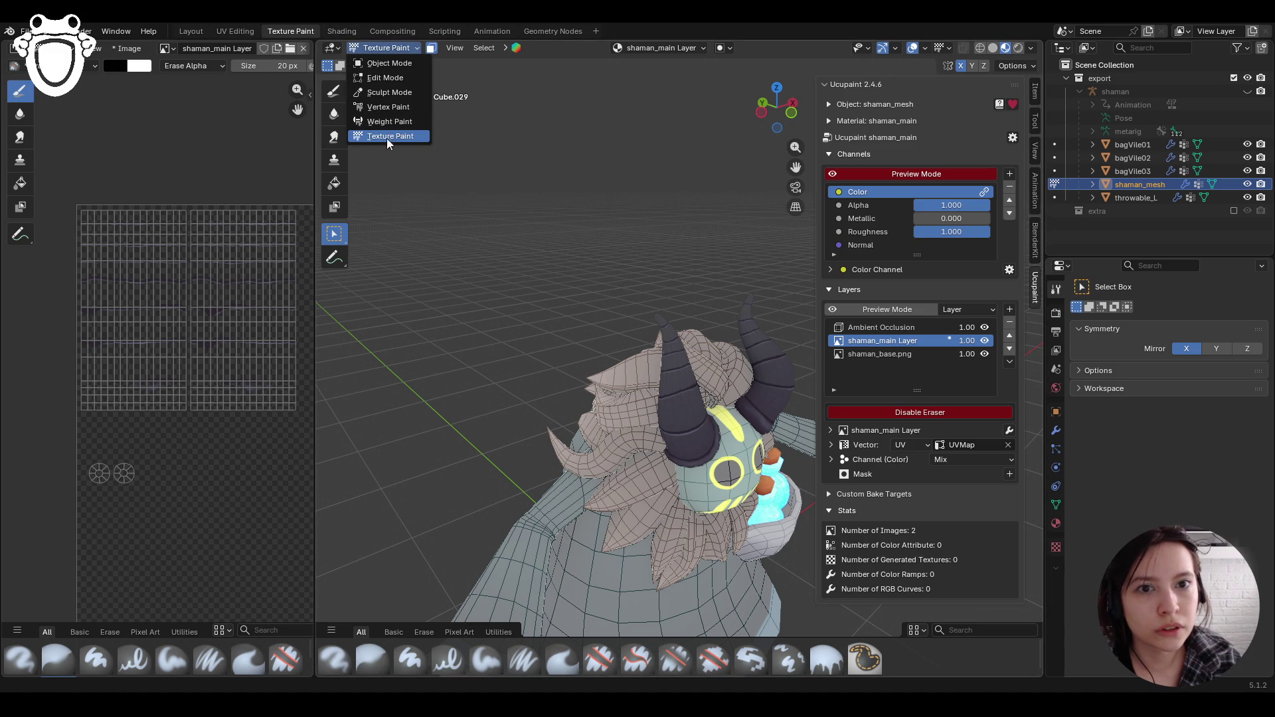
pyautogui.click(334, 90)
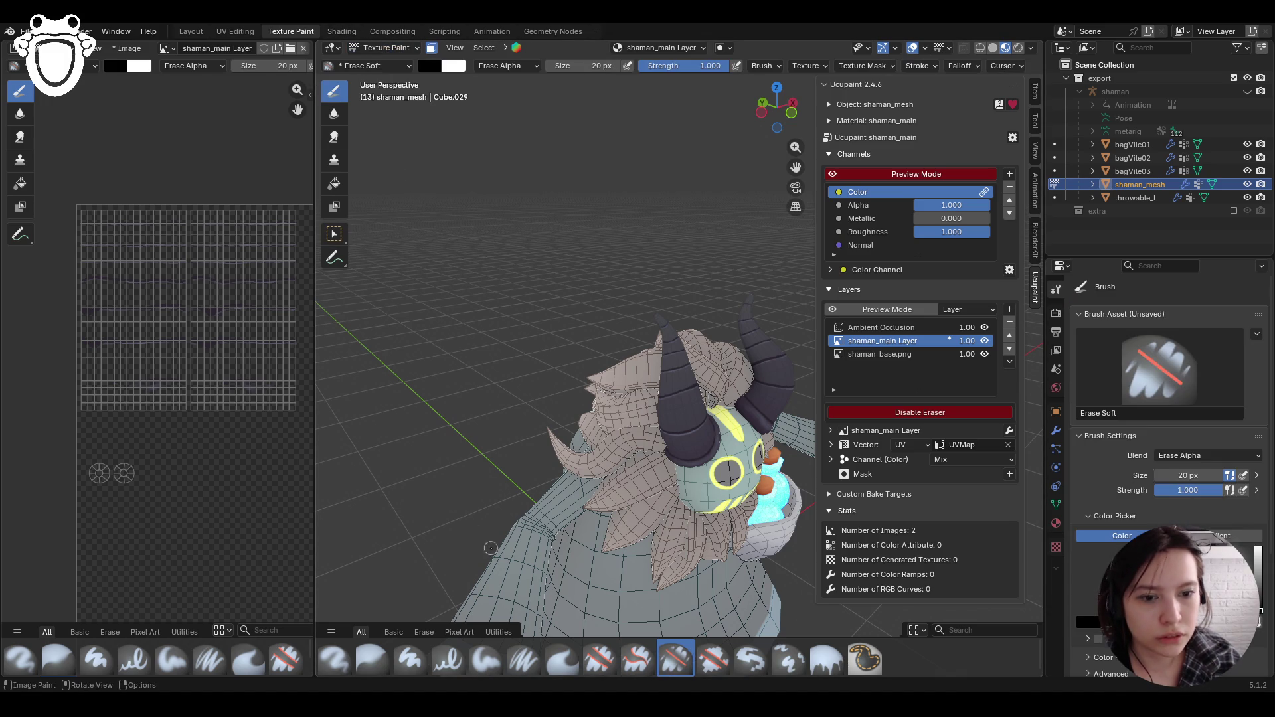
pyautogui.click(486, 658)
pyautogui.moveTo(491, 545); pyautogui.dragTo(684, 518, button='middle')
pyautogui.moveTo(694, 269); pyautogui.dragTo(704, 265, button='middle')
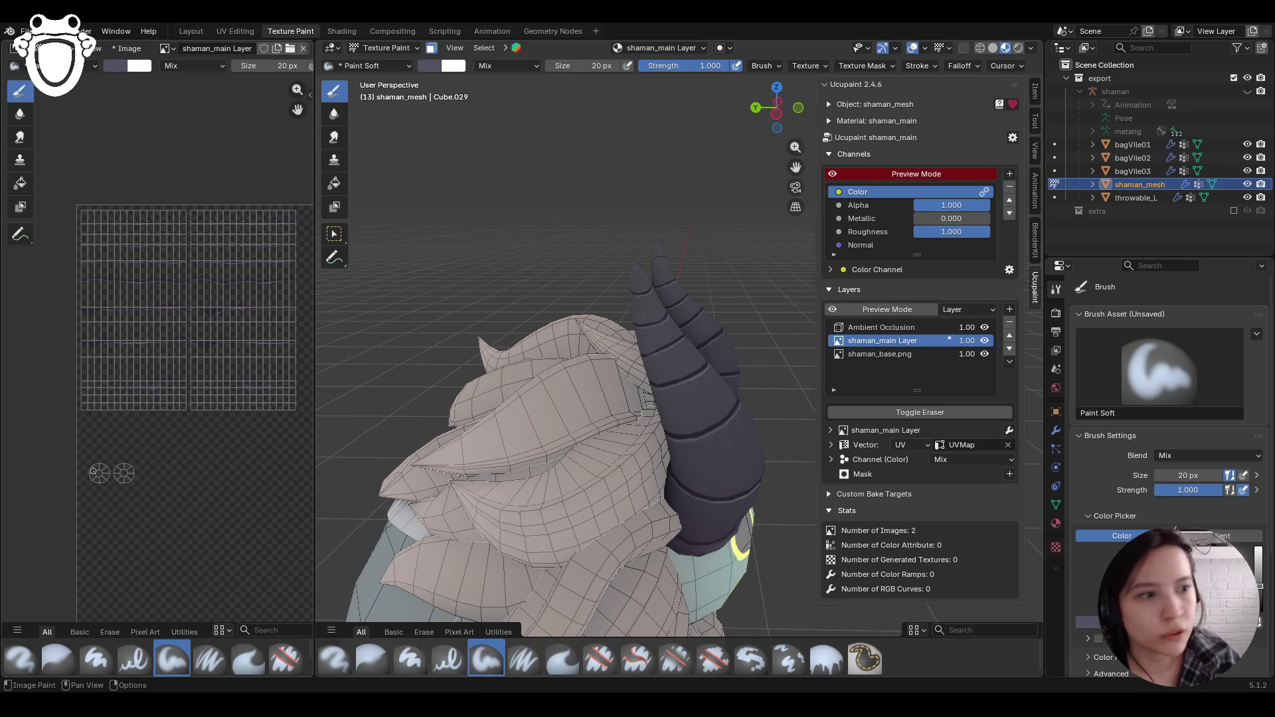
pyautogui.moveTo(1217, 476); pyautogui.dragTo(1243, 476)
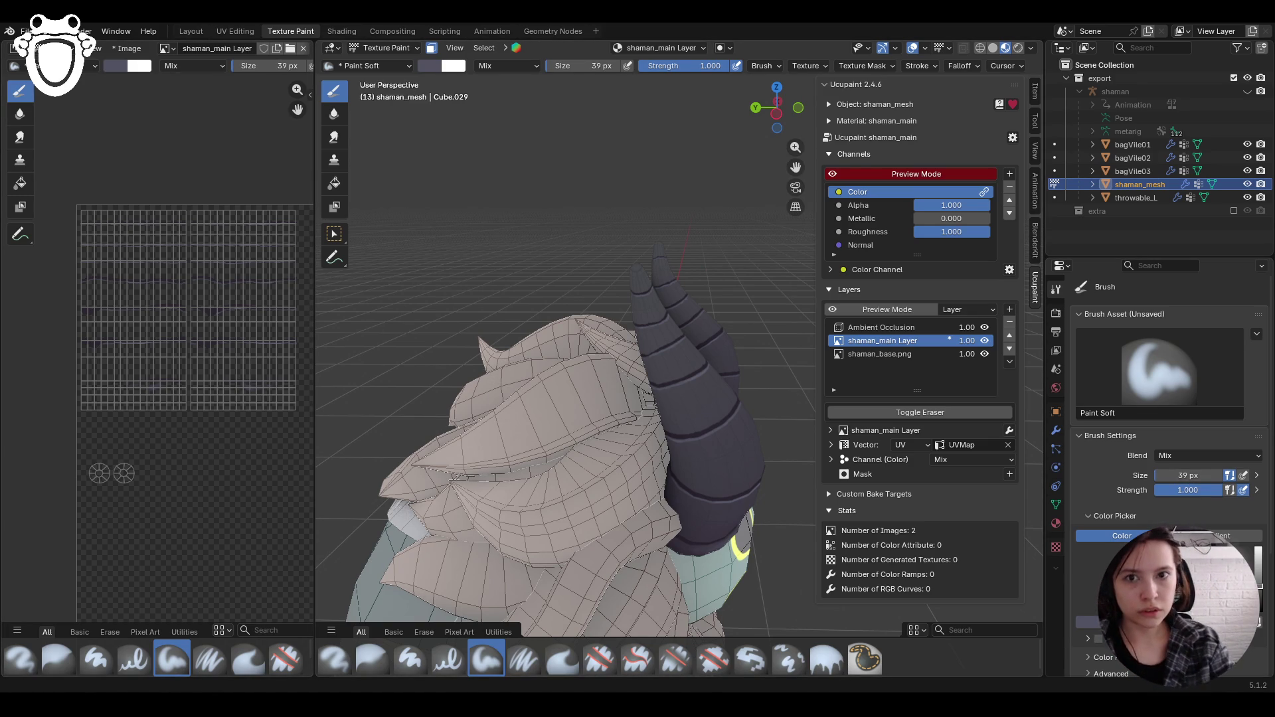
pyautogui.click(98, 473)
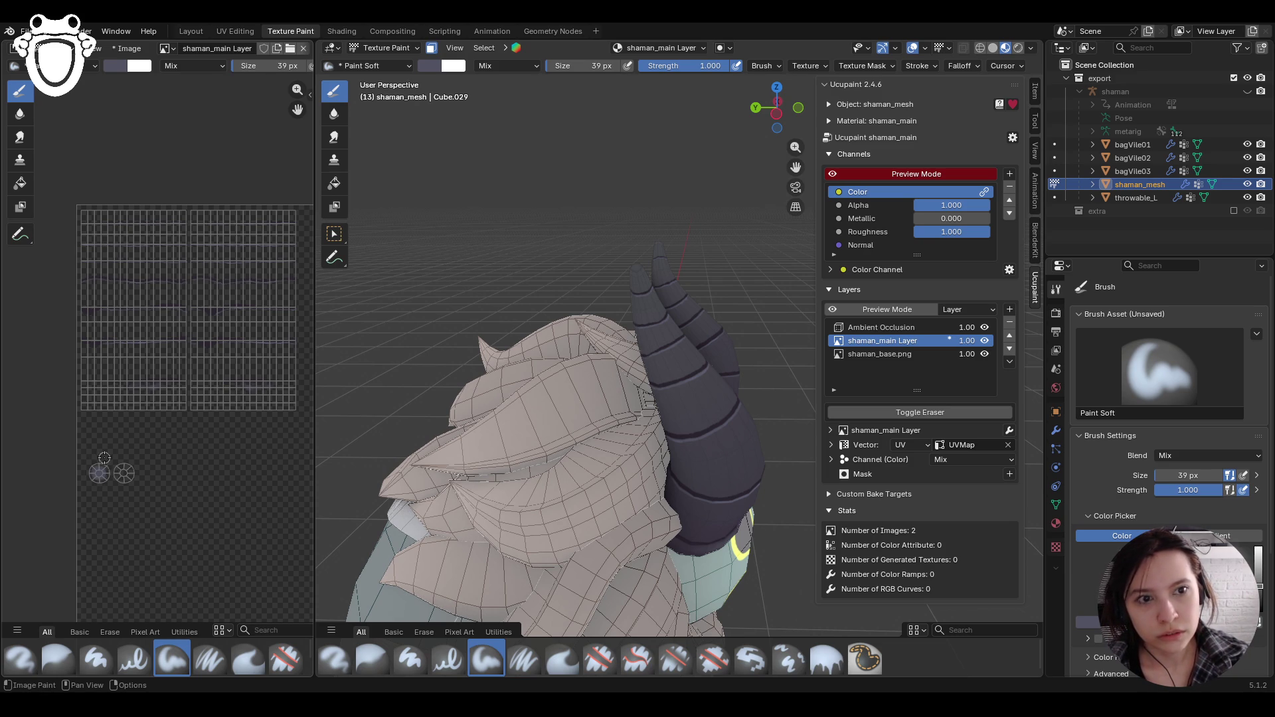
# Step: Frame the head, horns and arm, then paint a stroke along the right horn
pyautogui.moveTo(545, 346)
pyautogui.mouseDown(button='middle')
pyautogui.moveTo(592, 297)
pyautogui.moveTo(728, 351)
pyautogui.mouseUp(button='middle')
pyautogui.scroll(6, 753, 270)
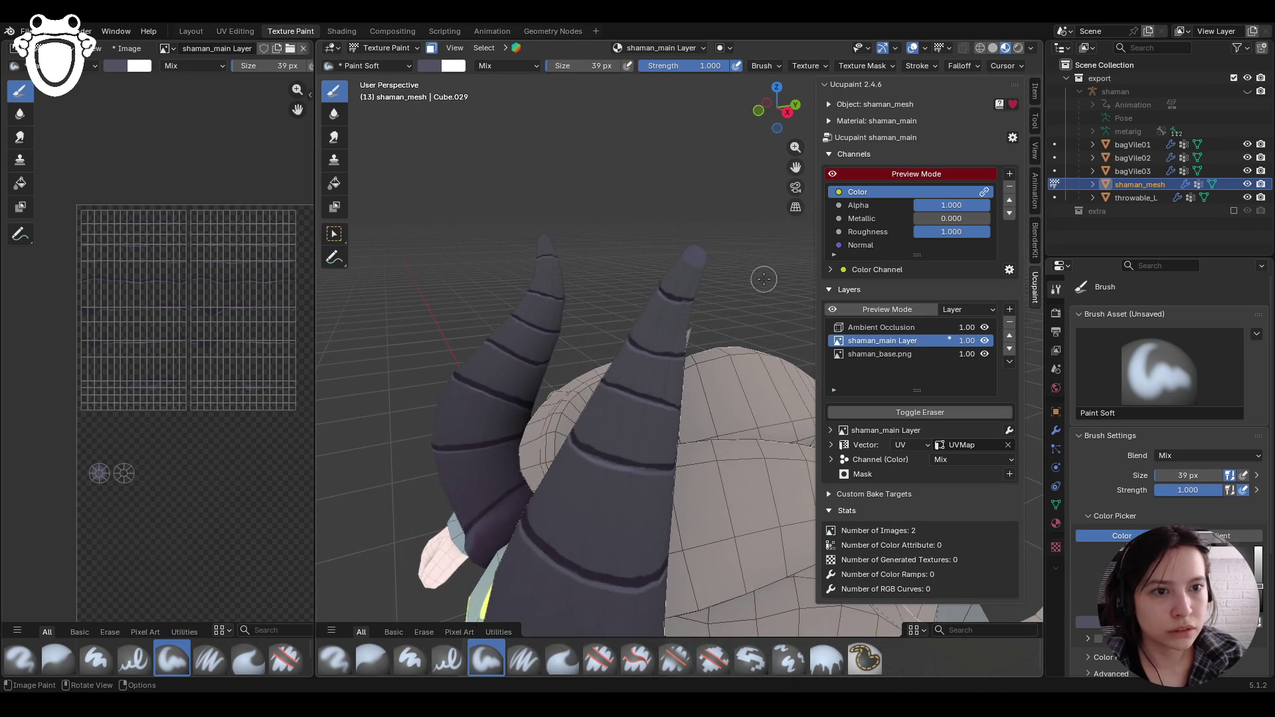
pyautogui.scroll(-3, 744, 312)
pyautogui.scroll(3, 735, 358)
pyautogui.keyDown('ctrl'); pyautogui.moveTo(734, 358); pyautogui.dragTo(724, 293, button='middle'); pyautogui.keyUp('ctrl')
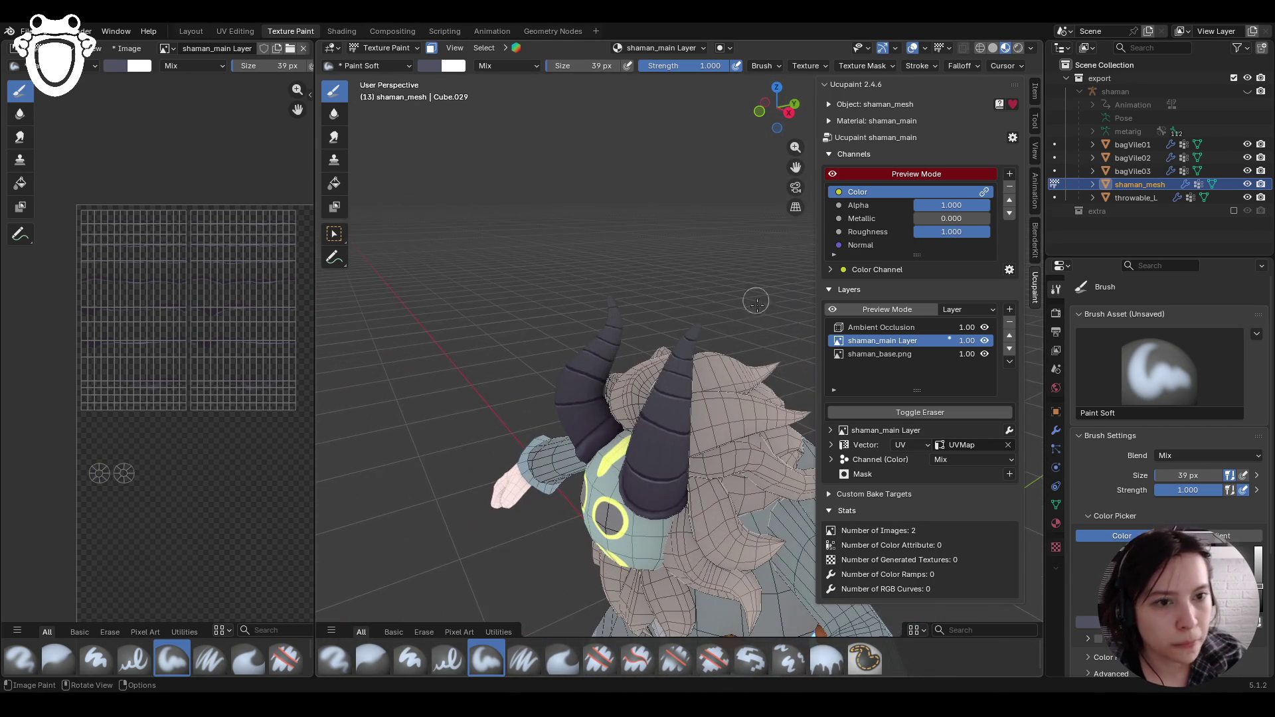
pyautogui.moveTo(694, 322); pyautogui.dragTo(636, 386)
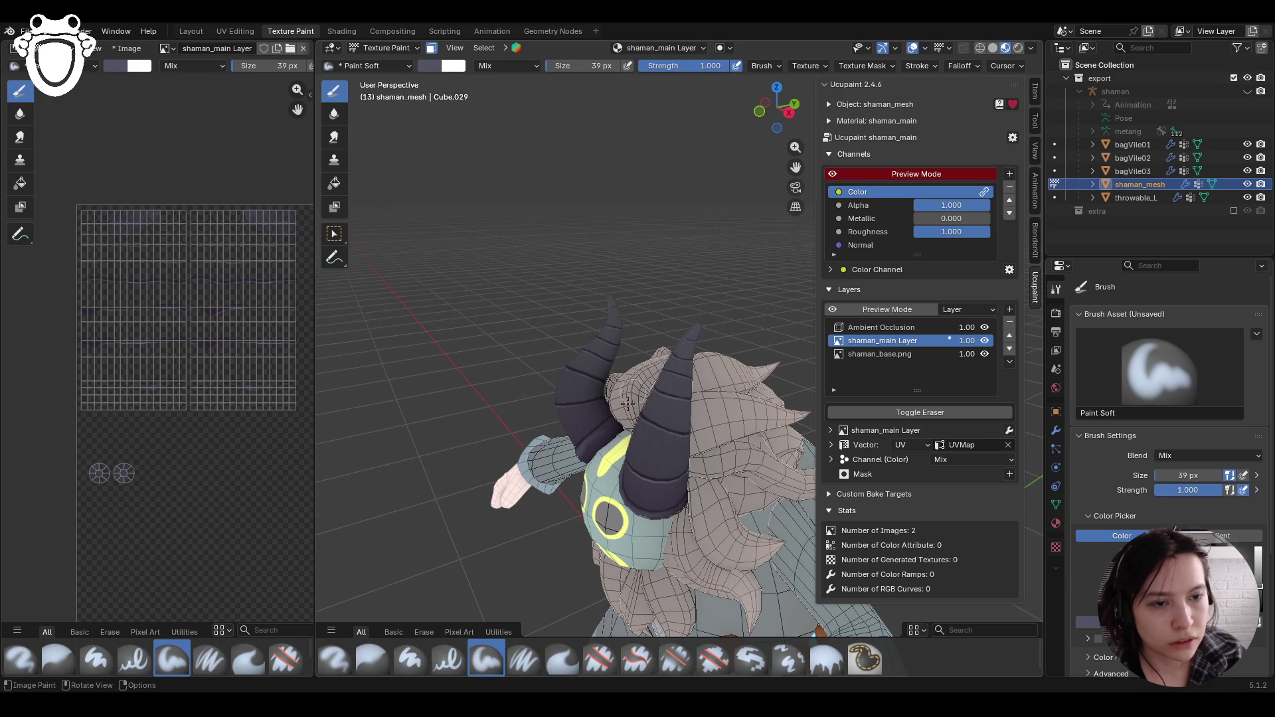
pyautogui.moveTo(597, 245)
pyautogui.mouseDown(button='middle')
pyautogui.moveTo(772, 282)
pyautogui.moveTo(631, 258)
pyautogui.mouseUp(button='middle')
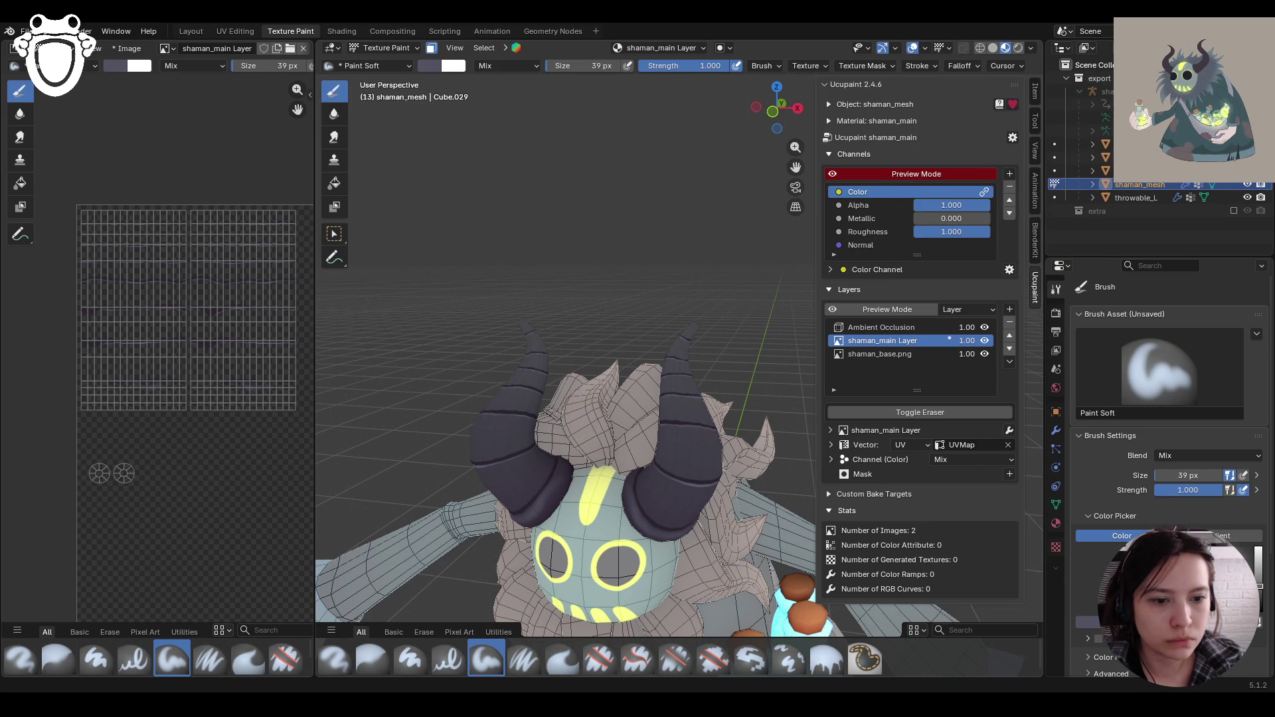
# Step: Orbit around the shaman to review its sides, back and bottle bag
pyautogui.scroll(-2, 590, 538)
pyautogui.moveTo(565, 525)
pyautogui.mouseDown(button='middle')
pyautogui.moveTo(590, 538)
pyautogui.moveTo(635, 431)
pyautogui.mouseUp(button='middle')
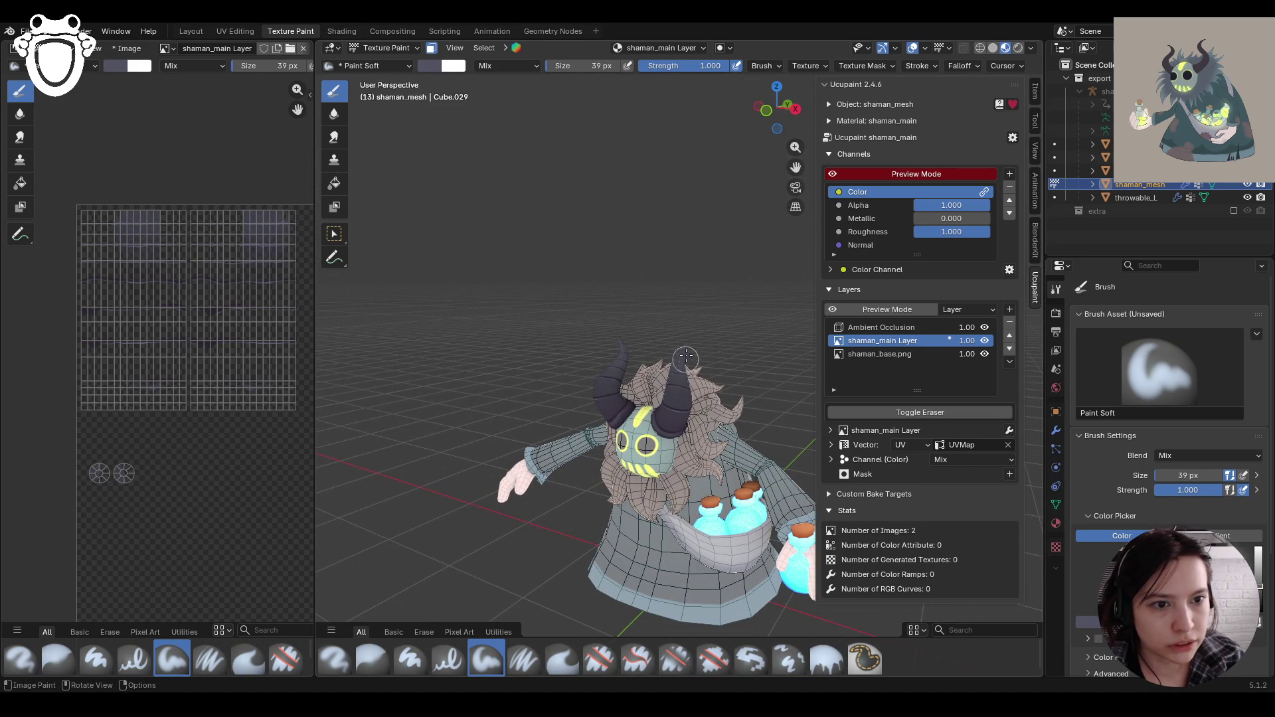
pyautogui.moveTo(643, 288)
pyautogui.mouseDown(button='middle')
pyautogui.moveTo(794, 274)
pyautogui.moveTo(628, 379)
pyautogui.mouseUp(button='middle')
pyautogui.moveTo(682, 345); pyautogui.dragTo(605, 344, button='middle')
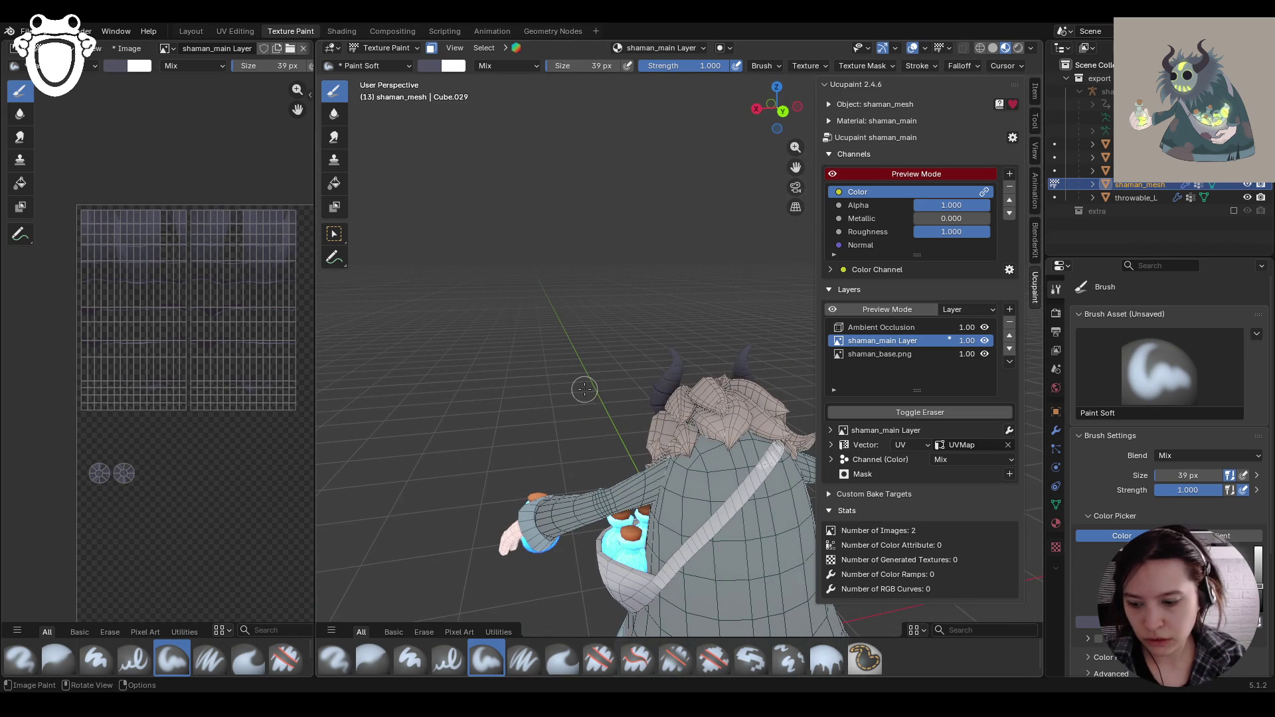
pyautogui.moveTo(581, 389)
pyautogui.mouseDown(button='middle')
pyautogui.moveTo(682, 364)
pyautogui.moveTo(658, 349)
pyautogui.moveTo(723, 306)
pyautogui.mouseUp(button='middle')
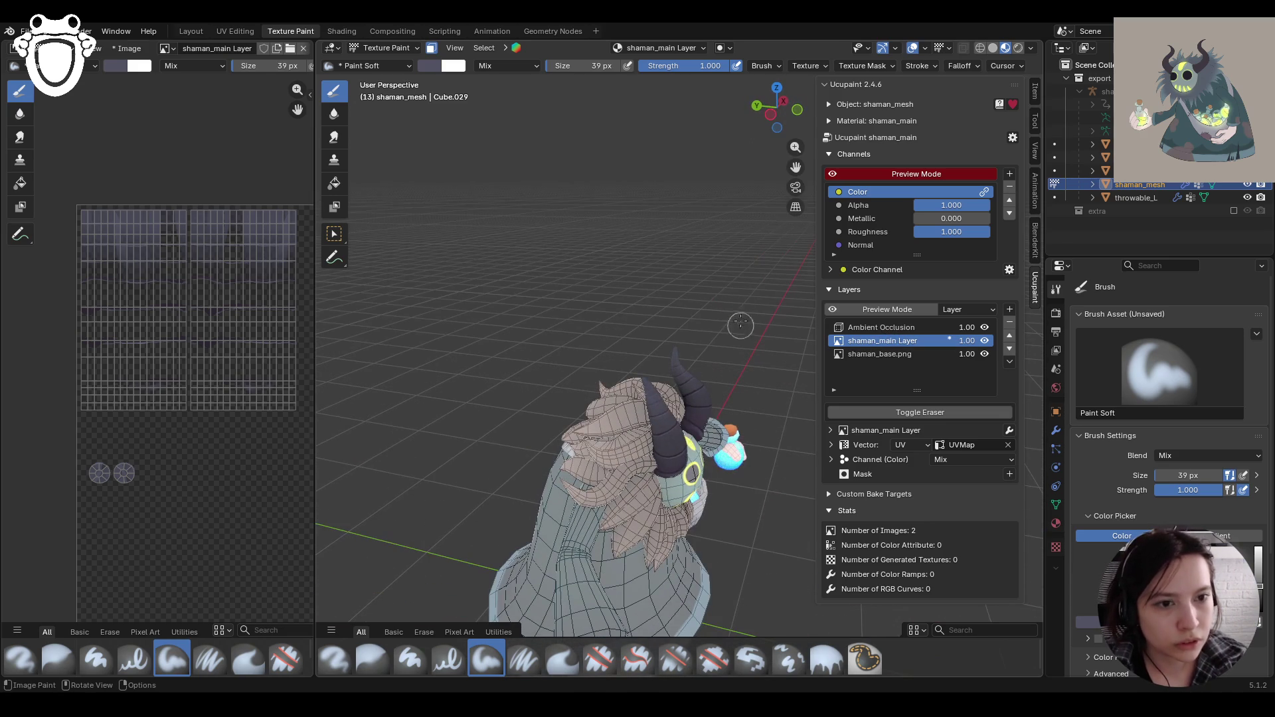
pyautogui.moveTo(690, 363); pyautogui.dragTo(593, 401, button='middle')
# Step: Zoom in on the face and paint strokes up and across the right horn
pyautogui.scroll(2, 593, 401)
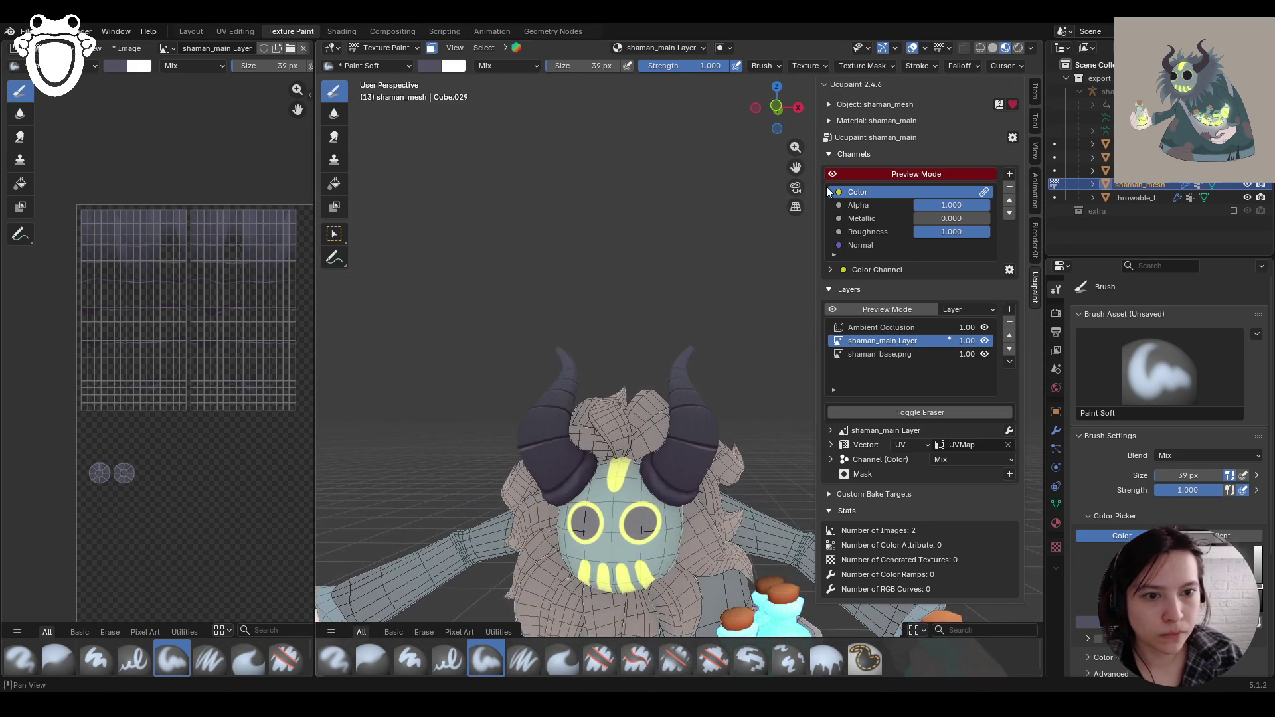
pyautogui.moveTo(796, 169)
pyautogui.mouseDown(button='middle')
pyautogui.moveTo(703, 279)
pyautogui.moveTo(724, 292)
pyautogui.moveTo(668, 414)
pyautogui.mouseUp(button='middle')
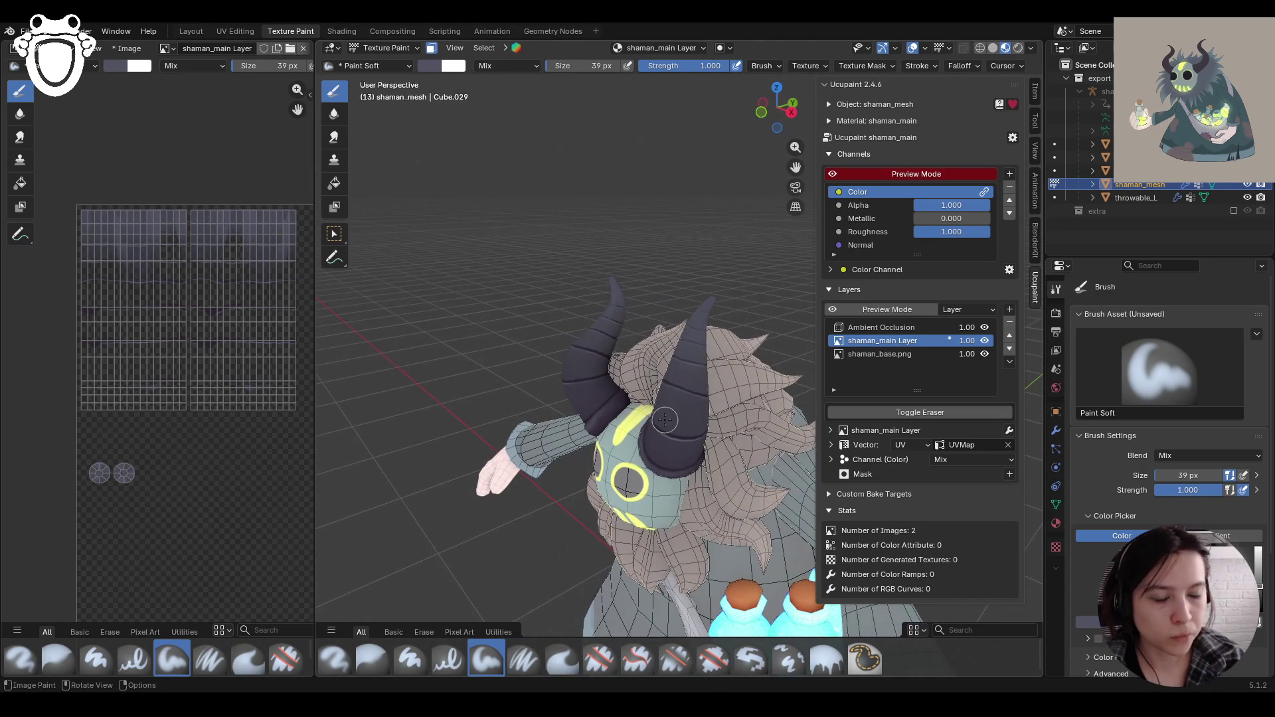
pyautogui.moveTo(668, 446); pyautogui.dragTo(669, 409)
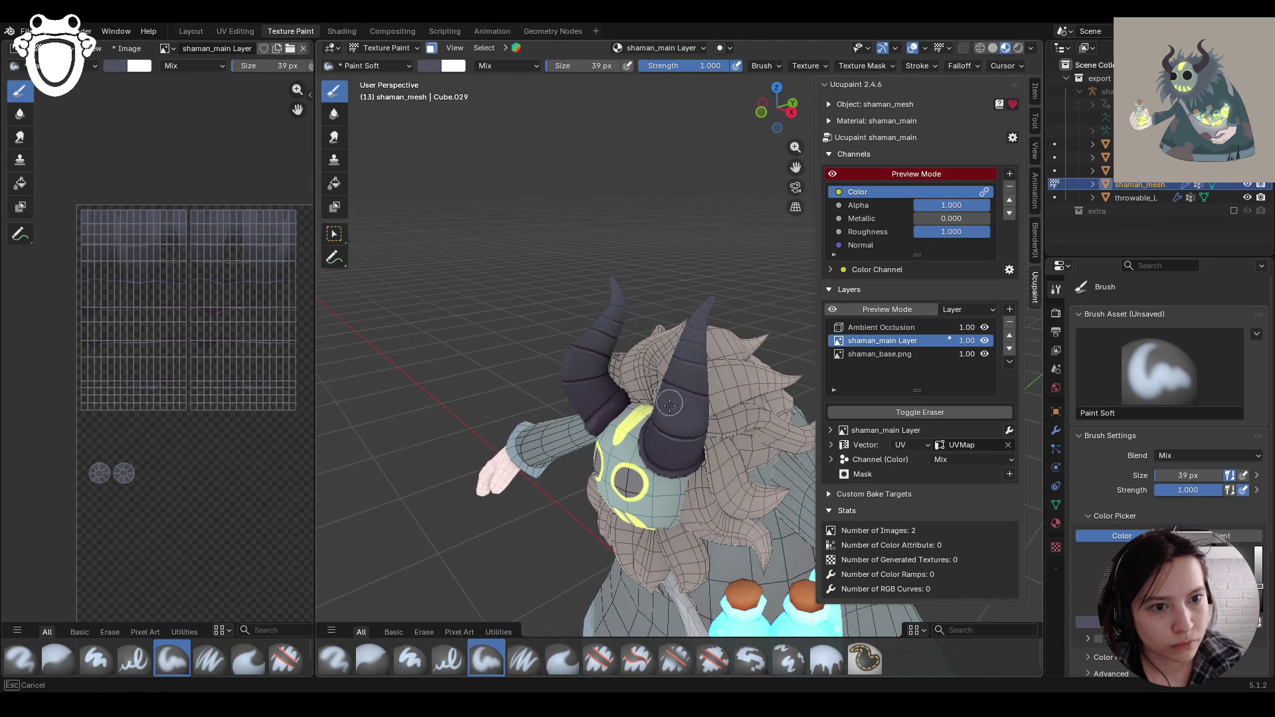
pyautogui.moveTo(673, 403); pyautogui.dragTo(692, 410)
pyautogui.moveTo(693, 411)
pyautogui.mouseDown(button='middle')
pyautogui.moveTo(679, 405)
pyautogui.moveTo(624, 468)
pyautogui.moveTo(682, 193)
pyautogui.moveTo(603, 228)
pyautogui.moveTo(710, 382)
pyautogui.mouseUp(button='middle')
pyautogui.scroll(-3, 624, 467)
pyautogui.scroll(5, 637, 213)
pyautogui.moveTo(707, 432); pyautogui.dragTo(657, 411)
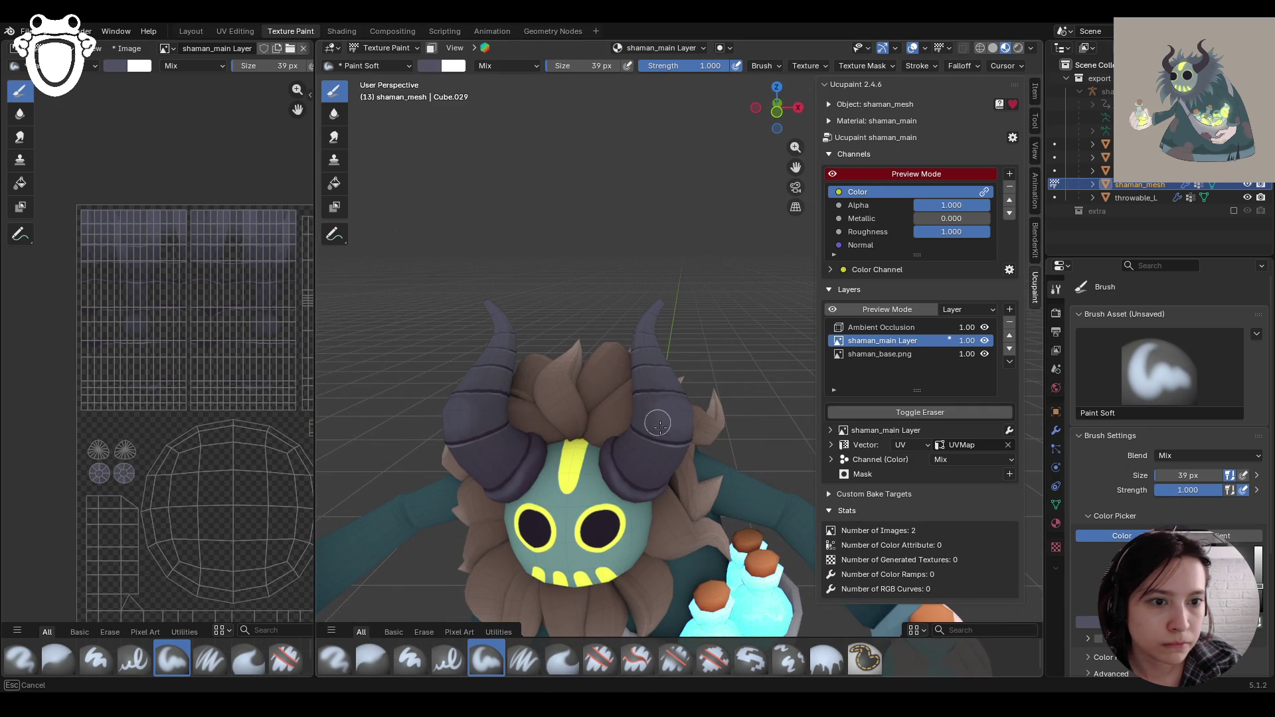
# Step: Finish the soft-brush stroke across the right horn, then review the whole painted shaman from above
pyautogui.moveTo(658, 410); pyautogui.dragTo(483, 413)
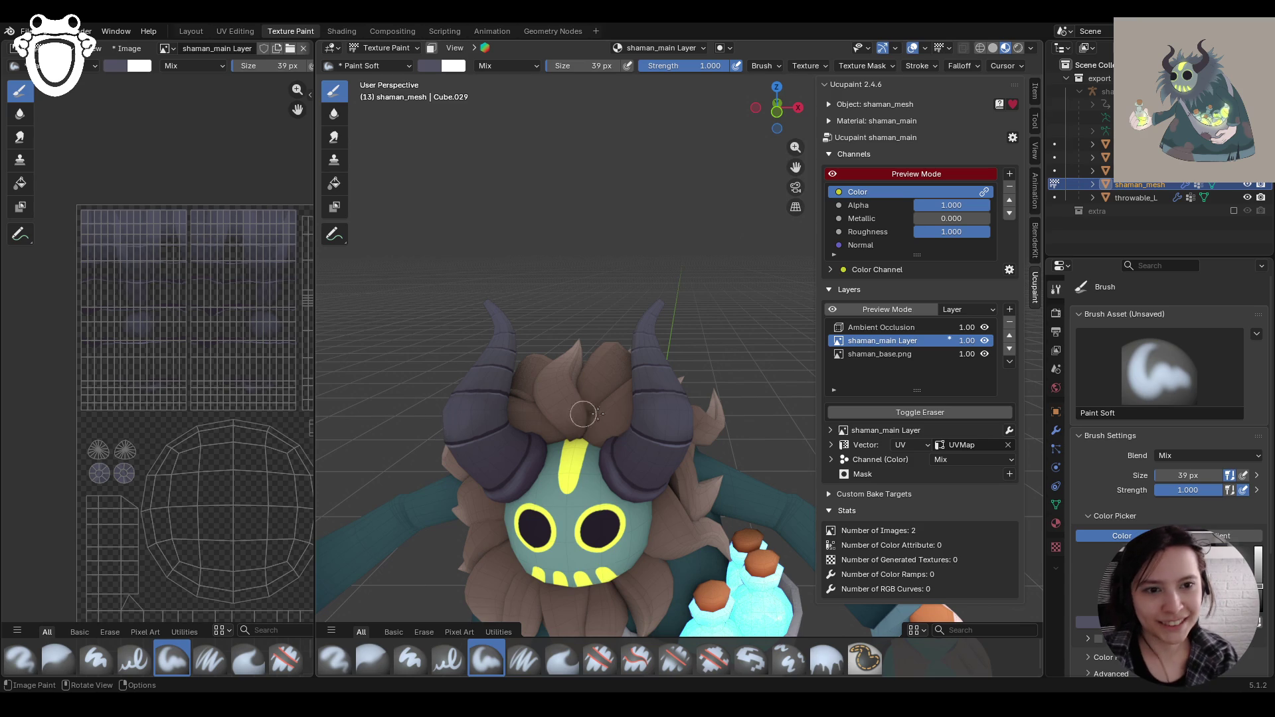
pyautogui.moveTo(659, 489)
pyautogui.mouseDown(button='middle')
pyautogui.moveTo(621, 480)
pyautogui.moveTo(910, 469)
pyautogui.moveTo(637, 452)
pyautogui.moveTo(610, 435)
pyautogui.mouseUp(button='middle')
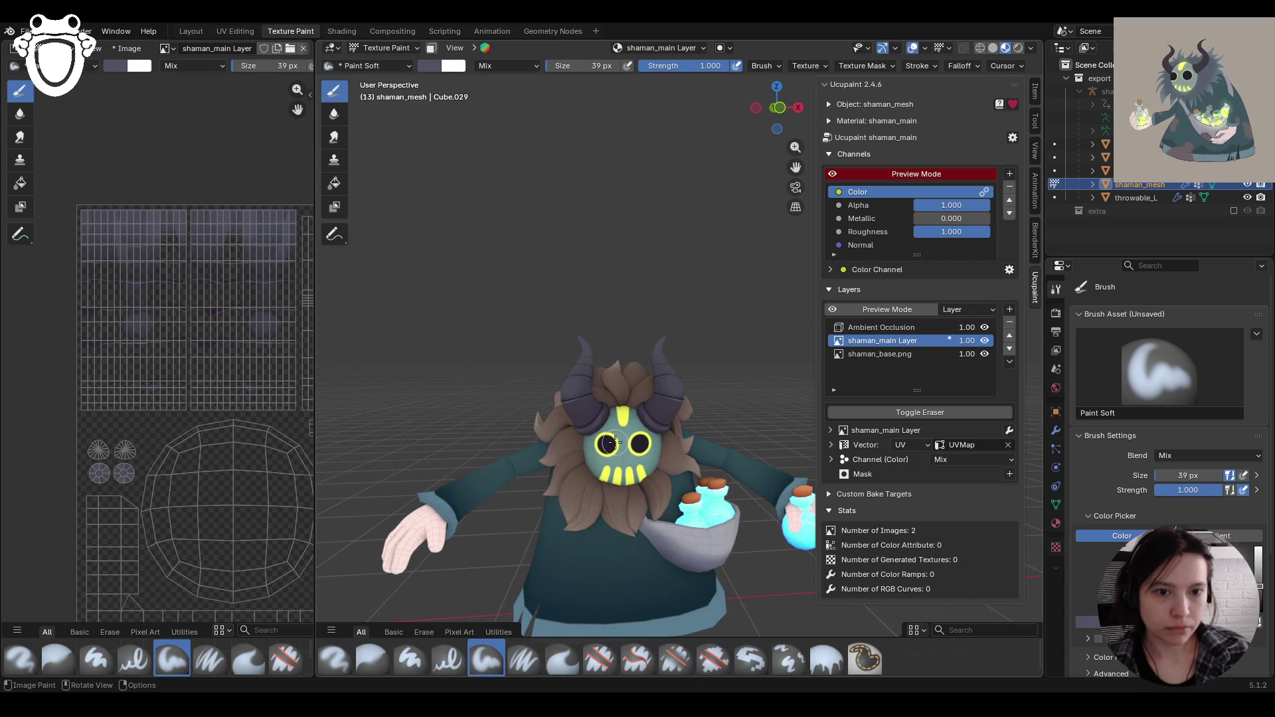
pyautogui.moveTo(795, 167)
pyautogui.mouseDown()
pyautogui.moveTo(815, 133)
pyautogui.moveTo(797, 110)
pyautogui.moveTo(823, 113)
pyautogui.moveTo(790, 109)
pyautogui.mouseUp()
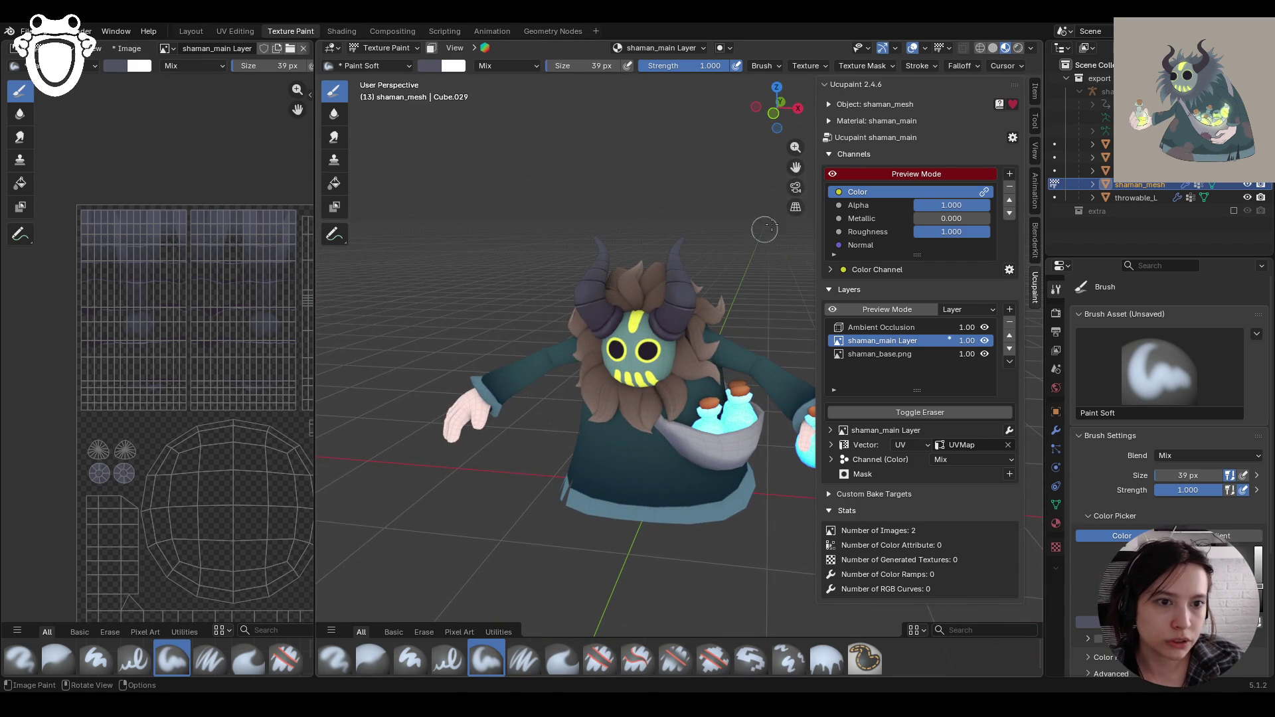
pyautogui.moveTo(795, 167); pyautogui.dragTo(750, 199)
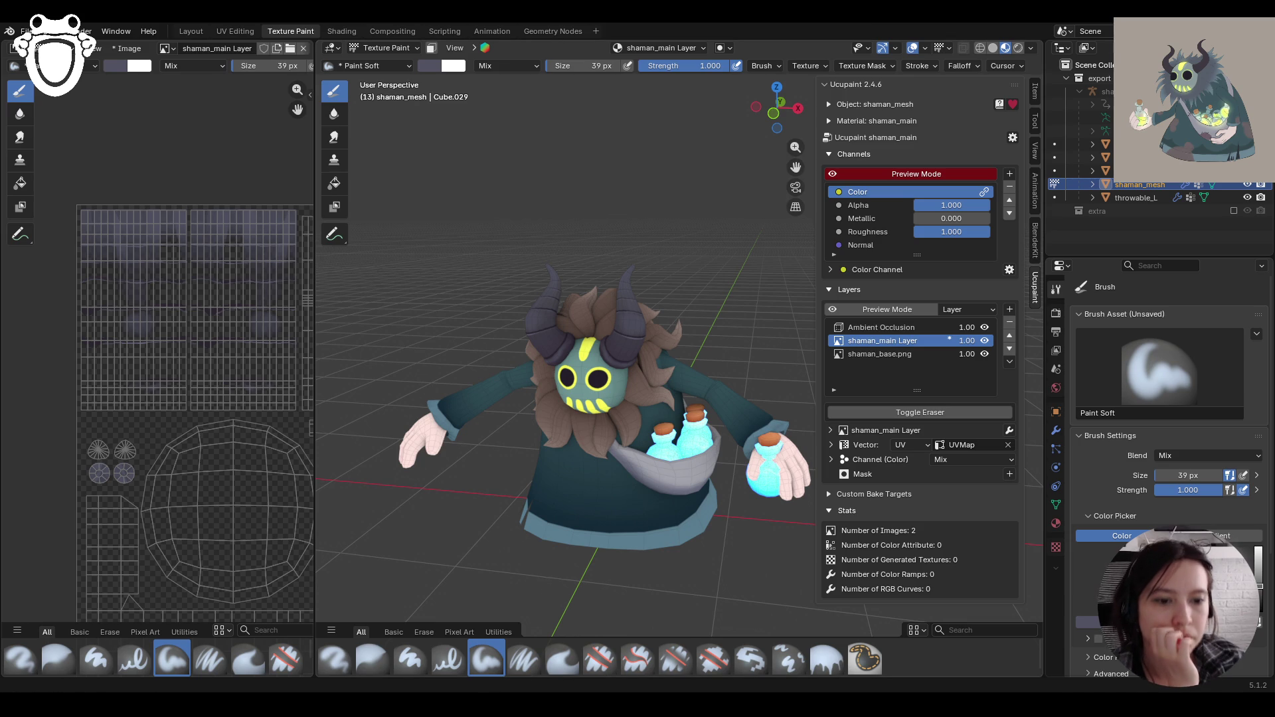
pyautogui.moveTo(451, 371)
pyautogui.mouseDown(button='middle')
pyautogui.moveTo(528, 364)
pyautogui.moveTo(474, 369)
pyautogui.moveTo(532, 376)
pyautogui.mouseUp(button='middle')
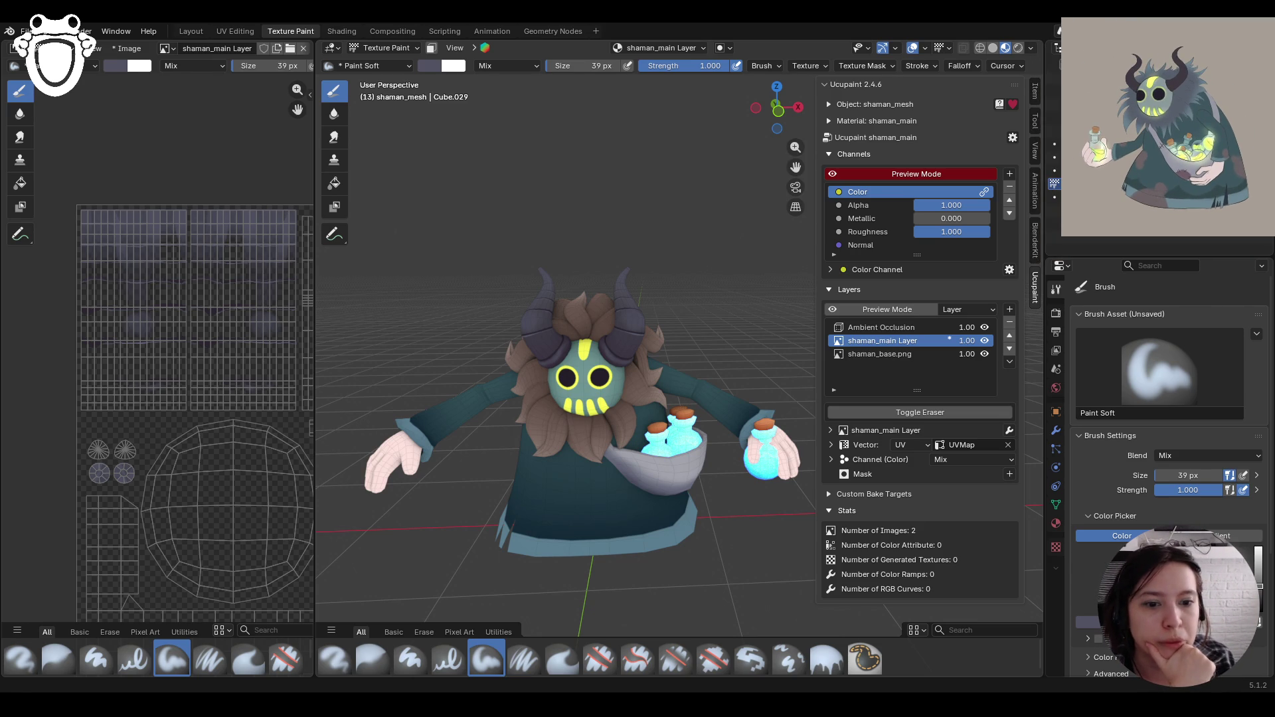
pyautogui.moveTo(646, 472)
pyautogui.mouseDown(button='middle')
pyautogui.moveTo(717, 425)
pyautogui.moveTo(596, 496)
pyautogui.moveTo(704, 465)
pyautogui.moveTo(655, 489)
pyautogui.mouseUp(button='middle')
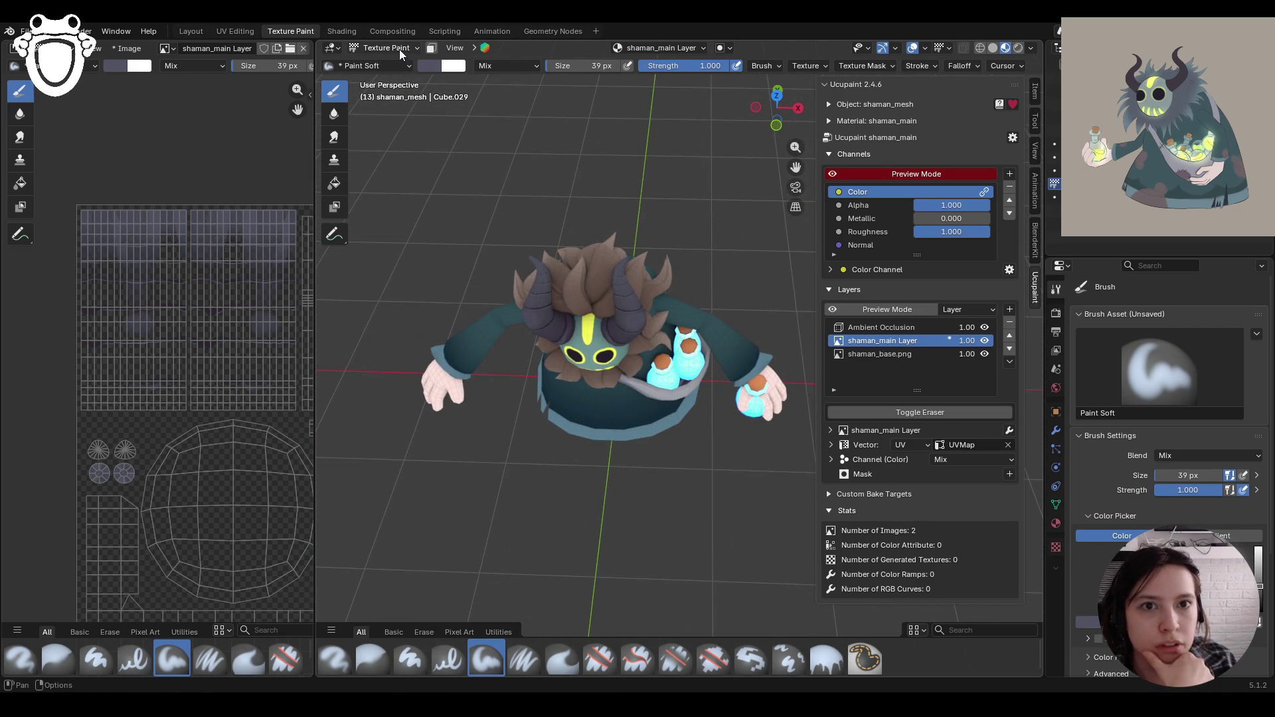
pyautogui.moveTo(621, 186)
pyautogui.mouseDown(button='middle')
pyautogui.moveTo(574, 203)
pyautogui.moveTo(654, 120)
pyautogui.mouseUp(button='middle')
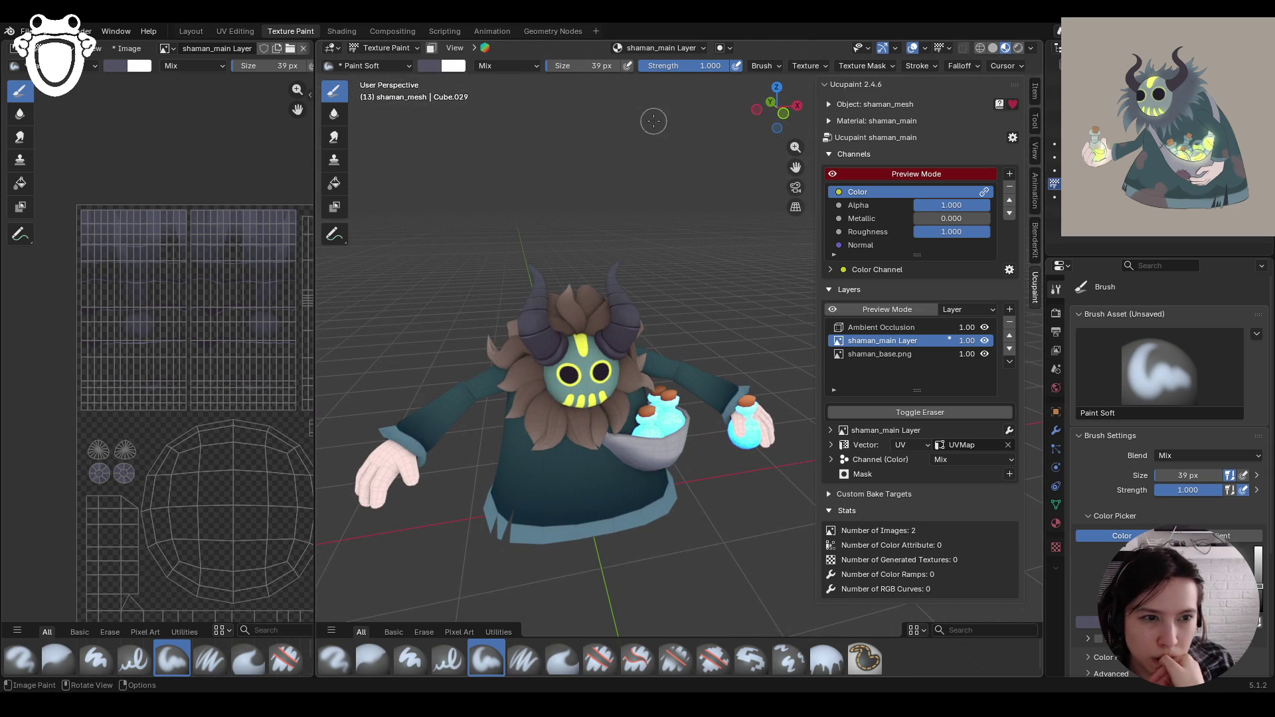
# Step: Turn on face-selection masking and switch to box selection, looking down on the head
pyautogui.click(431, 48)
pyautogui.click(334, 233)
pyautogui.moveTo(585, 219)
pyautogui.mouseDown(button='middle')
pyautogui.moveTo(611, 288)
pyautogui.moveTo(575, 277)
pyautogui.moveTo(667, 232)
pyautogui.moveTo(418, 264)
pyautogui.moveTo(616, 242)
pyautogui.moveTo(685, 206)
pyautogui.mouseUp(button='middle')
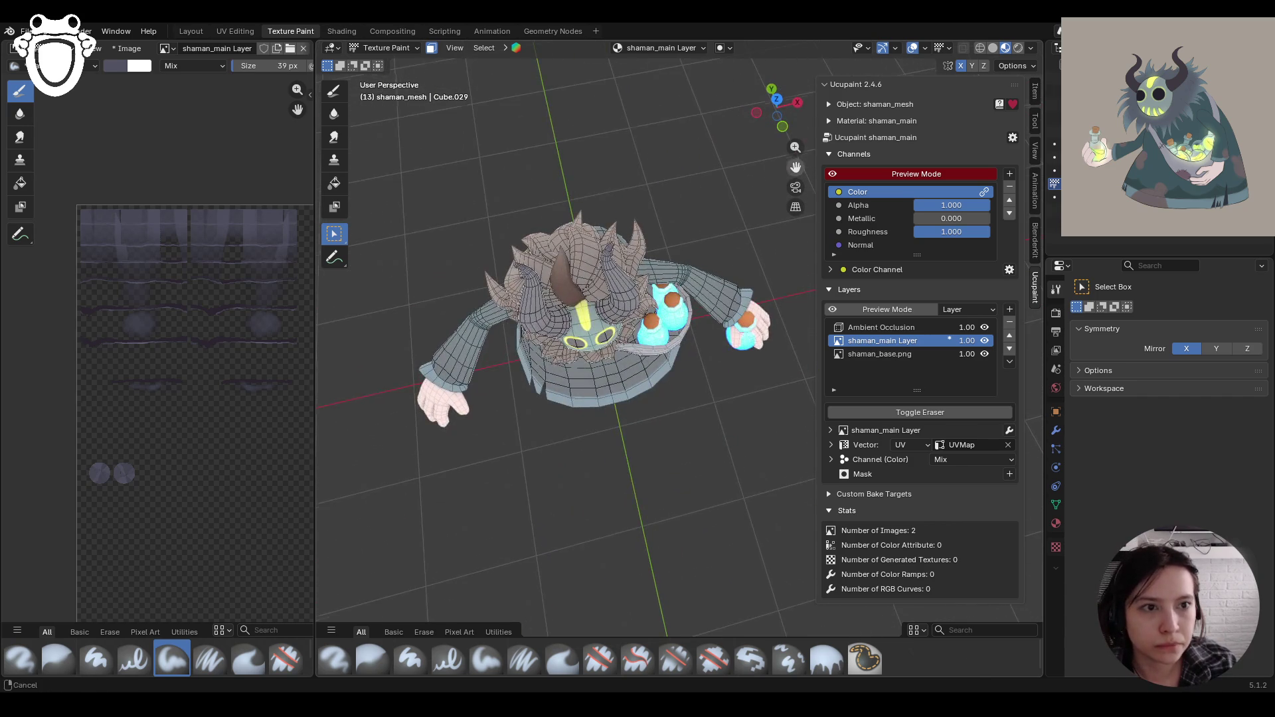
pyautogui.scroll(3, 607, 308)
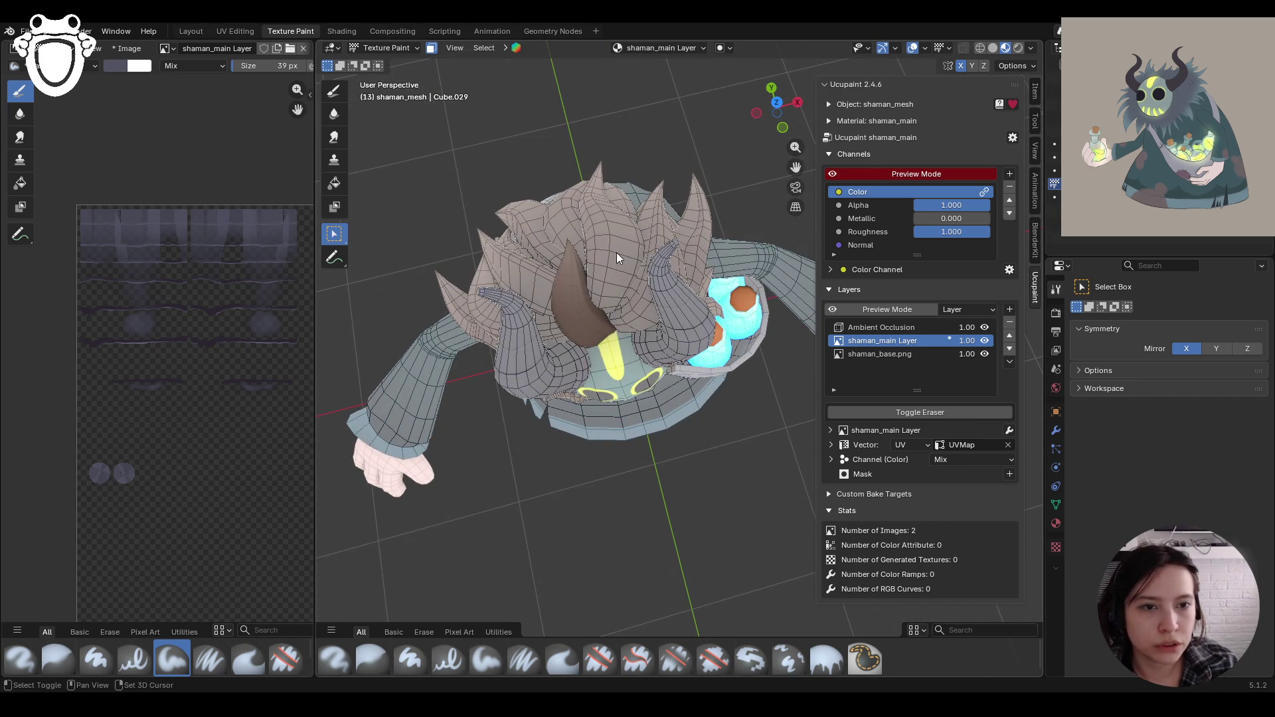
pyautogui.moveTo(617, 253)
pyautogui.mouseDown(button='middle')
pyautogui.moveTo(688, 309)
pyautogui.moveTo(514, 282)
pyautogui.moveTo(615, 220)
pyautogui.moveTo(623, 154)
pyautogui.moveTo(651, 185)
pyautogui.moveTo(648, 307)
pyautogui.mouseUp(button='middle')
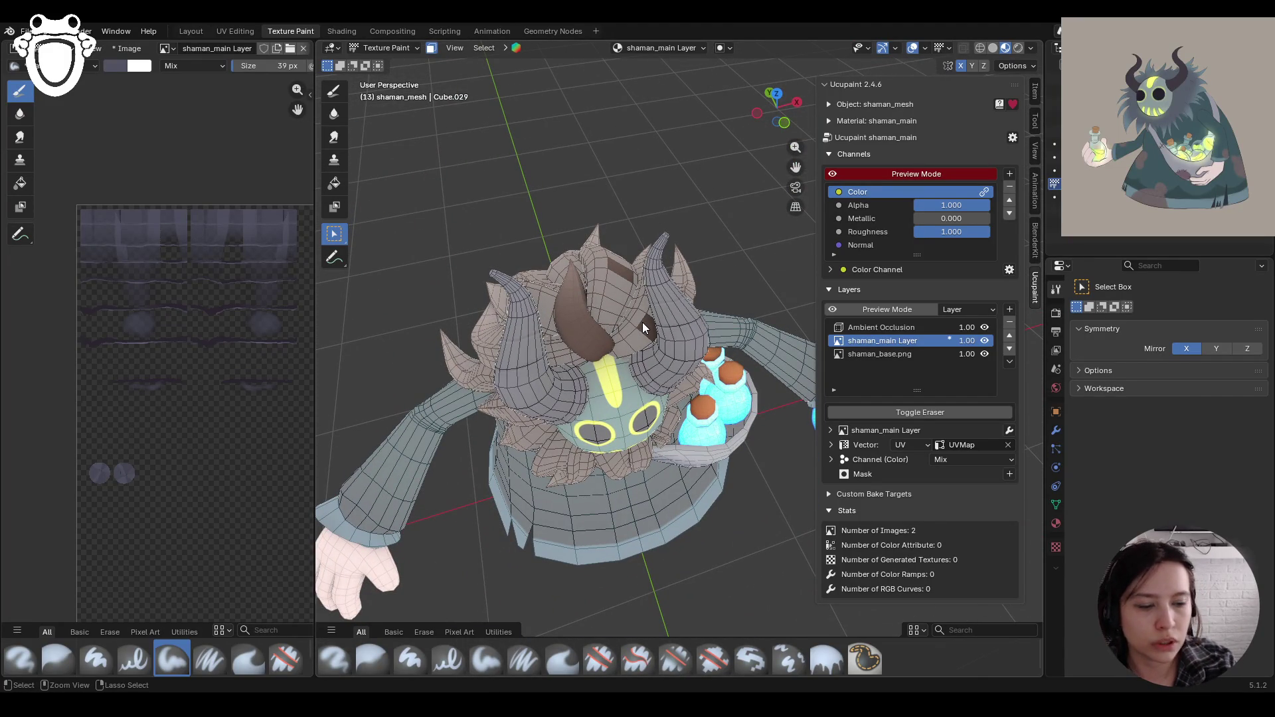
# Step: Undo to restore the brown paint on the head tufts and select the Paint Soft brush
pyautogui.hotkey('ctrl', 'z')
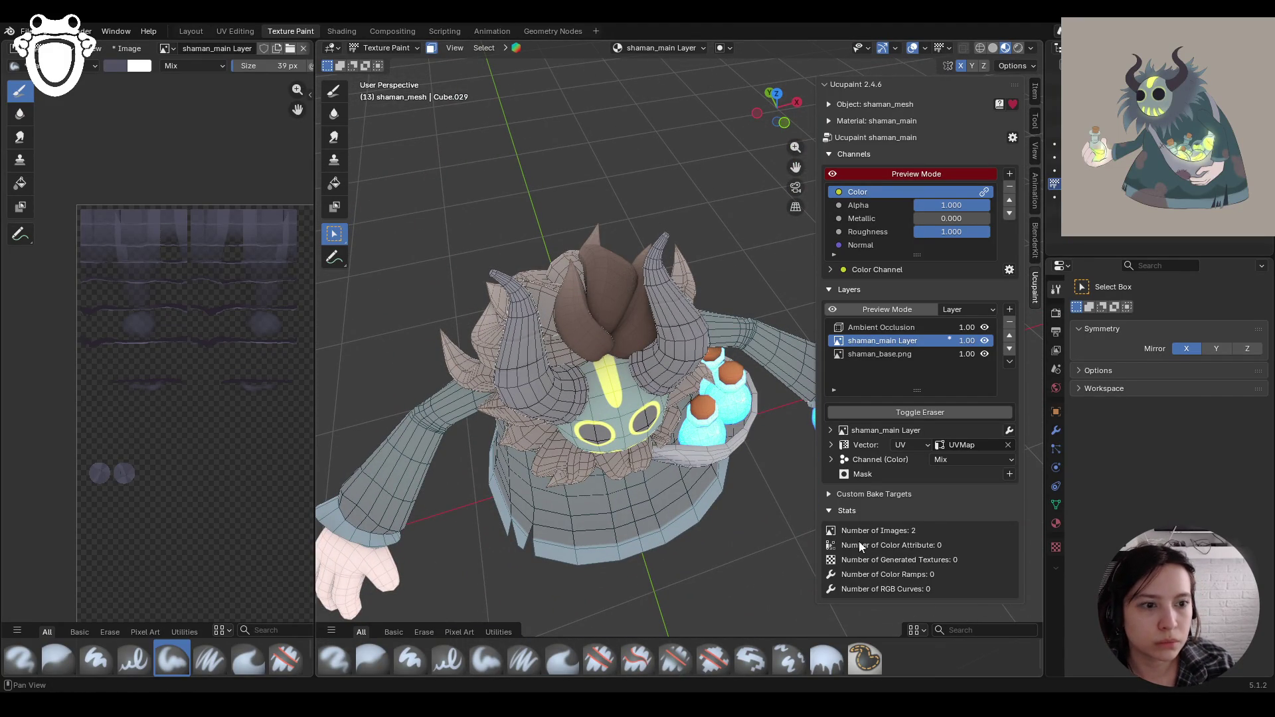
pyautogui.click(334, 90)
pyautogui.moveTo(398, 199)
pyautogui.mouseDown(button='middle')
pyautogui.moveTo(477, 350)
pyautogui.moveTo(393, 313)
pyautogui.mouseUp(button='middle')
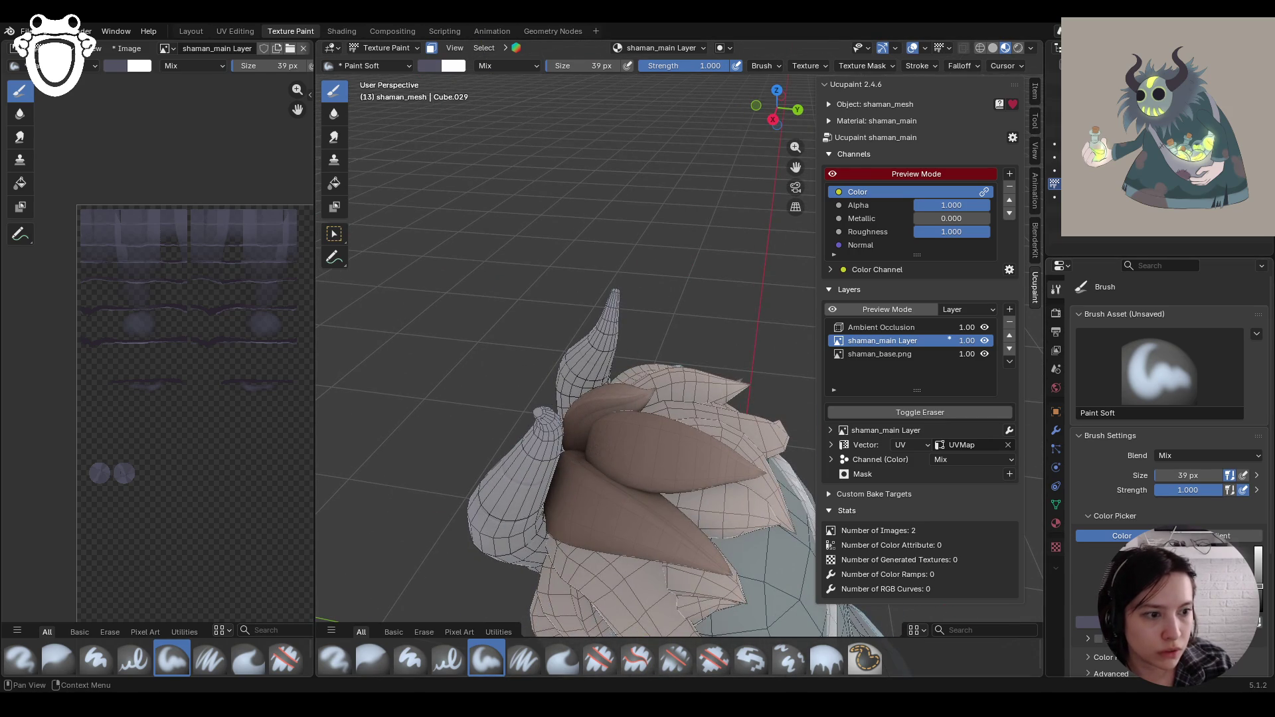
# Step: Sample the tuft's brown as brush colour and paint lighter patches on the top tuft
pyautogui.click(1089, 621)
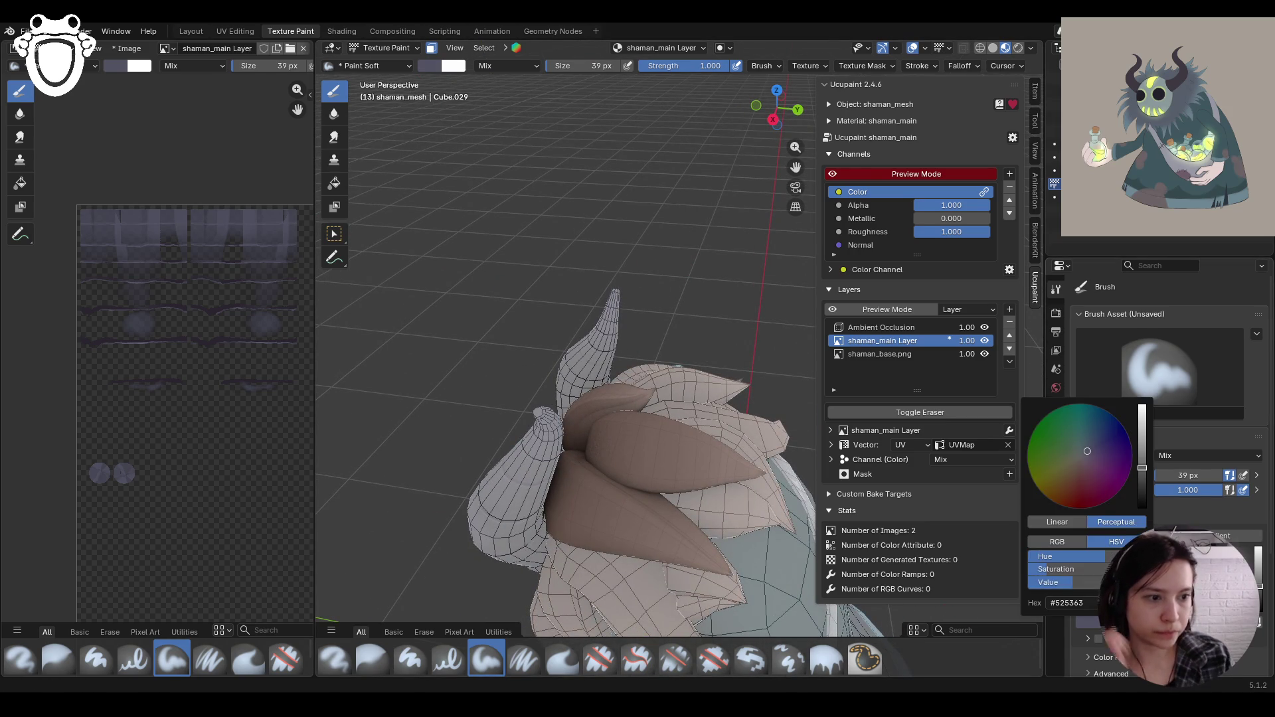
pyautogui.press('s')
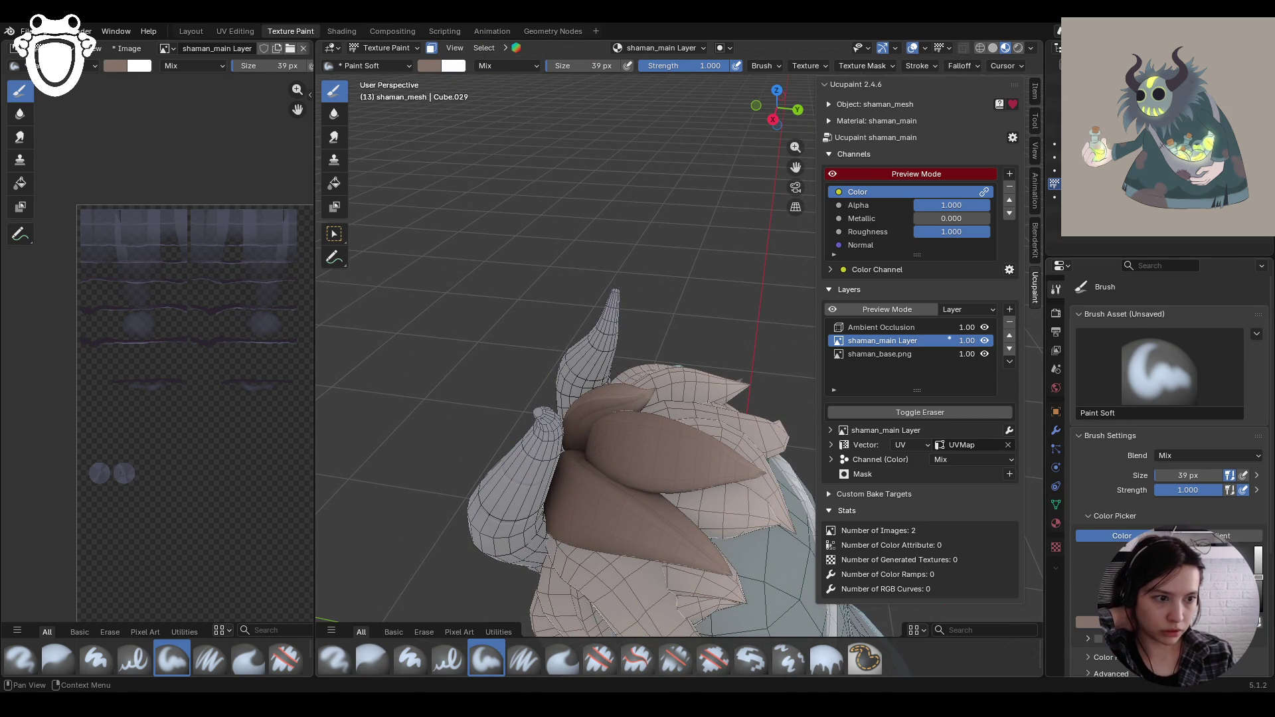
pyautogui.moveTo(601, 440)
pyautogui.mouseDown()
pyautogui.moveTo(657, 444)
pyautogui.moveTo(621, 445)
pyautogui.mouseUp()
pyautogui.moveTo(638, 445)
pyautogui.mouseDown(button='middle')
pyautogui.moveTo(725, 504)
pyautogui.moveTo(671, 478)
pyautogui.moveTo(710, 465)
pyautogui.mouseUp(button='middle')
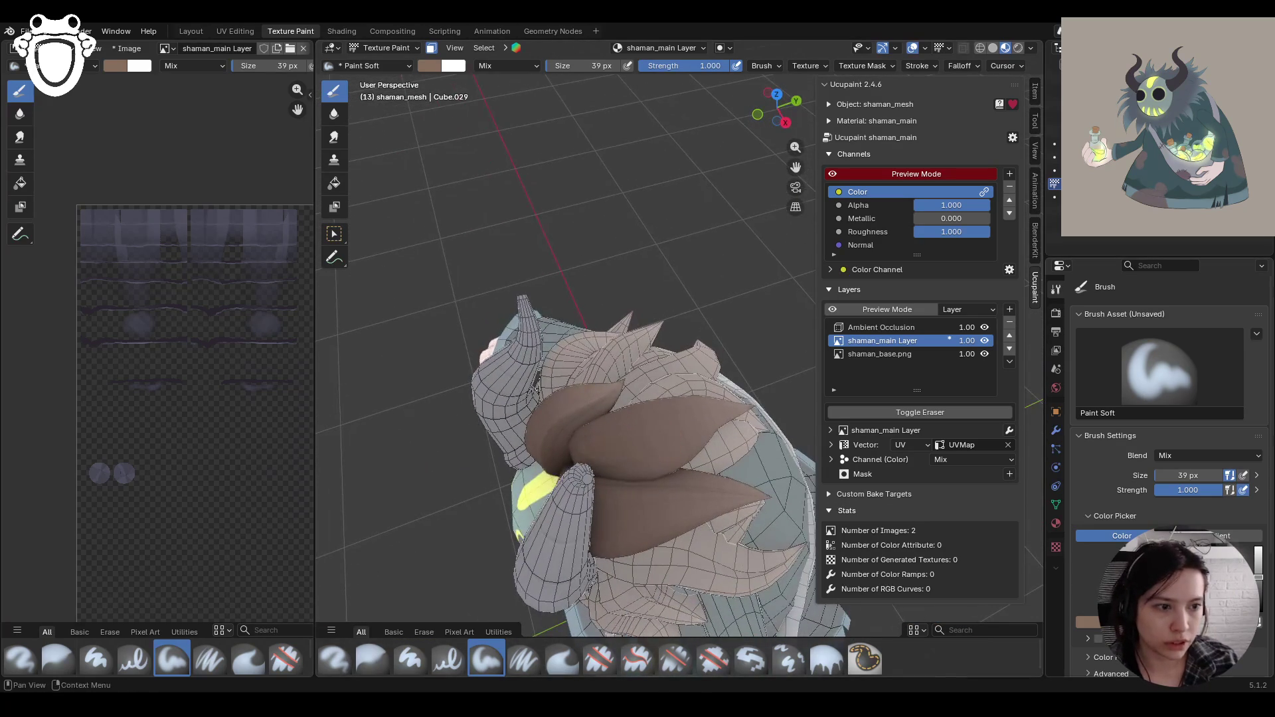
pyautogui.scroll(-2, 1162, 371)
pyautogui.scroll(-2, 1129, 465)
pyautogui.click(1123, 516)
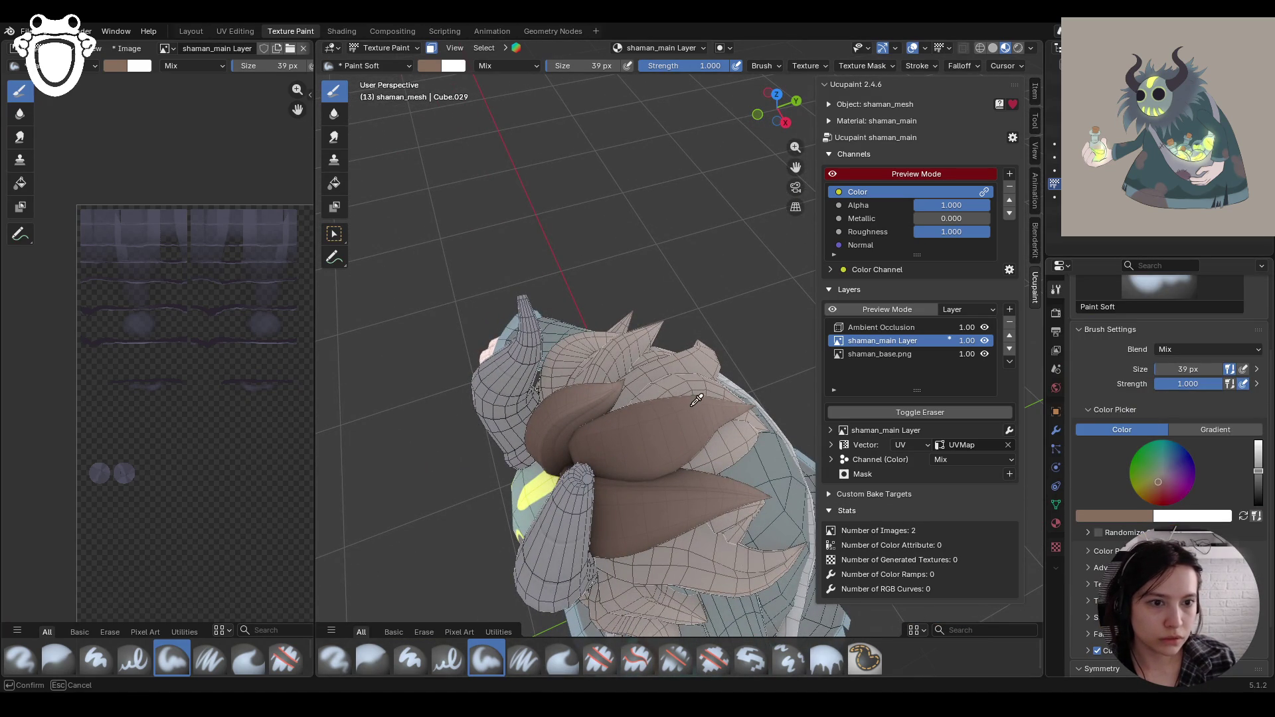
pyautogui.moveTo(648, 437); pyautogui.dragTo(614, 438)
pyautogui.moveTo(615, 438)
pyautogui.mouseDown(button='middle')
pyautogui.moveTo(606, 500)
pyautogui.moveTo(615, 488)
pyautogui.mouseUp(button='middle')
# Step: Darken the creases between the tuft's lobes
pyautogui.scroll(-2, 1169, 399)
pyautogui.moveTo(744, 279); pyautogui.dragTo(777, 266, button='middle')
pyautogui.moveTo(618, 146)
pyautogui.mouseDown(button='middle')
pyautogui.moveTo(650, 344)
pyautogui.moveTo(656, 325)
pyautogui.mouseUp(button='middle')
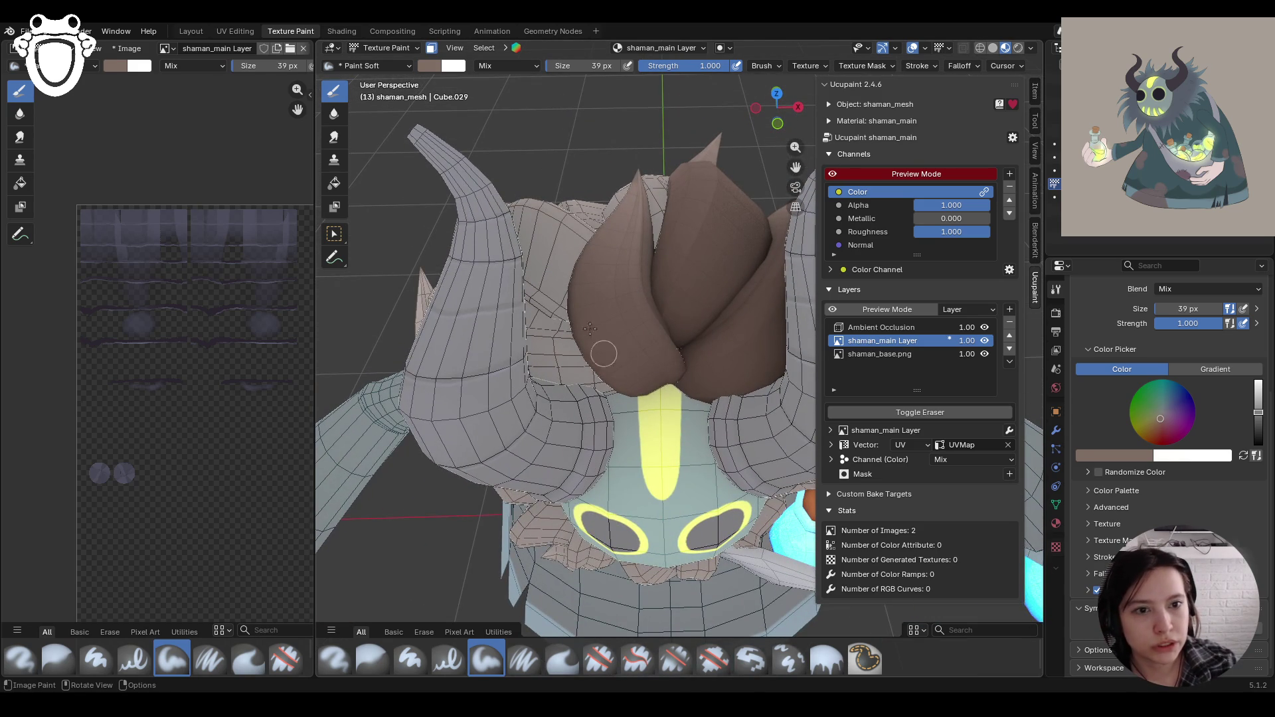
pyautogui.moveTo(583, 321); pyautogui.dragTo(588, 340)
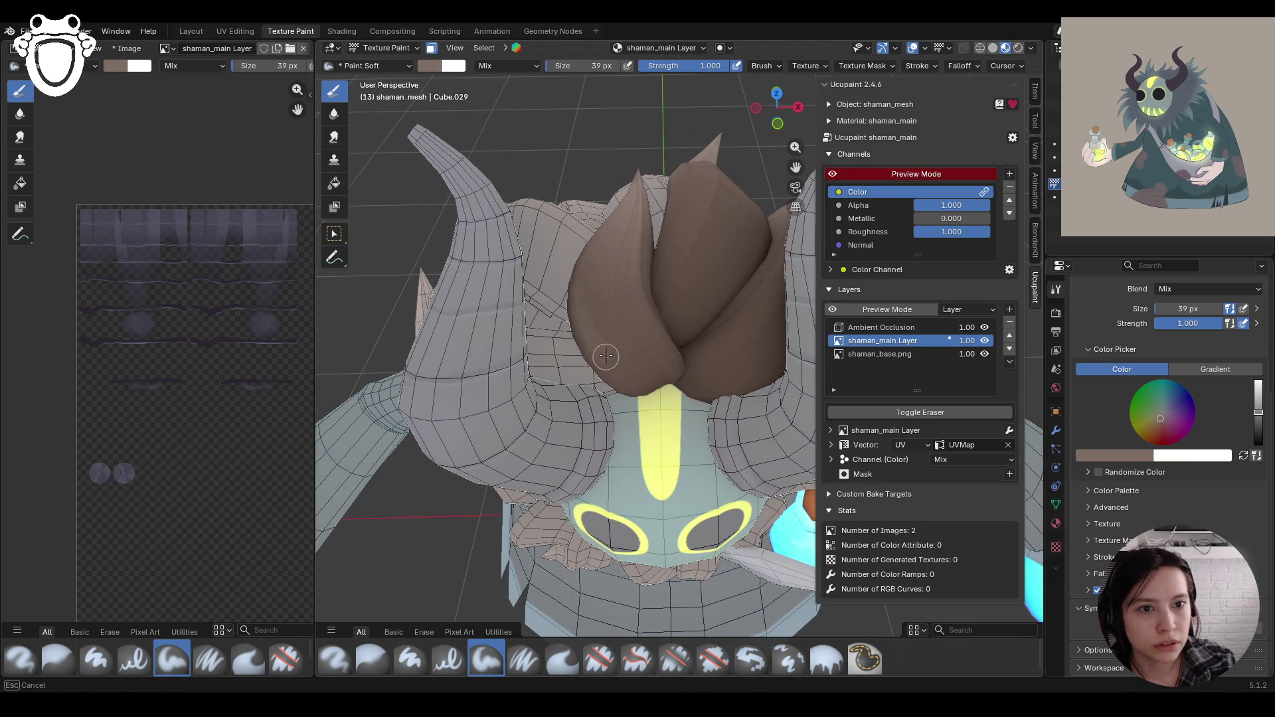
pyautogui.moveTo(631, 270); pyautogui.dragTo(672, 346)
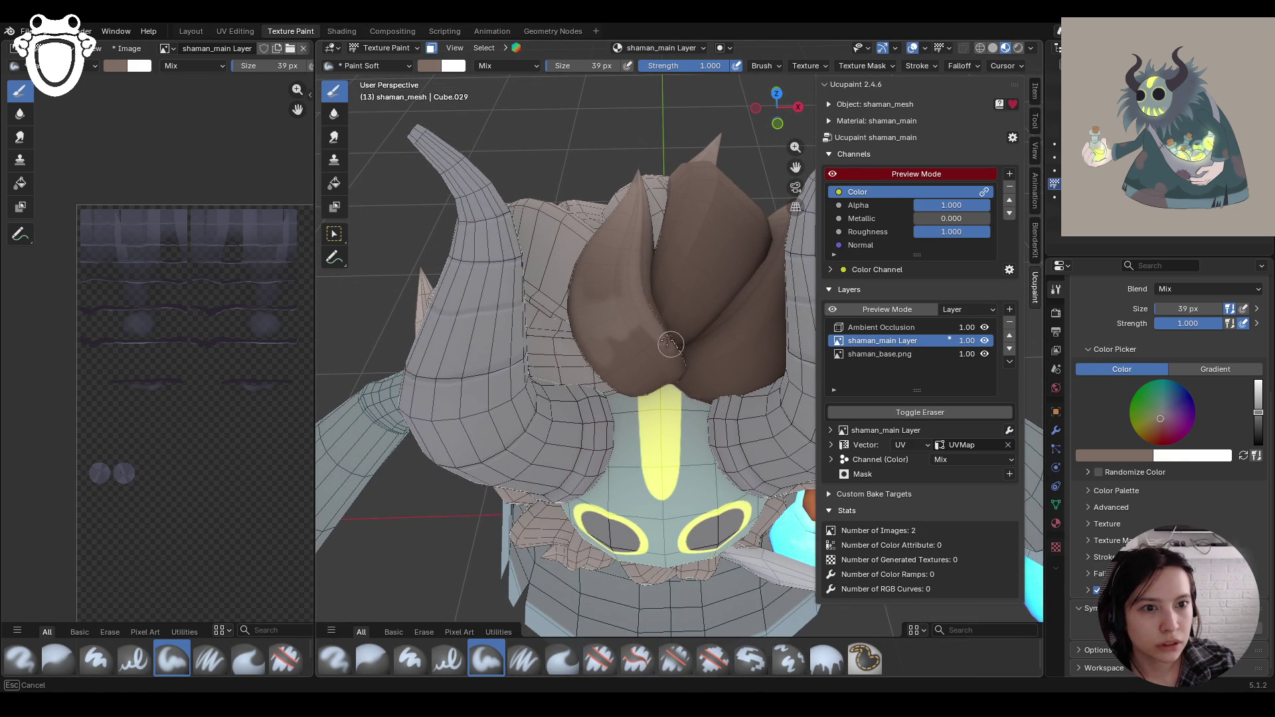
pyautogui.moveTo(633, 274); pyautogui.dragTo(636, 277)
pyautogui.moveTo(669, 259)
pyautogui.mouseDown(button='middle')
pyautogui.moveTo(664, 209)
pyautogui.moveTo(627, 253)
pyautogui.moveTo(641, 307)
pyautogui.mouseUp(button='middle')
pyautogui.scroll(4, 641, 306)
# Step: Brighten the brush colour, add highlight strokes and dabs on the tuft, then select Erase Hard
pyautogui.moveTo(1258, 412); pyautogui.dragTo(1258, 407)
pyautogui.moveTo(558, 279); pyautogui.dragTo(554, 226, button='middle')
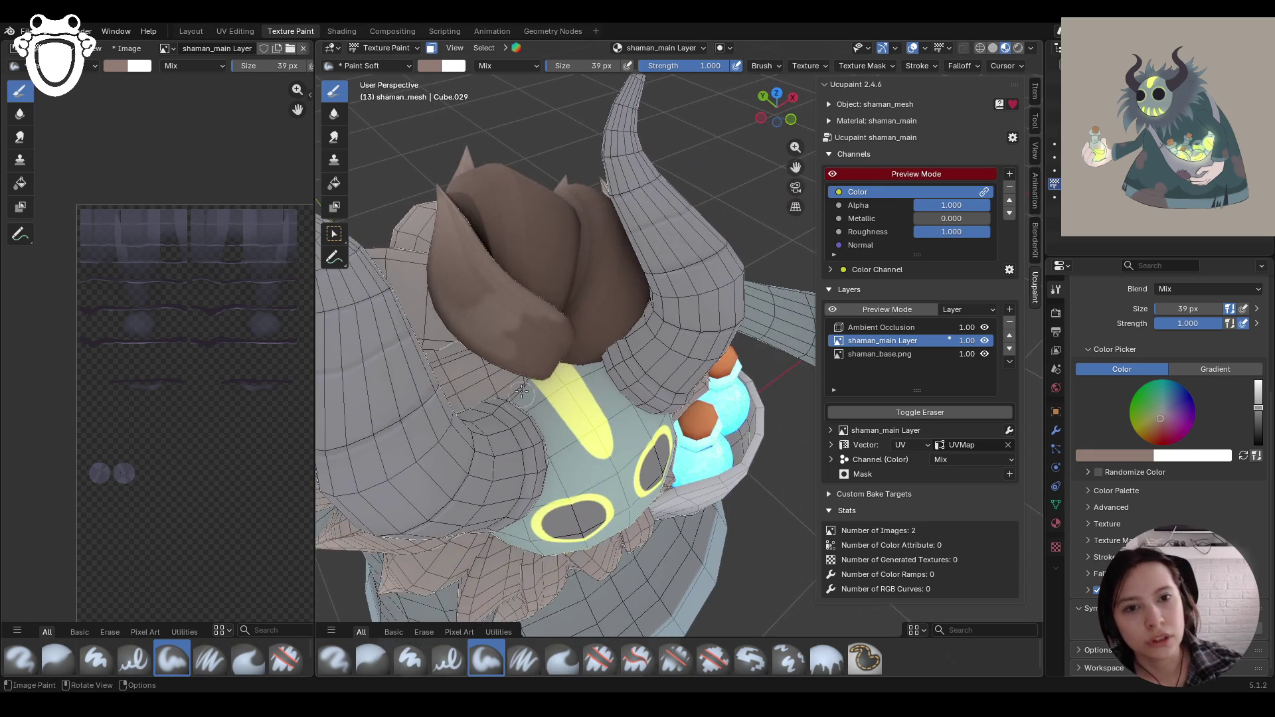
pyautogui.moveTo(463, 318)
pyautogui.mouseDown()
pyautogui.moveTo(551, 321)
pyautogui.moveTo(485, 261)
pyautogui.mouseUp()
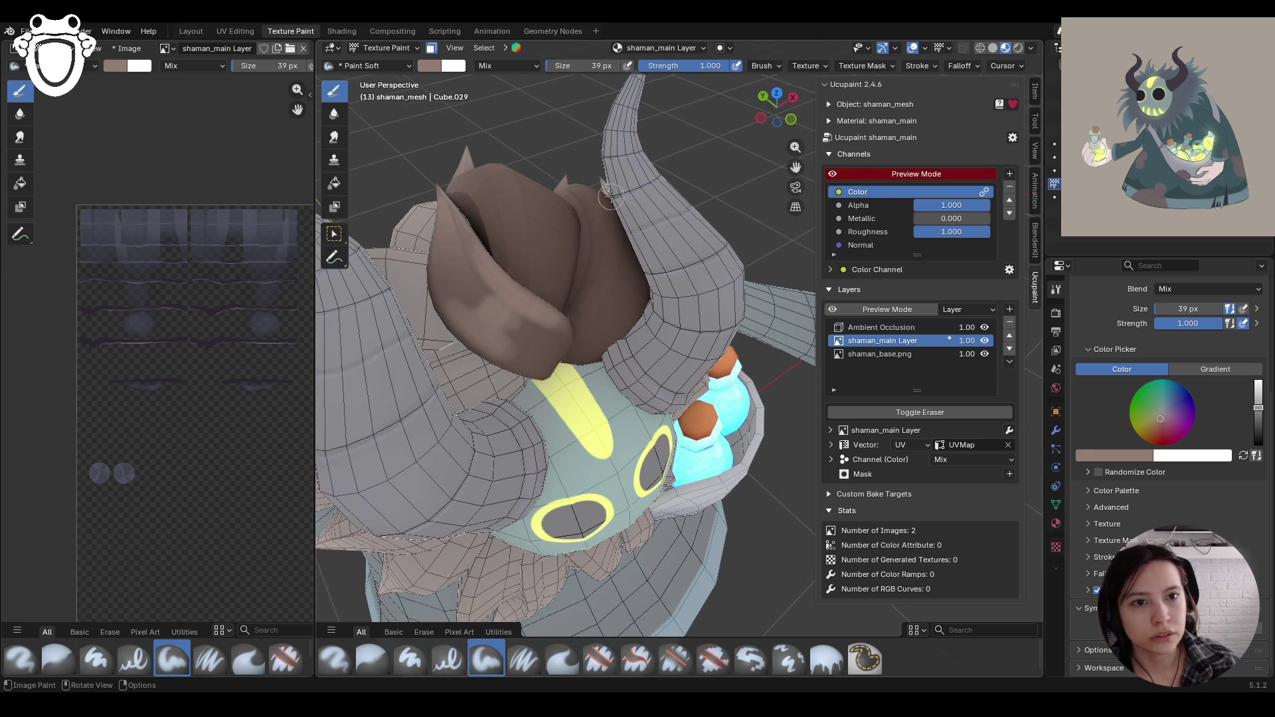
pyautogui.moveTo(611, 194); pyautogui.dragTo(539, 307, button='middle')
pyautogui.moveTo(799, 171)
pyautogui.mouseDown(button='middle')
pyautogui.moveTo(695, 297)
pyautogui.moveTo(635, 306)
pyautogui.mouseUp(button='middle')
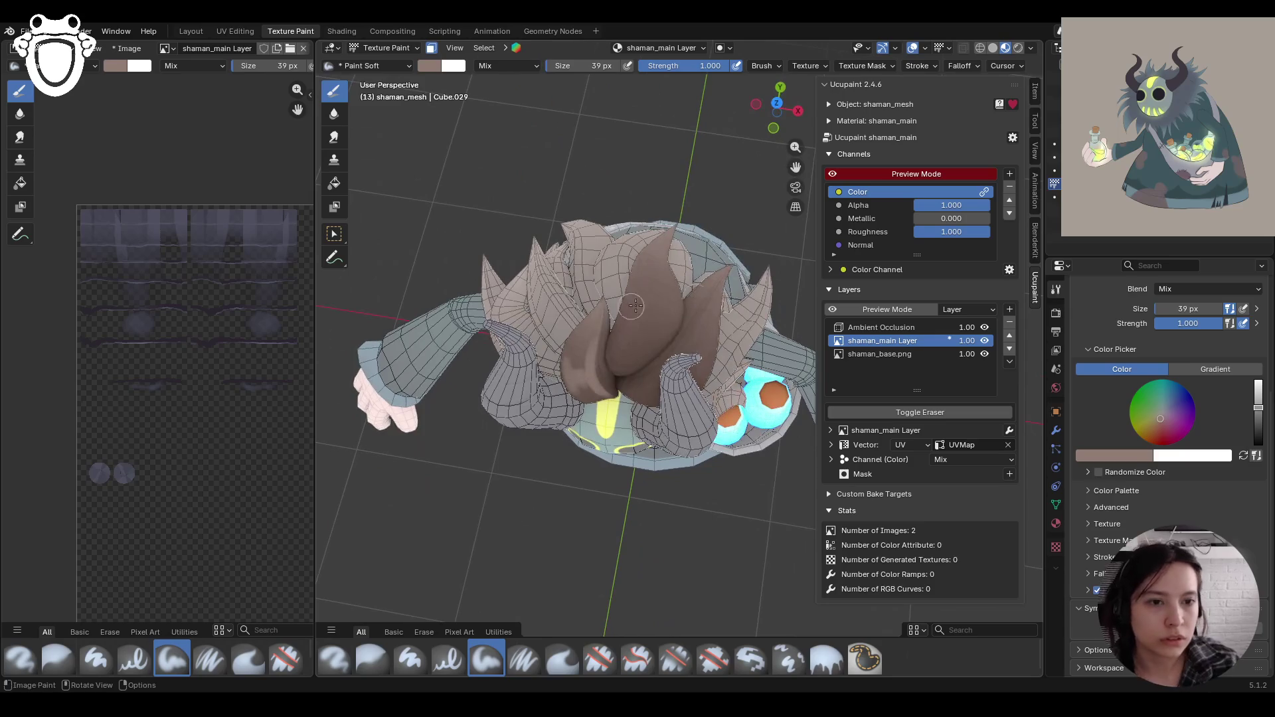
pyautogui.moveTo(630, 288)
pyautogui.mouseDown()
pyautogui.moveTo(627, 322)
pyautogui.moveTo(677, 283)
pyautogui.moveTo(675, 302)
pyautogui.mouseUp()
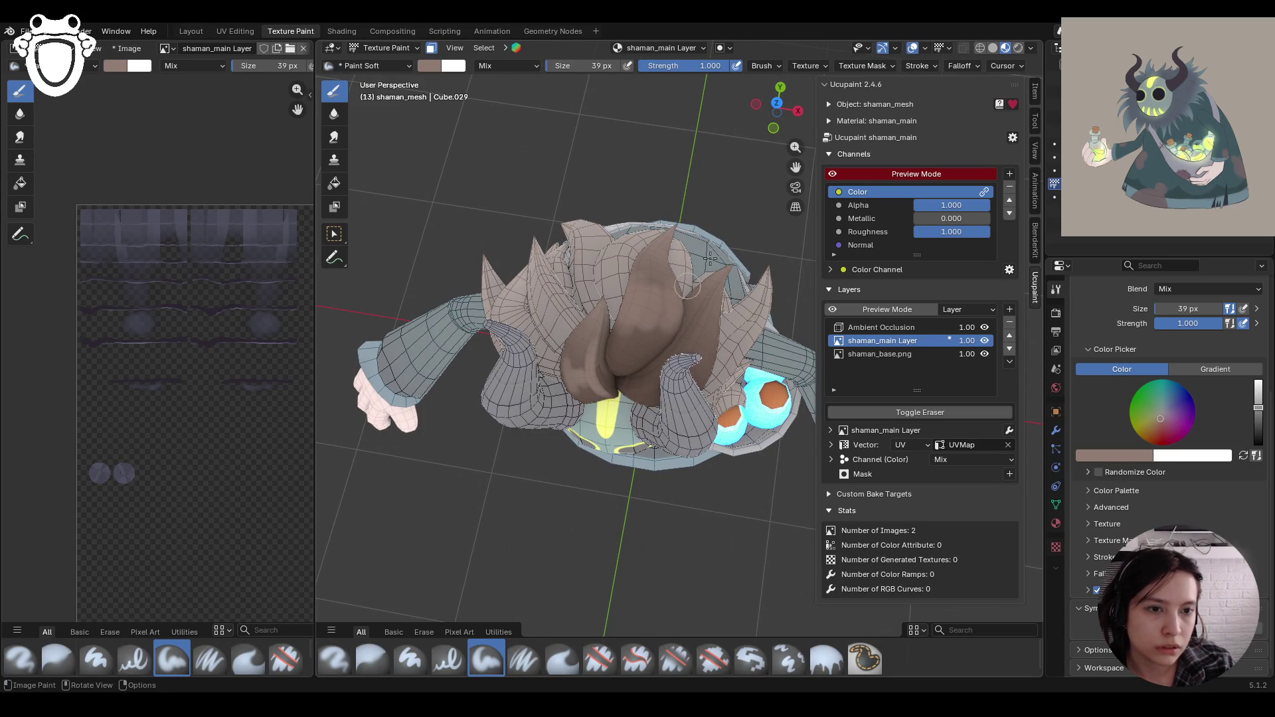
pyautogui.moveTo(722, 183); pyautogui.dragTo(697, 259, button='middle')
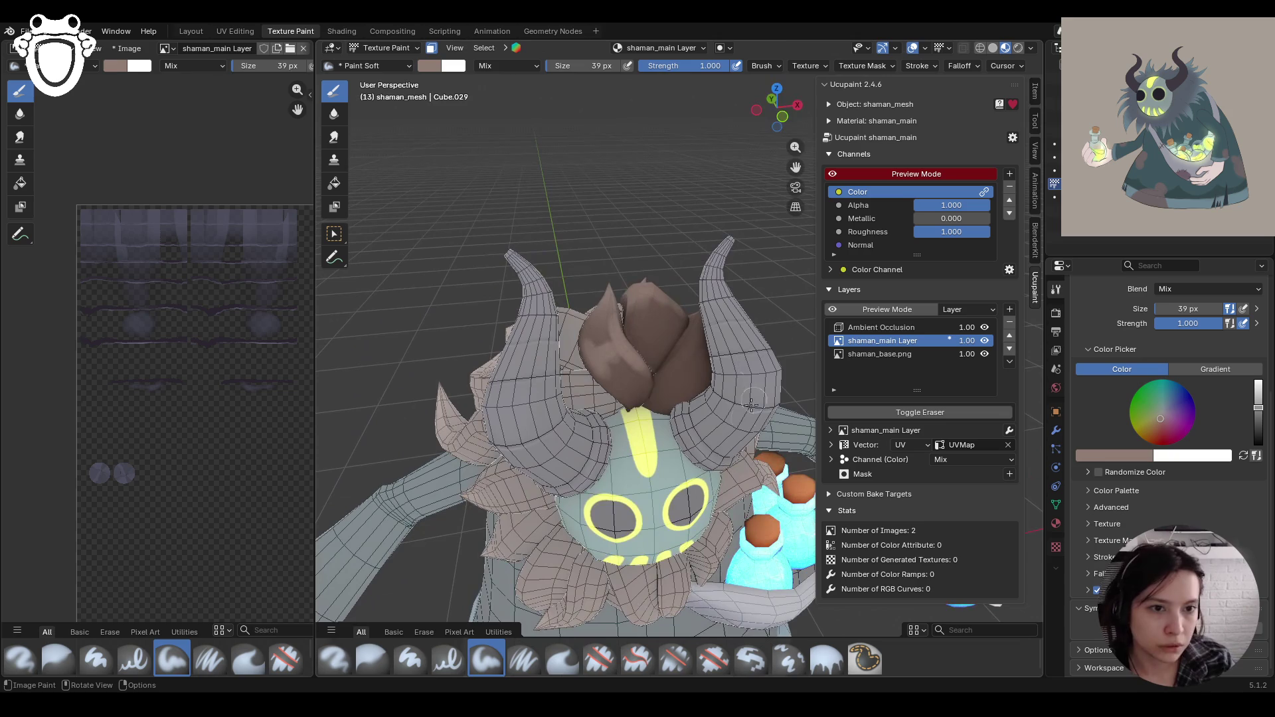
pyautogui.moveTo(699, 389); pyautogui.dragTo(699, 392)
pyautogui.moveTo(687, 340); pyautogui.dragTo(689, 338)
pyautogui.moveTo(656, 380); pyautogui.dragTo(659, 377)
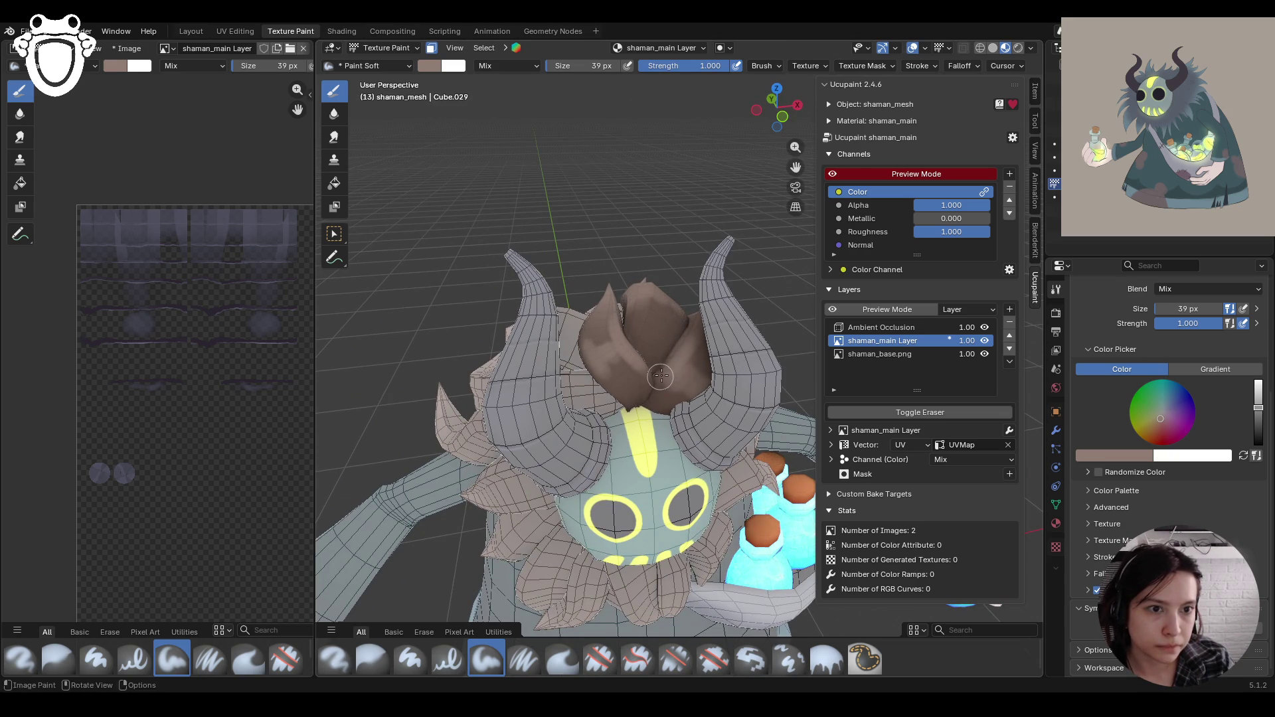
pyautogui.click(611, 655)
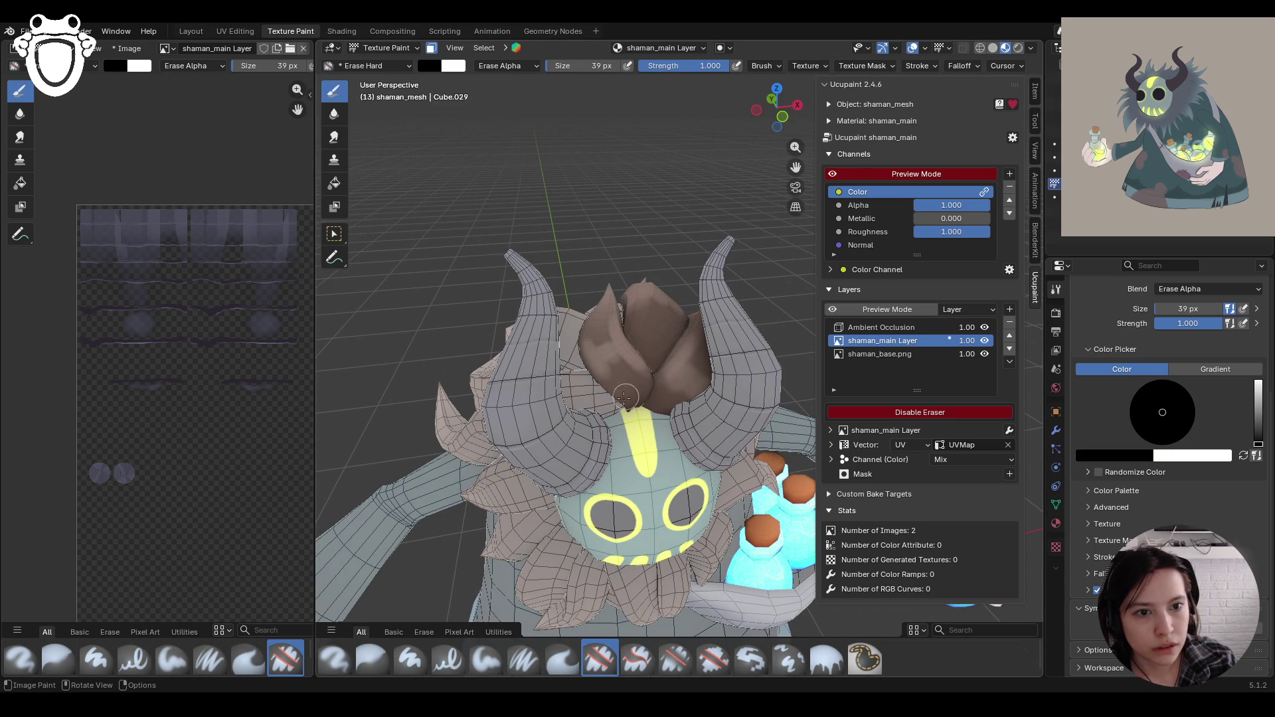
# Step: Erase patches of brown from the hair tuft and lower hair, then select the Blur brush
pyautogui.moveTo(614, 369); pyautogui.dragTo(635, 380)
pyautogui.moveTo(588, 331); pyautogui.dragTo(599, 295)
pyautogui.moveTo(668, 404)
pyautogui.mouseDown()
pyautogui.moveTo(698, 381)
pyautogui.moveTo(702, 347)
pyautogui.moveTo(718, 370)
pyautogui.mouseUp()
pyautogui.moveTo(718, 370)
pyautogui.mouseDown(button='middle')
pyautogui.moveTo(597, 345)
pyautogui.moveTo(784, 200)
pyautogui.mouseUp(button='middle')
pyautogui.moveTo(795, 167); pyautogui.dragTo(596, 186)
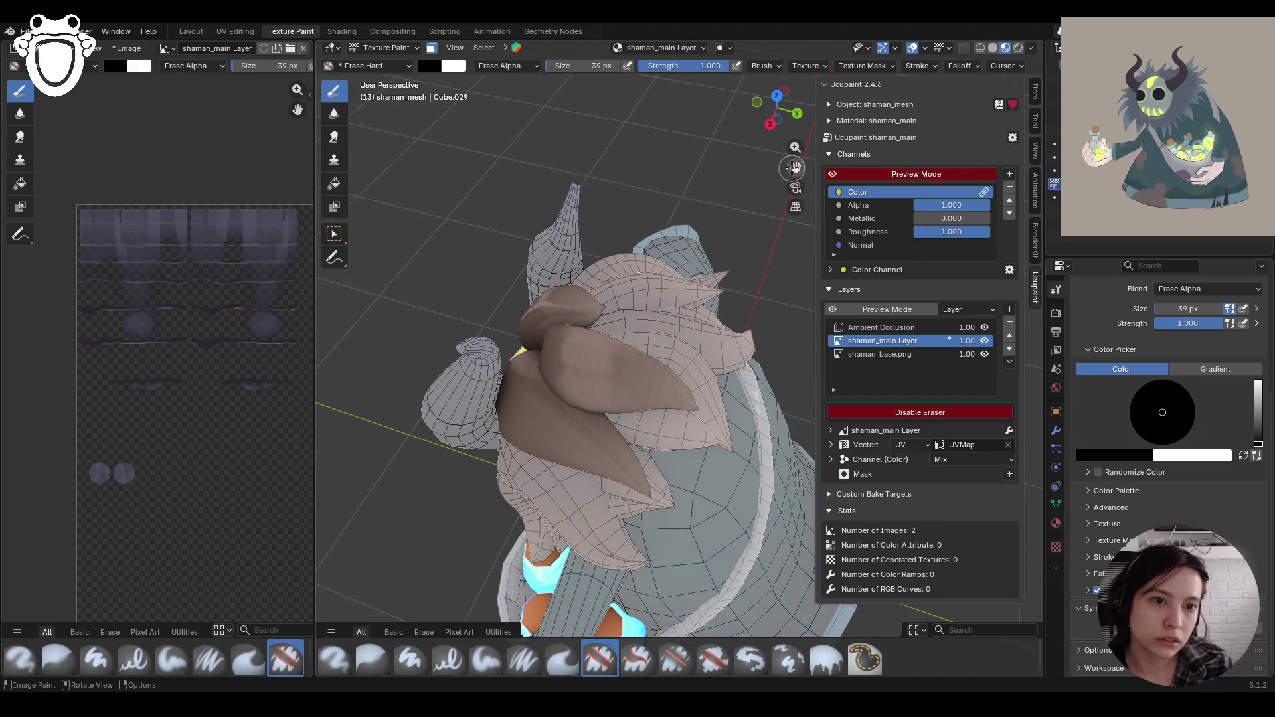
pyautogui.moveTo(619, 385); pyautogui.dragTo(608, 386)
pyautogui.moveTo(551, 348); pyautogui.dragTo(555, 335)
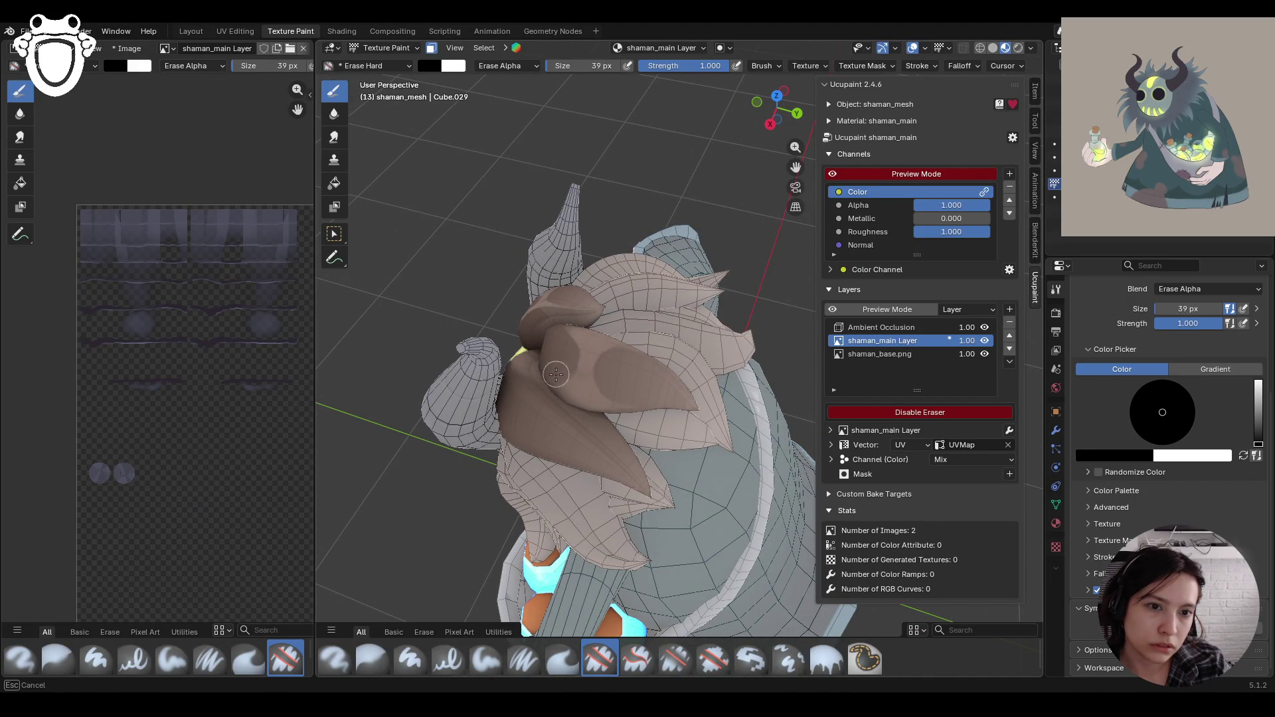
pyautogui.moveTo(531, 361); pyautogui.dragTo(697, 352, button='middle')
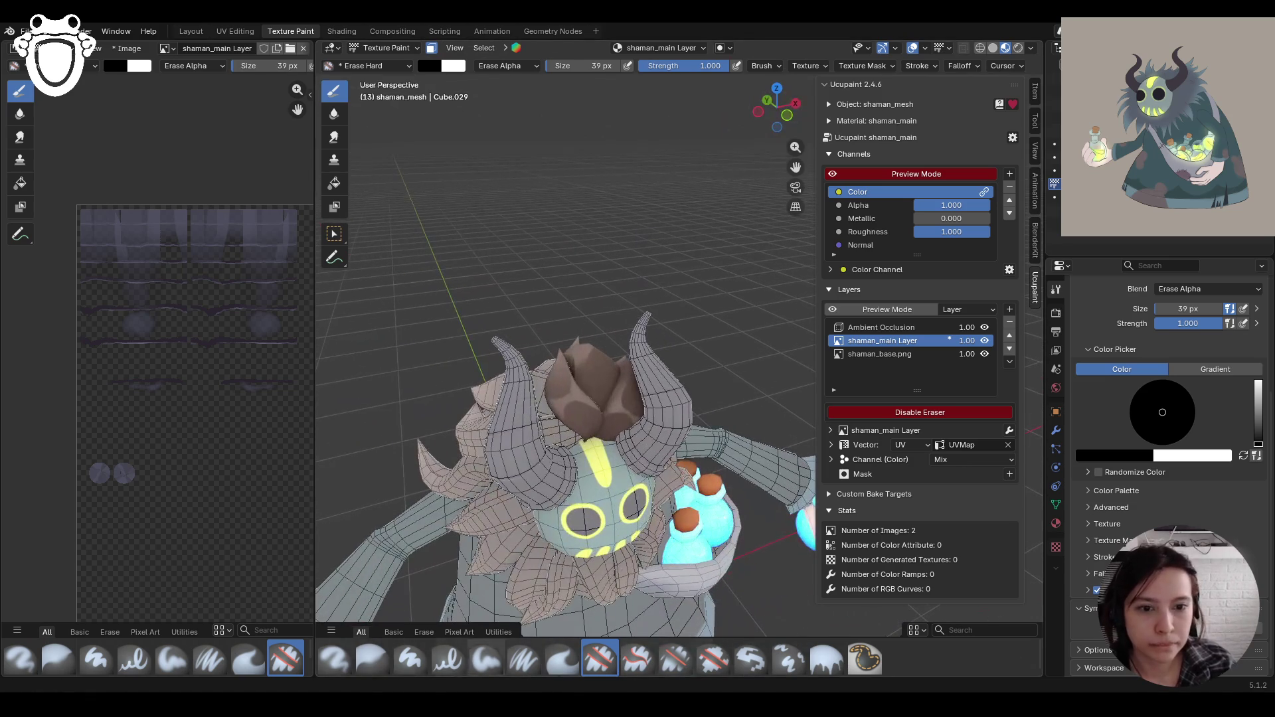
pyautogui.click(373, 660)
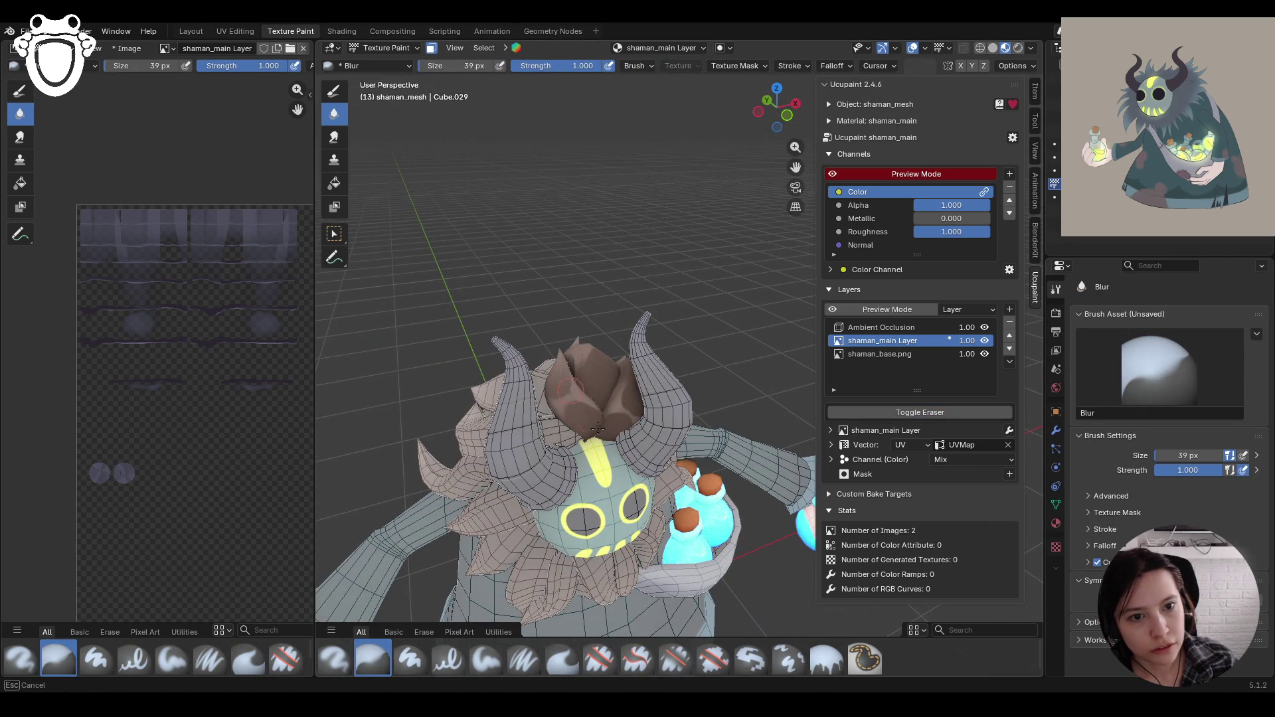
# Step: Inspect the tuft from above and behind, re-enable face masking, and select Paint Soft
pyautogui.moveTo(664, 392); pyautogui.dragTo(513, 402, button='middle')
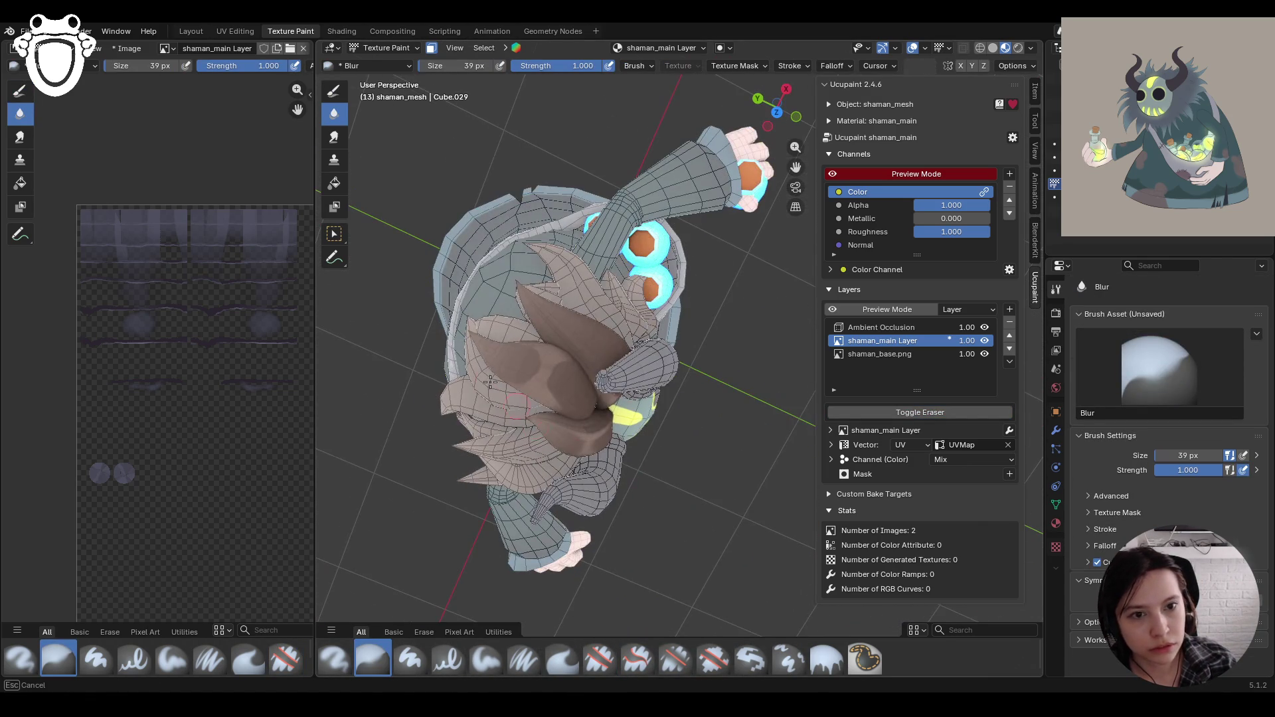
pyautogui.moveTo(518, 219)
pyautogui.mouseDown(button='middle')
pyautogui.moveTo(491, 252)
pyautogui.moveTo(535, 273)
pyautogui.moveTo(536, 423)
pyautogui.mouseUp(button='middle')
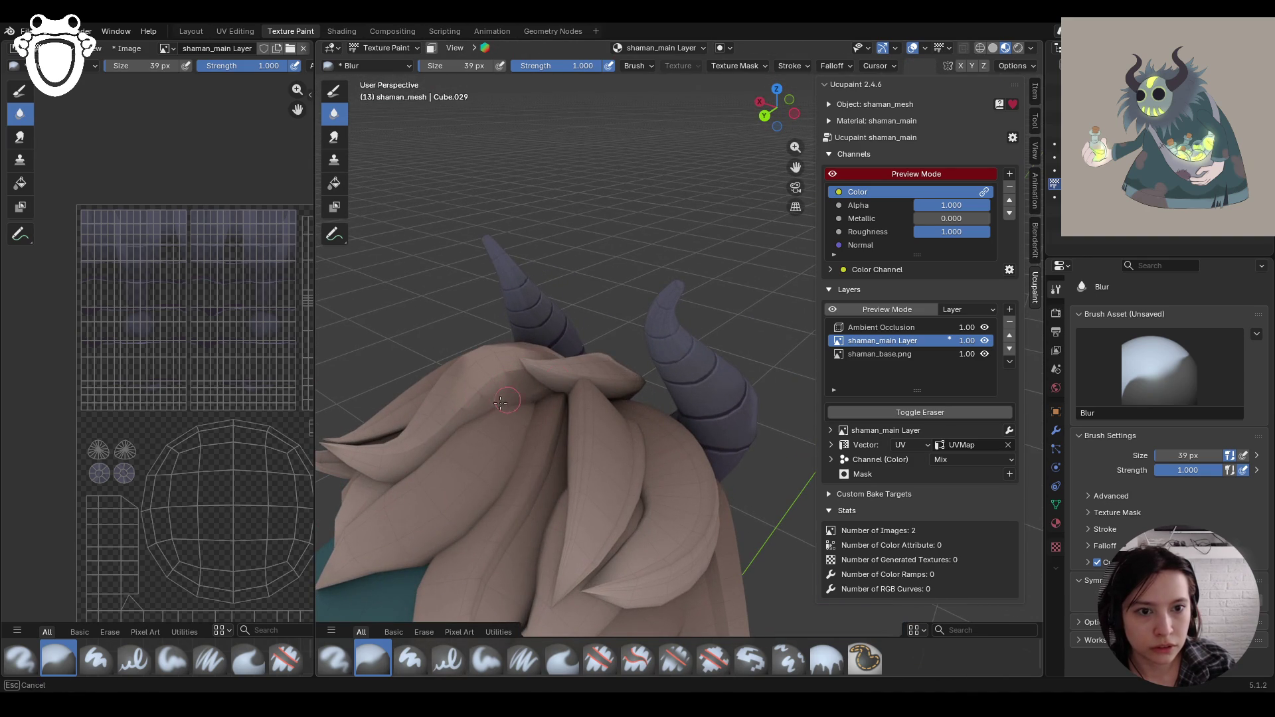
pyautogui.moveTo(536, 394)
pyautogui.mouseDown(button='middle')
pyautogui.moveTo(514, 370)
pyautogui.moveTo(550, 417)
pyautogui.moveTo(651, 465)
pyautogui.moveTo(619, 436)
pyautogui.moveTo(578, 525)
pyautogui.mouseUp(button='middle')
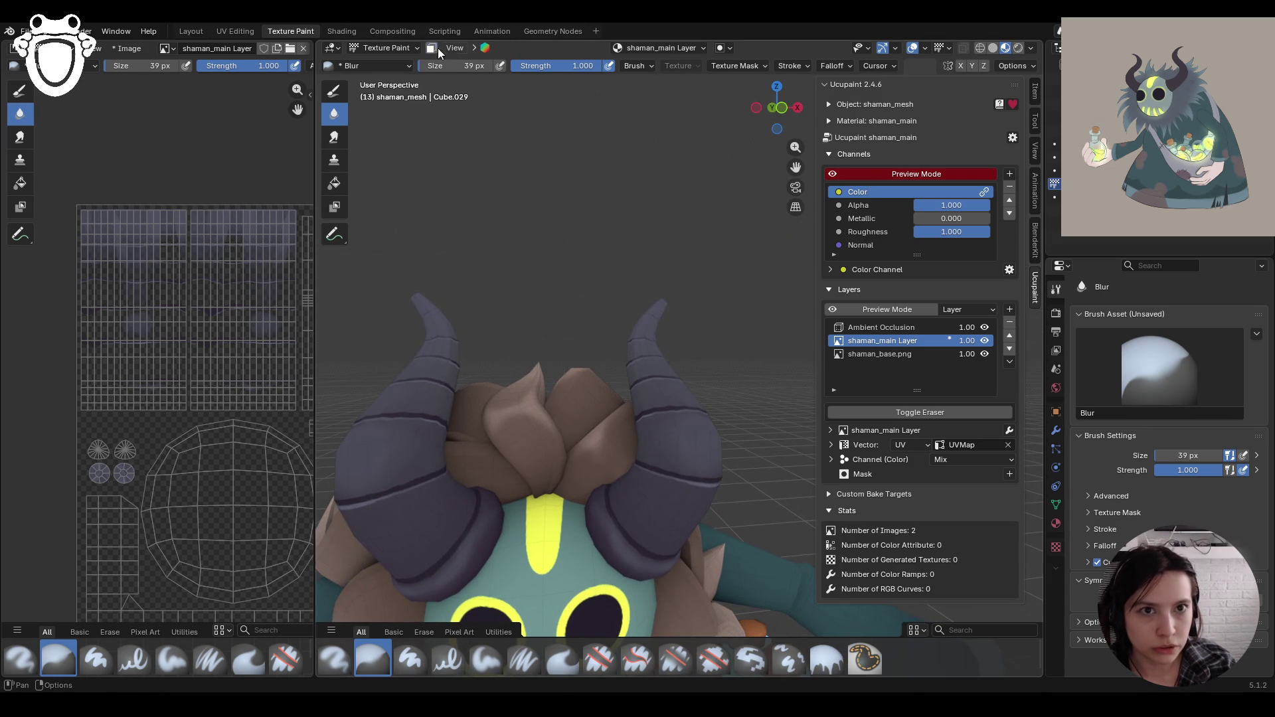
pyautogui.click(435, 48)
pyautogui.click(485, 659)
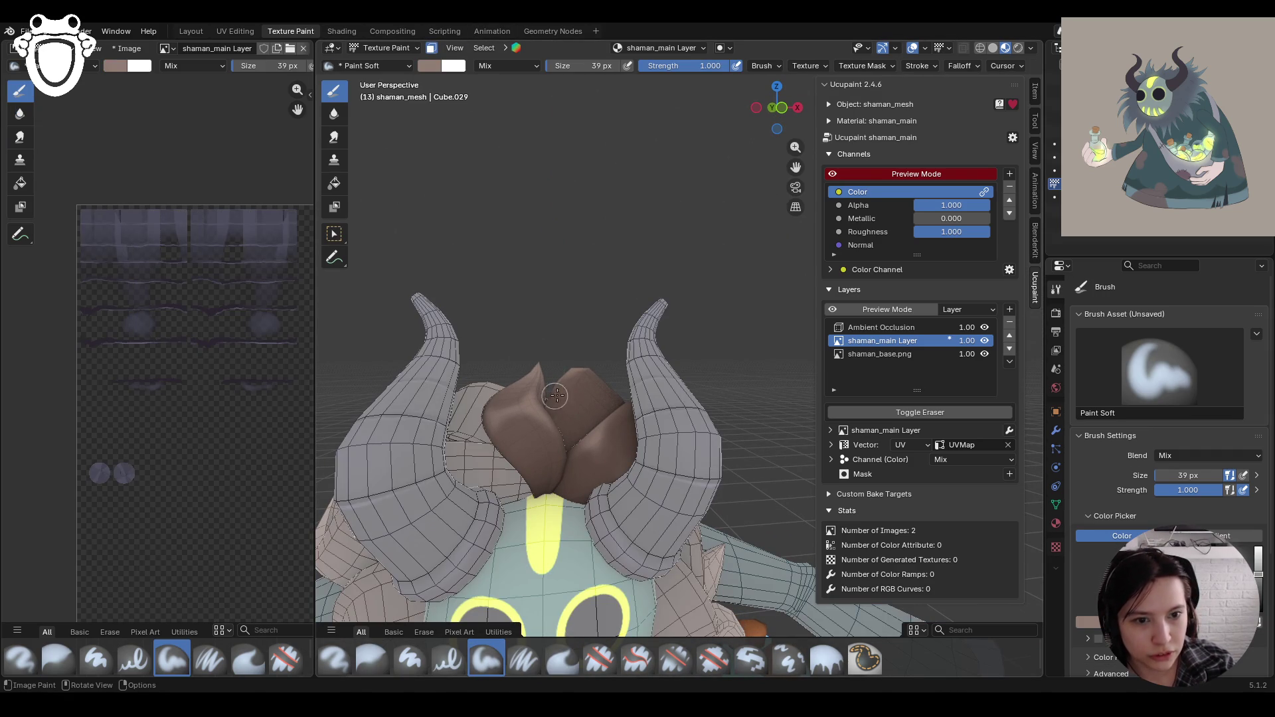
# Step: Dab paint on the head tuft, then switch through Erase Hard to the Blur brush
pyautogui.moveTo(617, 472); pyautogui.dragTo(618, 471)
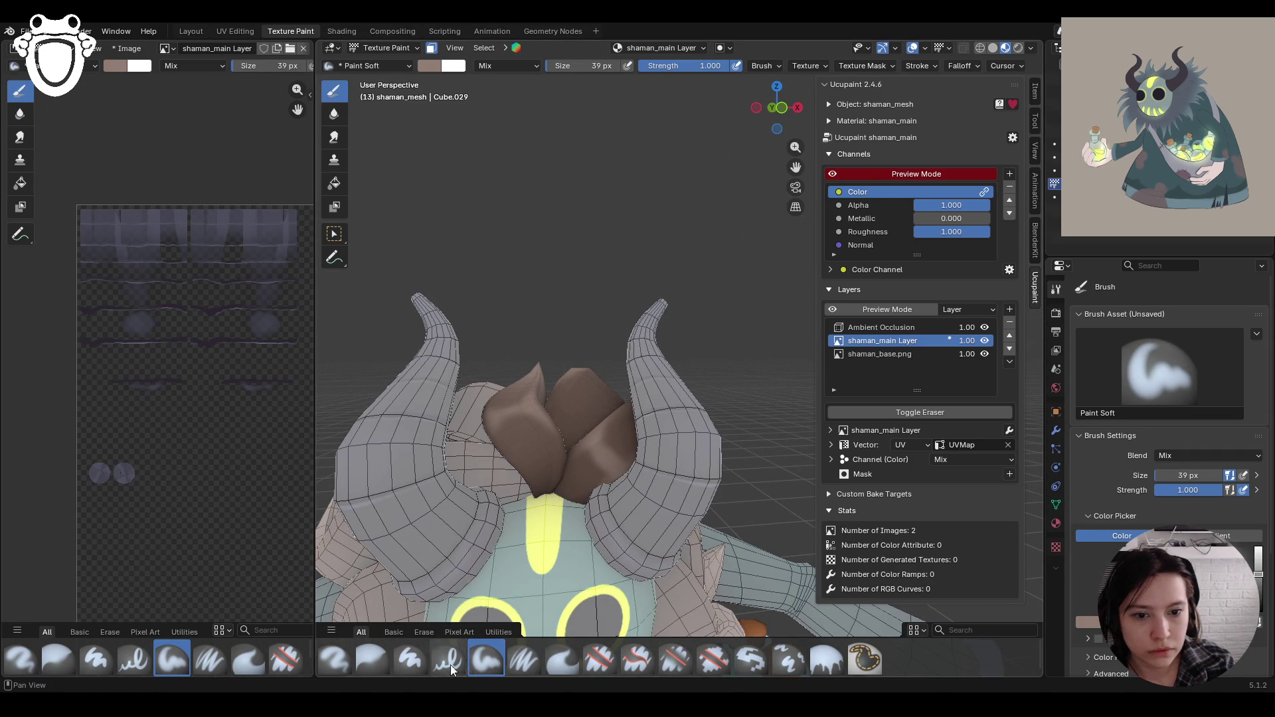
pyautogui.click(600, 657)
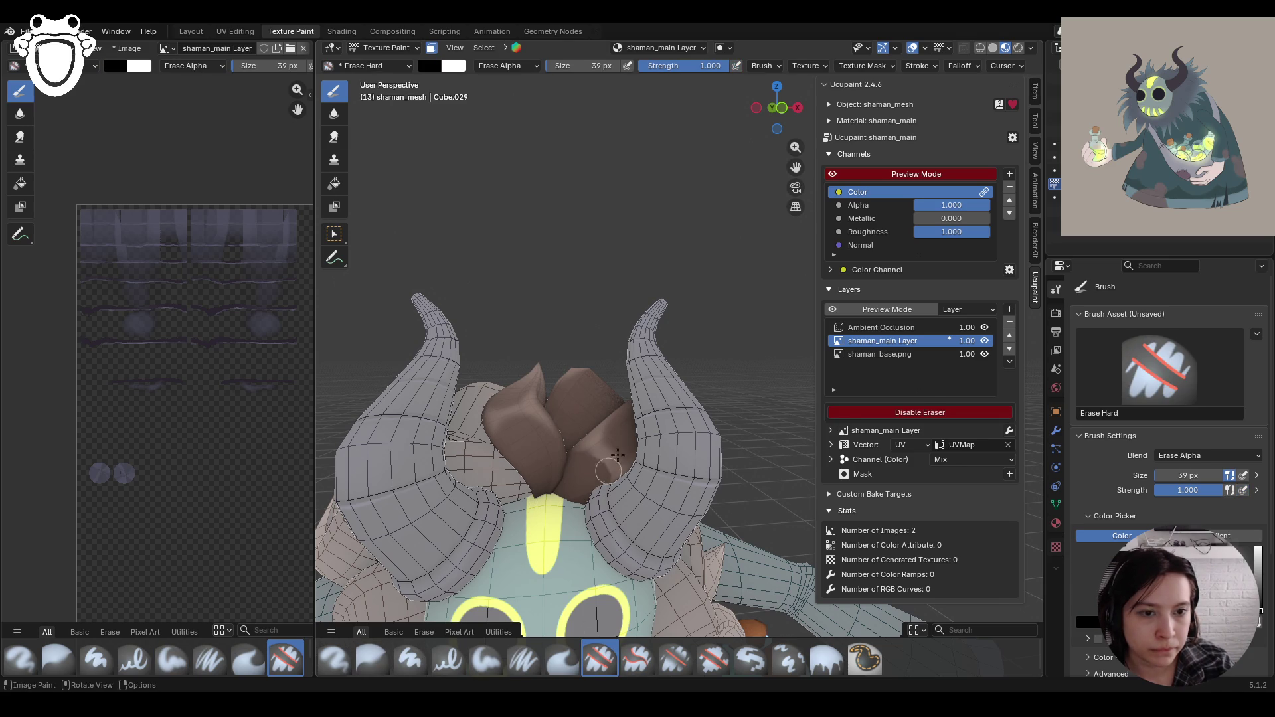
pyautogui.click(372, 659)
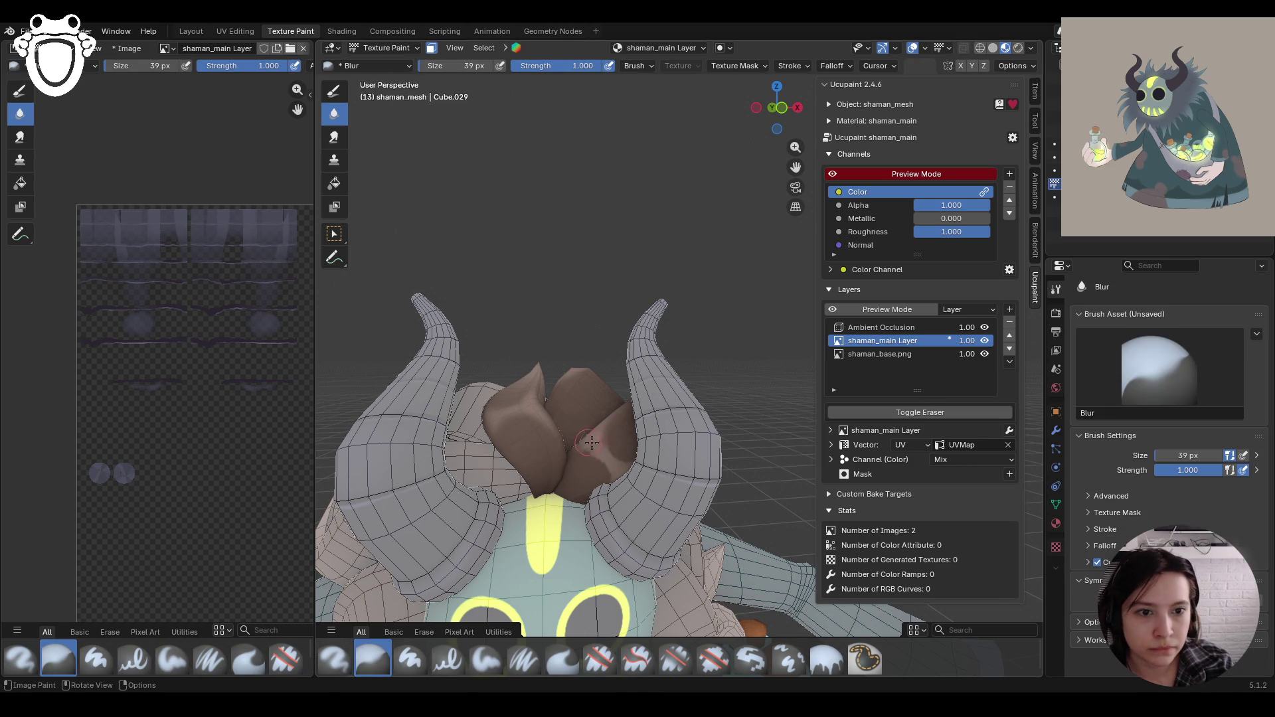
pyautogui.moveTo(710, 415)
pyautogui.mouseDown(button='middle')
pyautogui.moveTo(684, 469)
pyautogui.moveTo(726, 334)
pyautogui.mouseUp(button='middle')
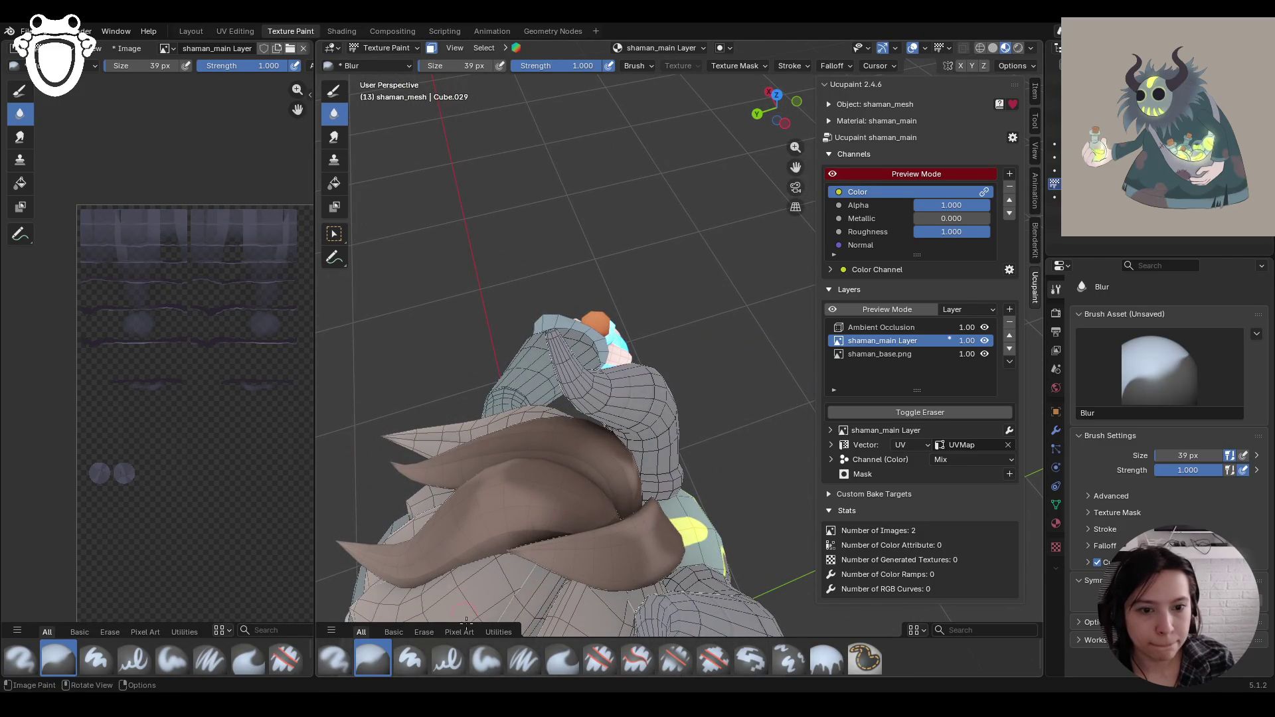
pyautogui.moveTo(781, 399)
pyautogui.mouseDown(button='middle')
pyautogui.moveTo(715, 416)
pyautogui.moveTo(708, 435)
pyautogui.moveTo(529, 288)
pyautogui.mouseUp(button='middle')
# Step: Toggle face-selection masking off and on, use box select, then choose the Paint Soft brush
pyautogui.click(396, 48)
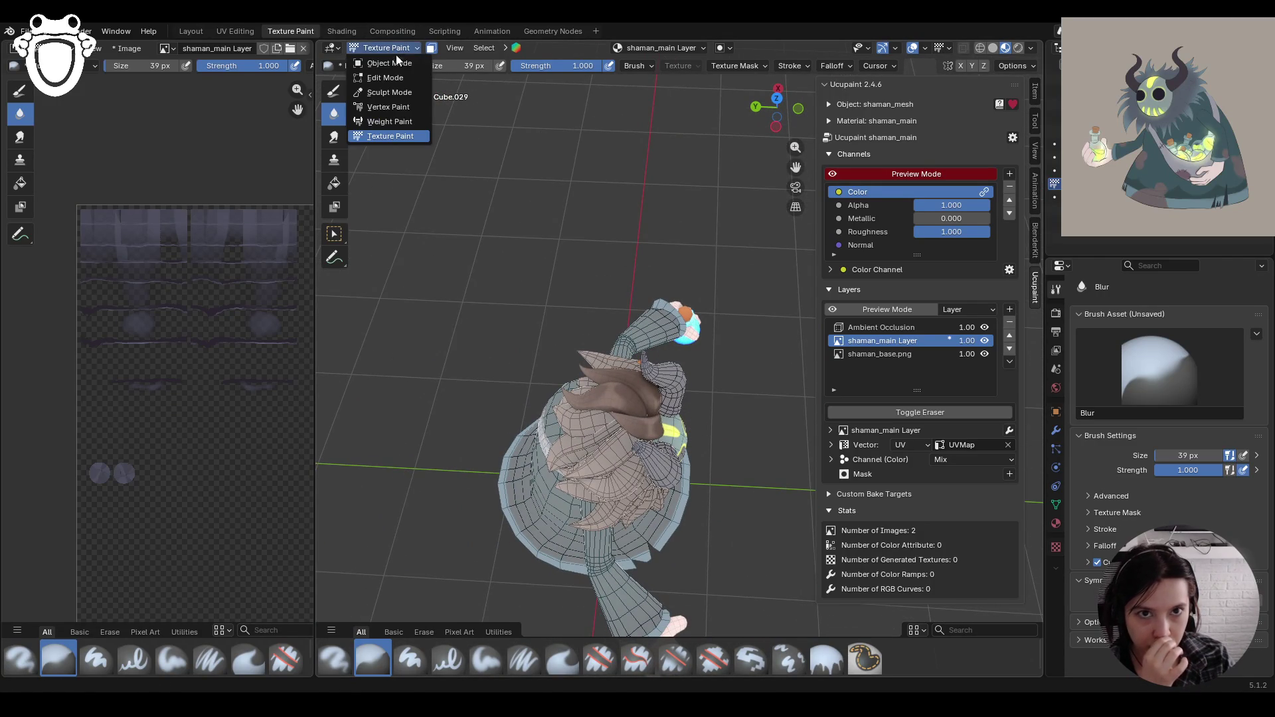
pyautogui.click(431, 47)
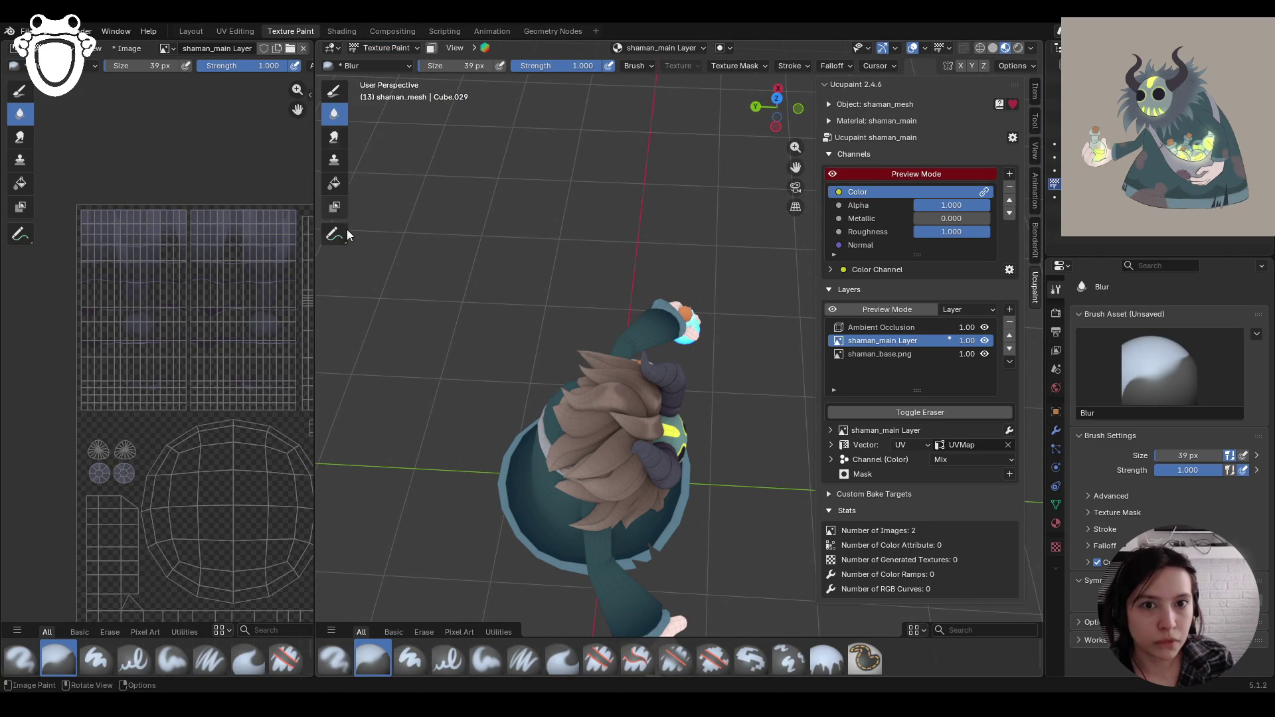
pyautogui.click(432, 48)
pyautogui.click(334, 234)
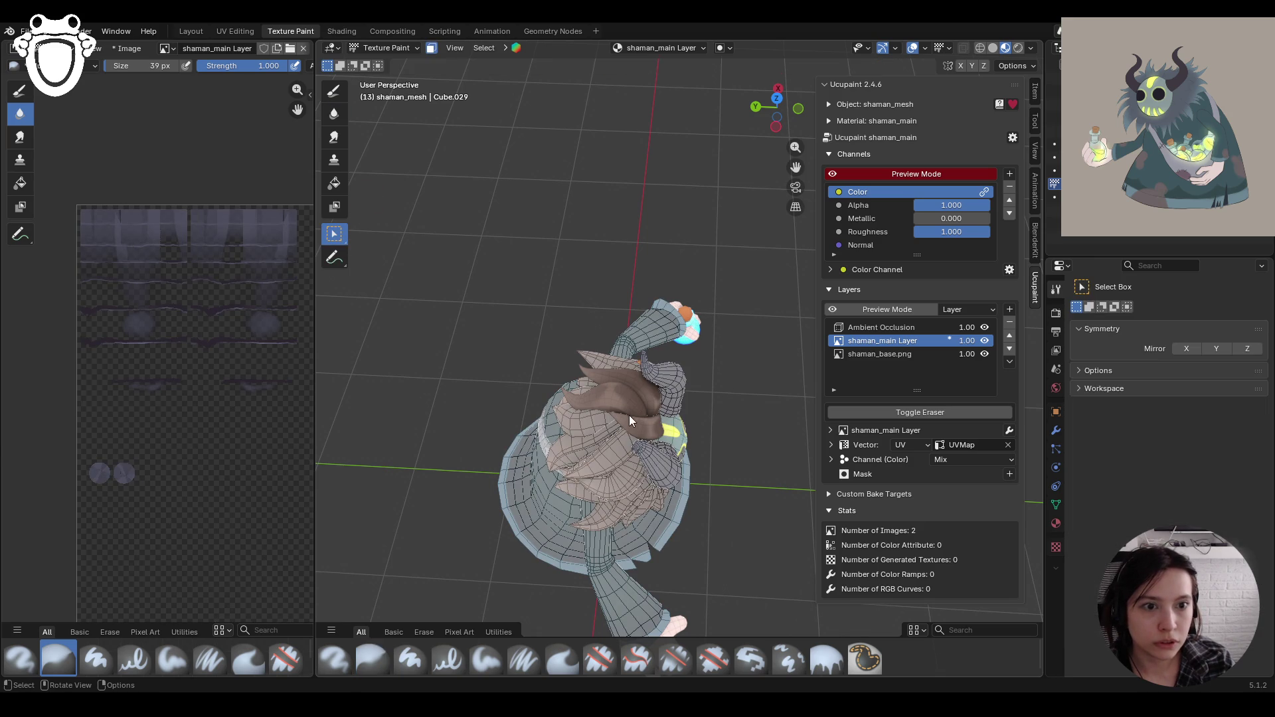
pyautogui.moveTo(652, 396)
pyautogui.mouseDown(button='middle')
pyautogui.moveTo(740, 452)
pyautogui.moveTo(615, 477)
pyautogui.moveTo(679, 440)
pyautogui.moveTo(699, 378)
pyautogui.moveTo(553, 431)
pyautogui.moveTo(801, 118)
pyautogui.mouseUp(button='middle')
pyautogui.moveTo(801, 118); pyautogui.dragTo(730, 153)
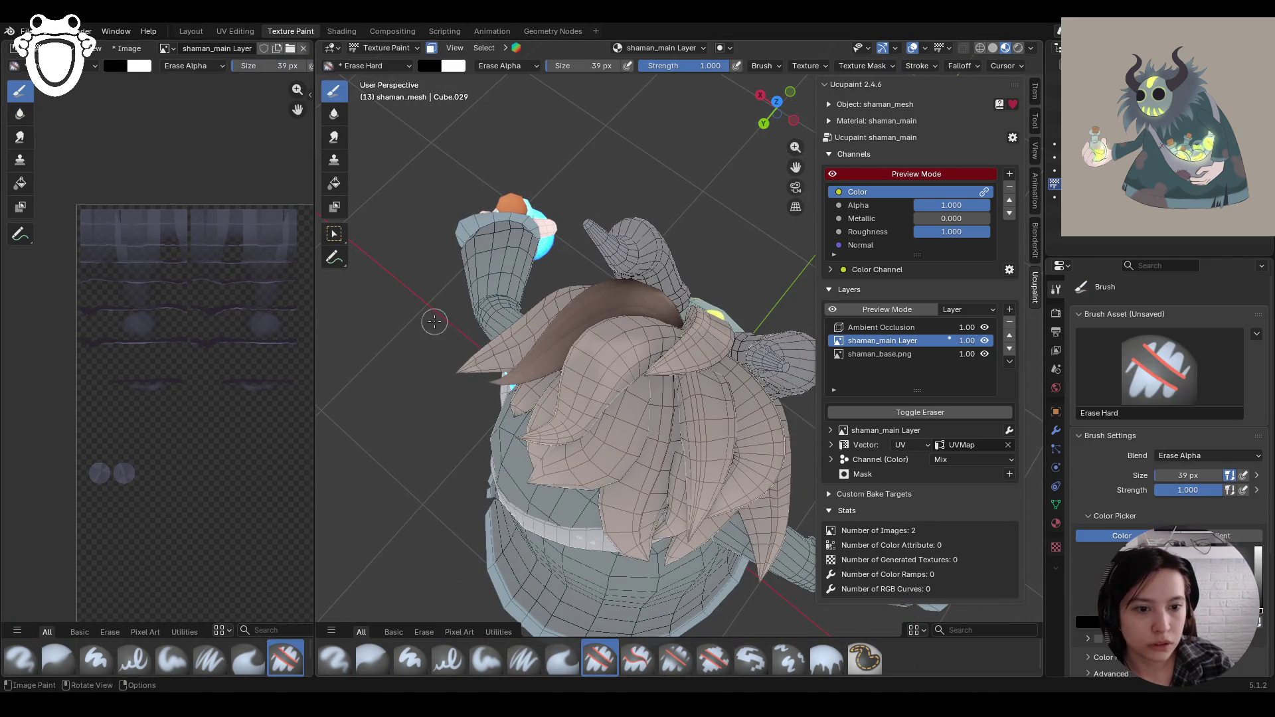
pyautogui.click(334, 91)
pyautogui.click(487, 667)
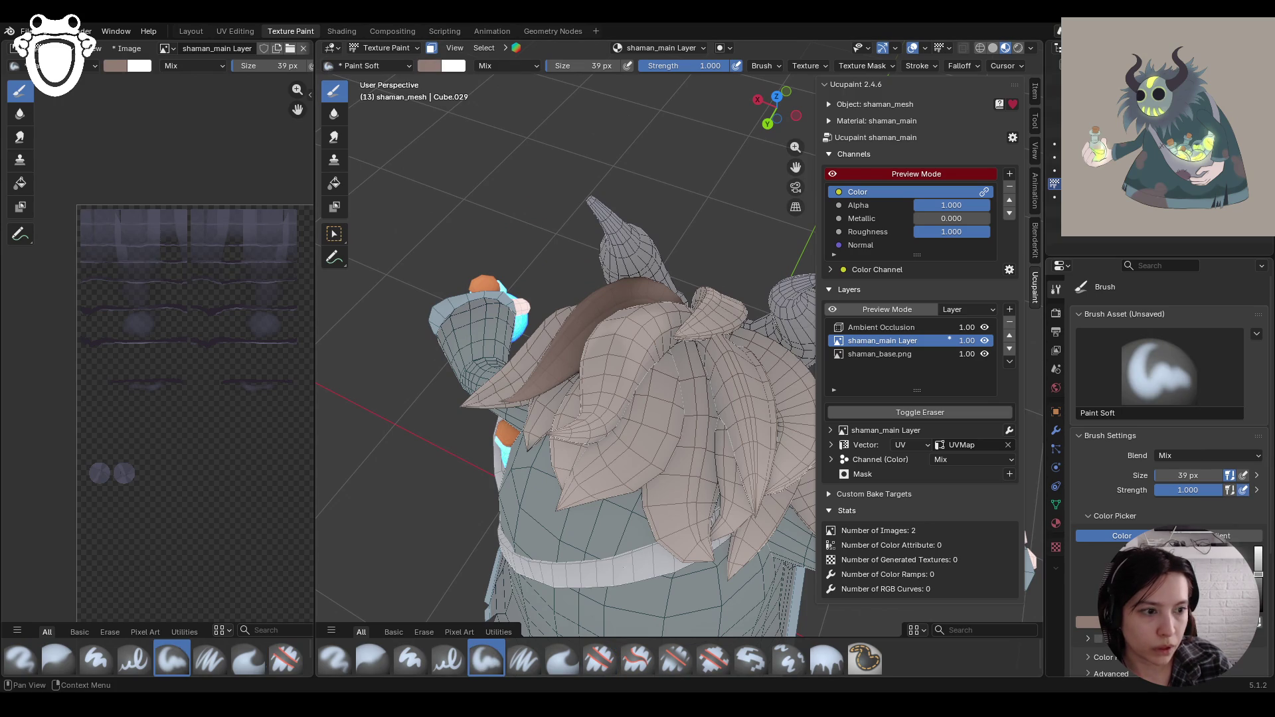
# Step: Sample the hair's dark brown with the eyedropper and paint a brown stroke on the hair
pyautogui.click(1096, 623)
pyautogui.press('e')
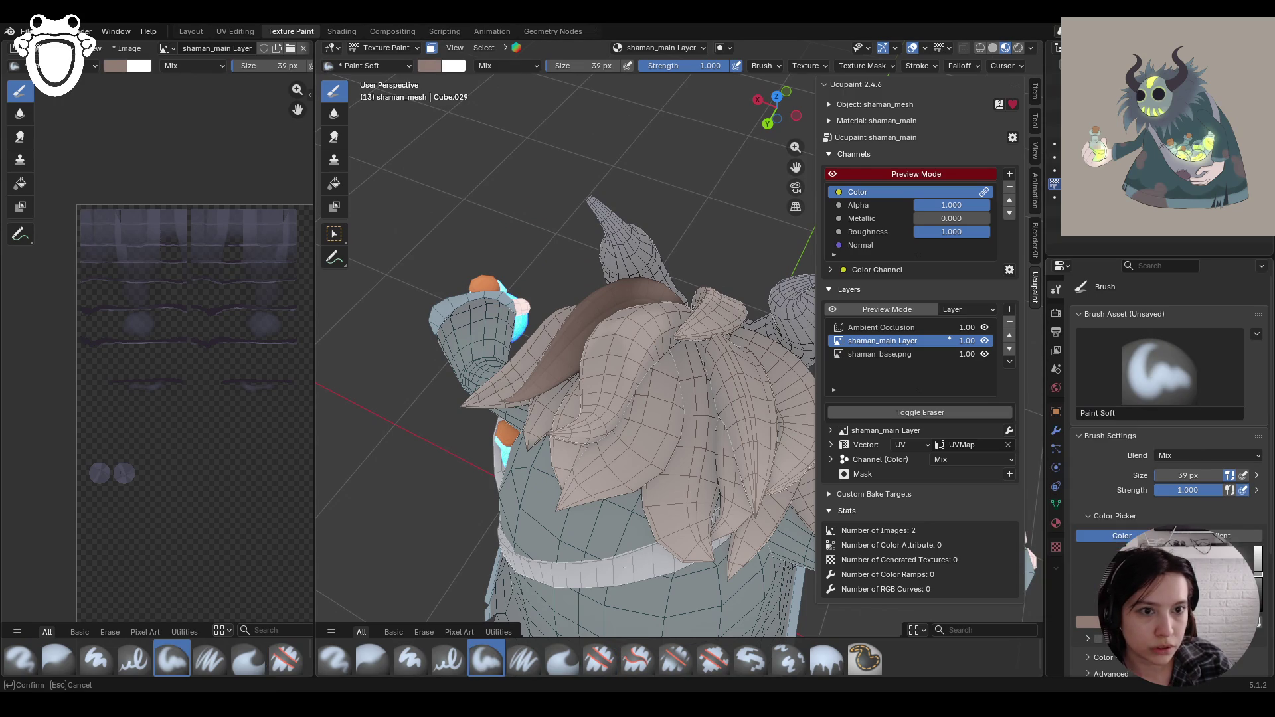
pyautogui.click(618, 294)
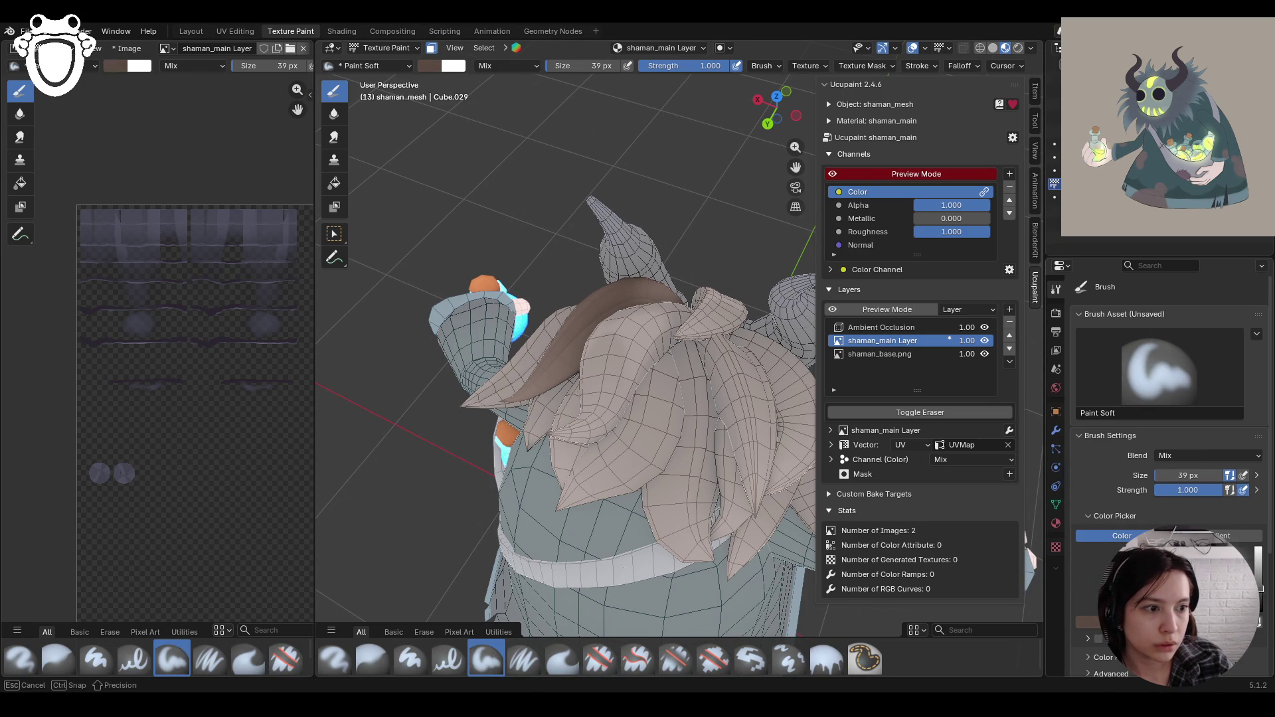
pyautogui.moveTo(730, 425); pyautogui.dragTo(622, 349, button='middle')
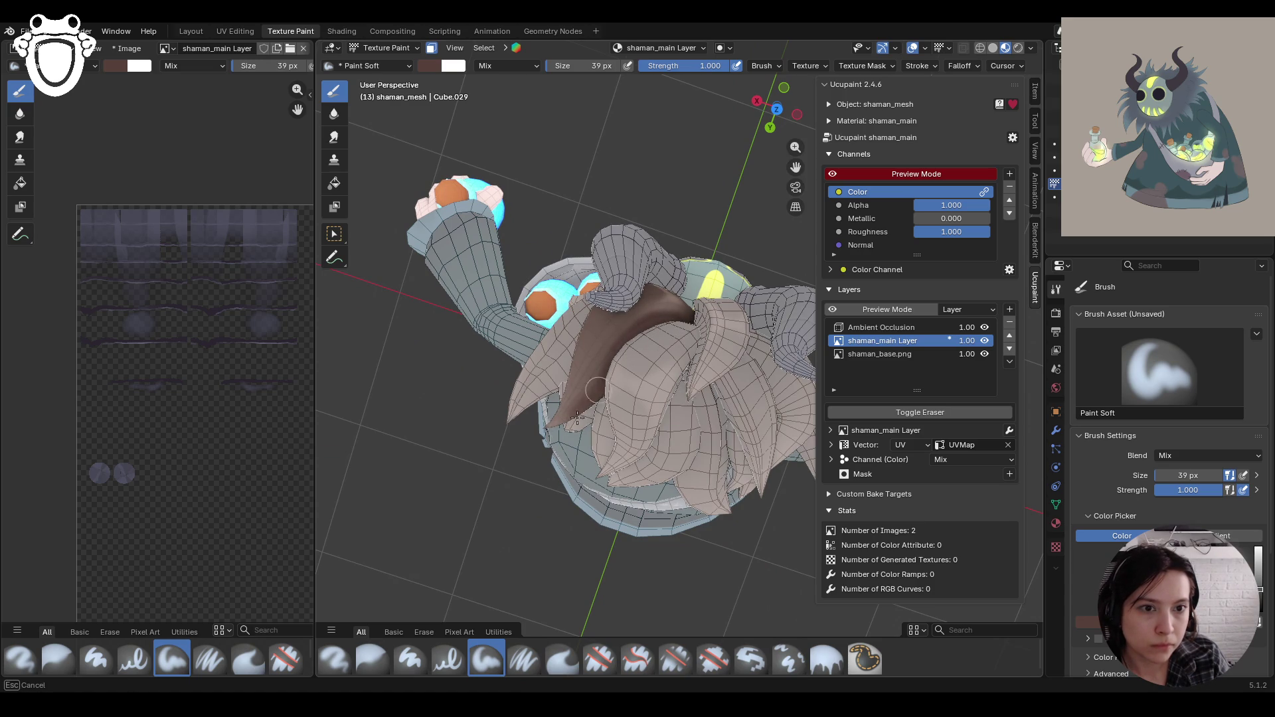
pyautogui.moveTo(442, 361); pyautogui.dragTo(677, 214, button='middle')
pyautogui.moveTo(651, 435); pyautogui.dragTo(664, 362)
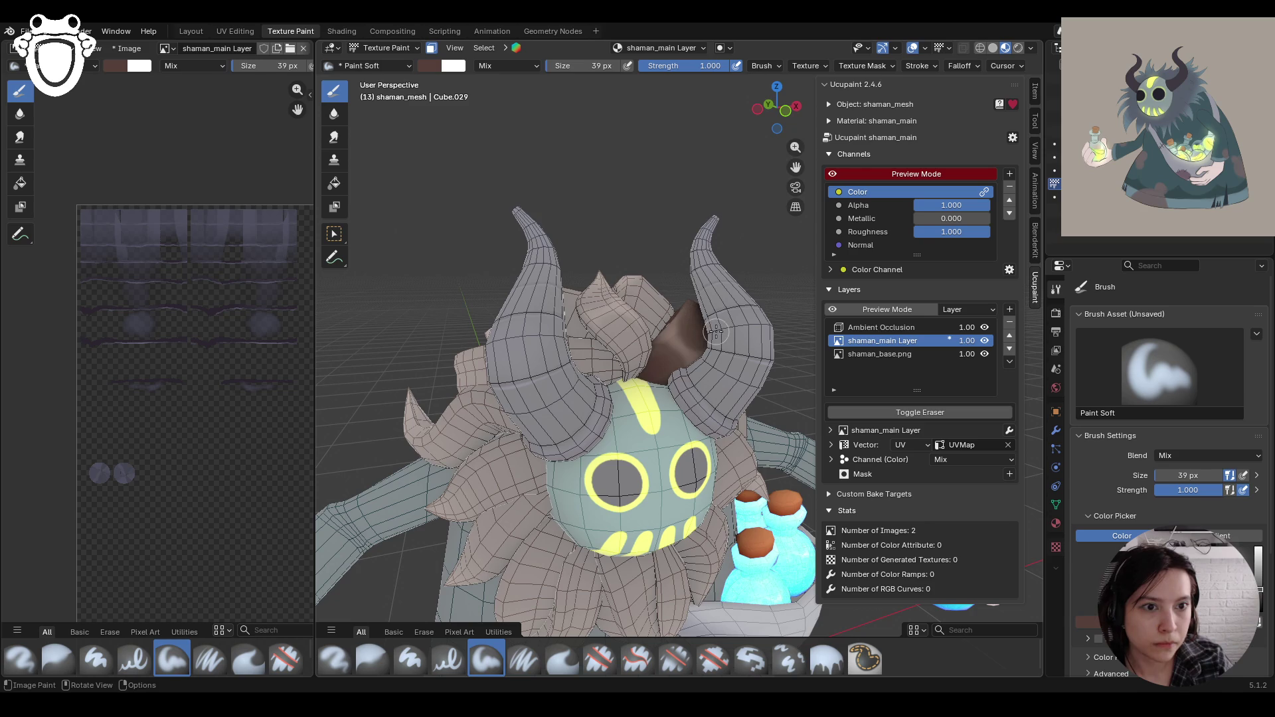
# Step: Turn face-selection masking off to inspect under the hair, then back on with M
pyautogui.click(431, 48)
pyautogui.moveTo(531, 465)
pyautogui.mouseDown(button='middle')
pyautogui.moveTo(710, 406)
pyautogui.moveTo(720, 313)
pyautogui.mouseUp(button='middle')
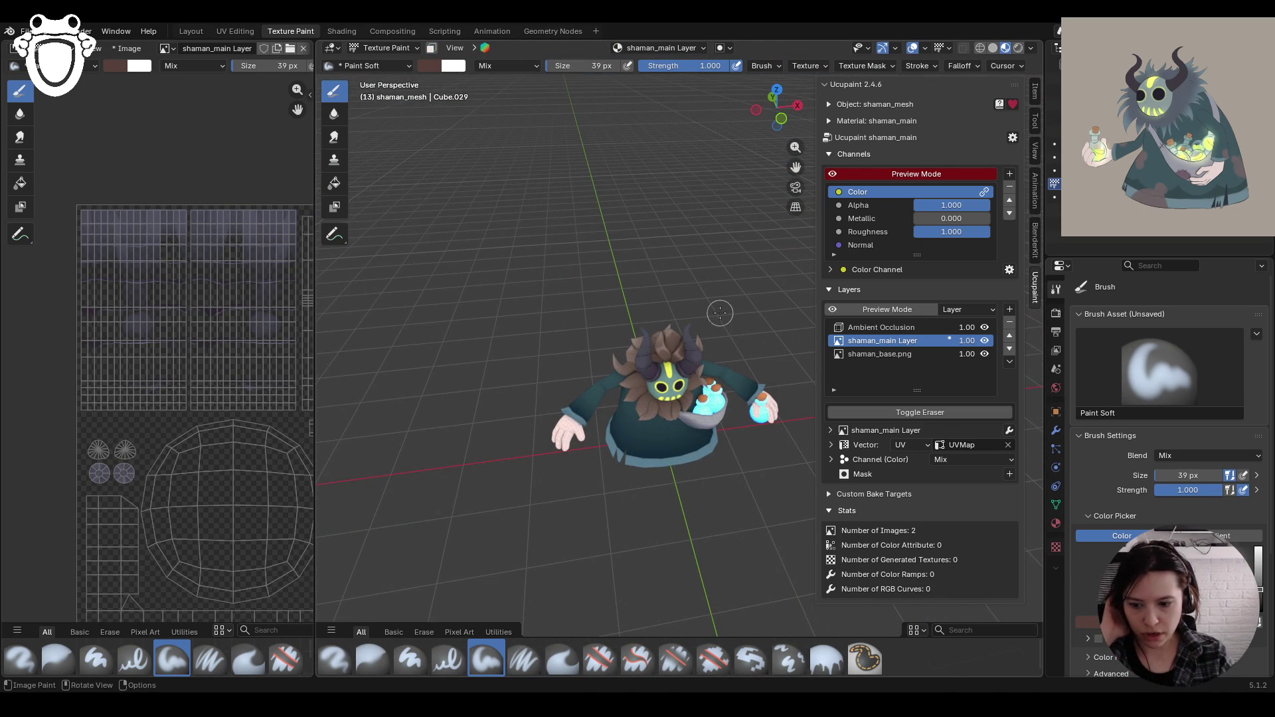
pyautogui.moveTo(684, 411)
pyautogui.mouseDown(button='middle')
pyautogui.moveTo(632, 507)
pyautogui.moveTo(605, 445)
pyautogui.mouseUp(button='middle')
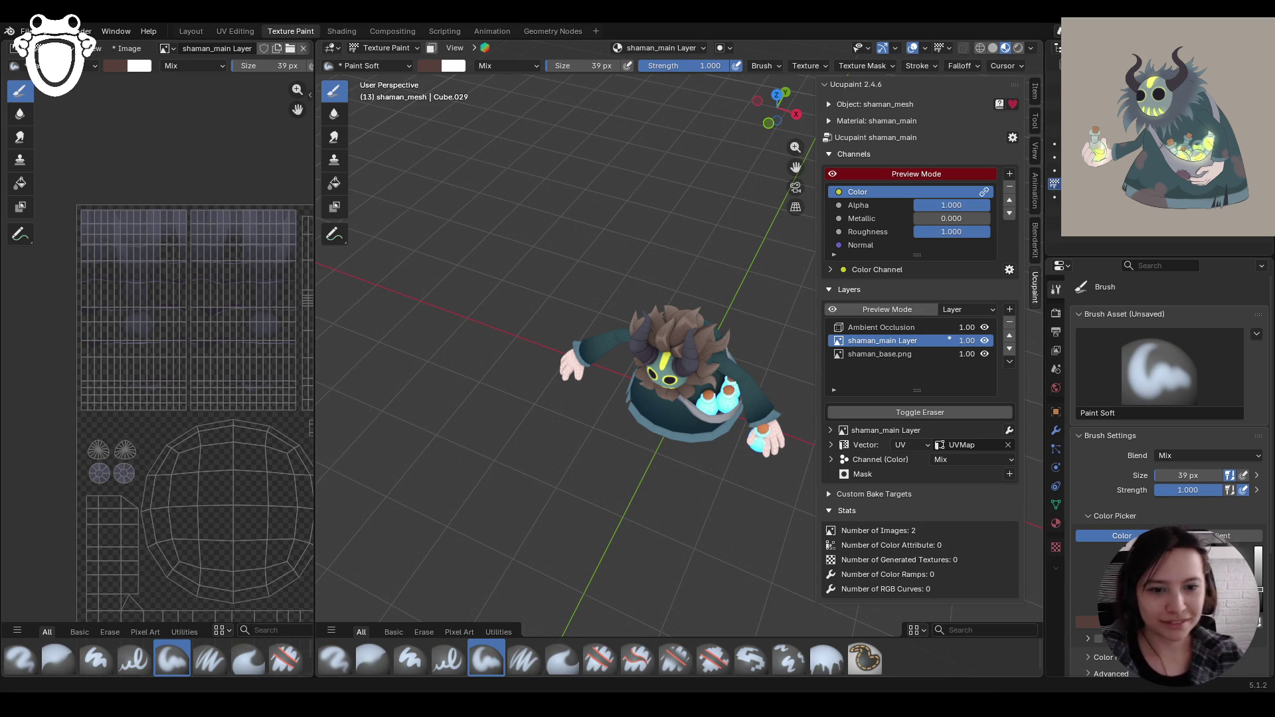
pyautogui.moveTo(544, 598)
pyautogui.mouseDown(button='middle')
pyautogui.moveTo(767, 400)
pyautogui.moveTo(747, 433)
pyautogui.mouseUp(button='middle')
pyautogui.press('m')
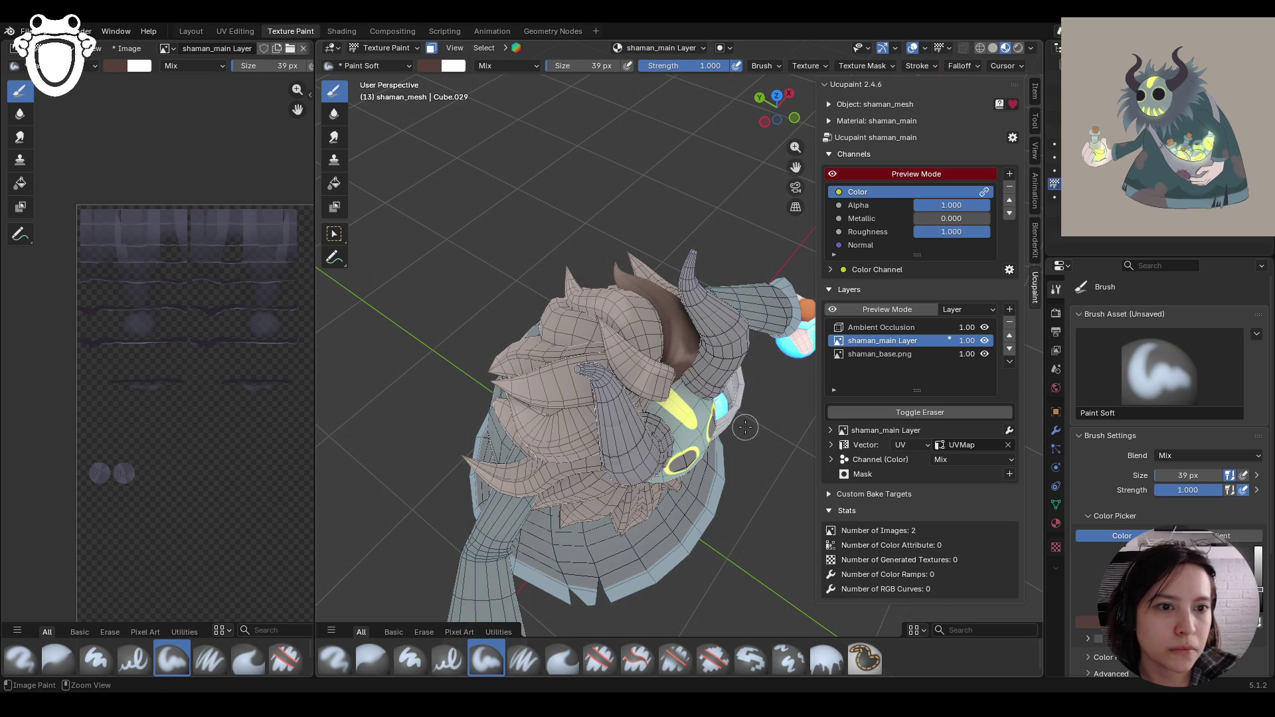
pyautogui.moveTo(768, 424)
pyautogui.mouseDown(button='middle')
pyautogui.moveTo(522, 373)
pyautogui.moveTo(408, 366)
pyautogui.mouseUp(button='middle')
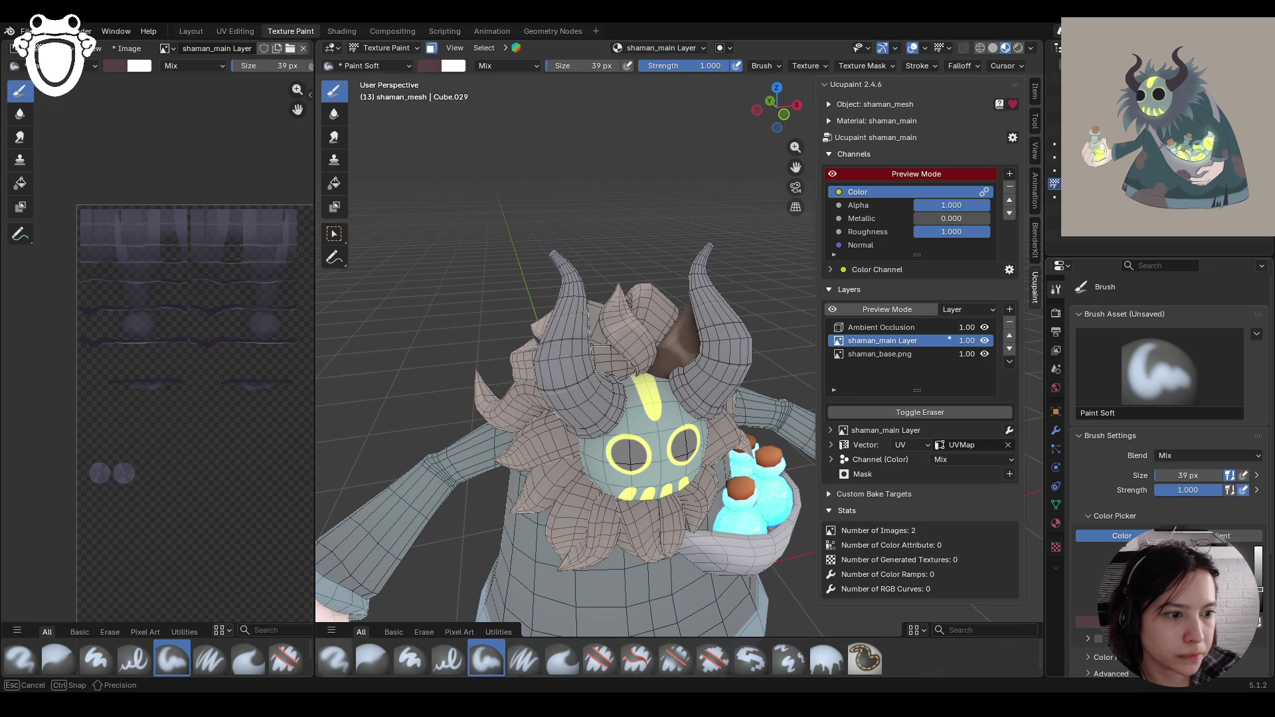
# Step: Turn off face-selection masking and undo a test stroke on the forehead
pyautogui.click(431, 47)
pyautogui.moveTo(624, 351); pyautogui.dragTo(650, 411)
pyautogui.hotkey('ctrl', 'z')
pyautogui.moveTo(566, 515); pyautogui.dragTo(830, 488, button='middle')
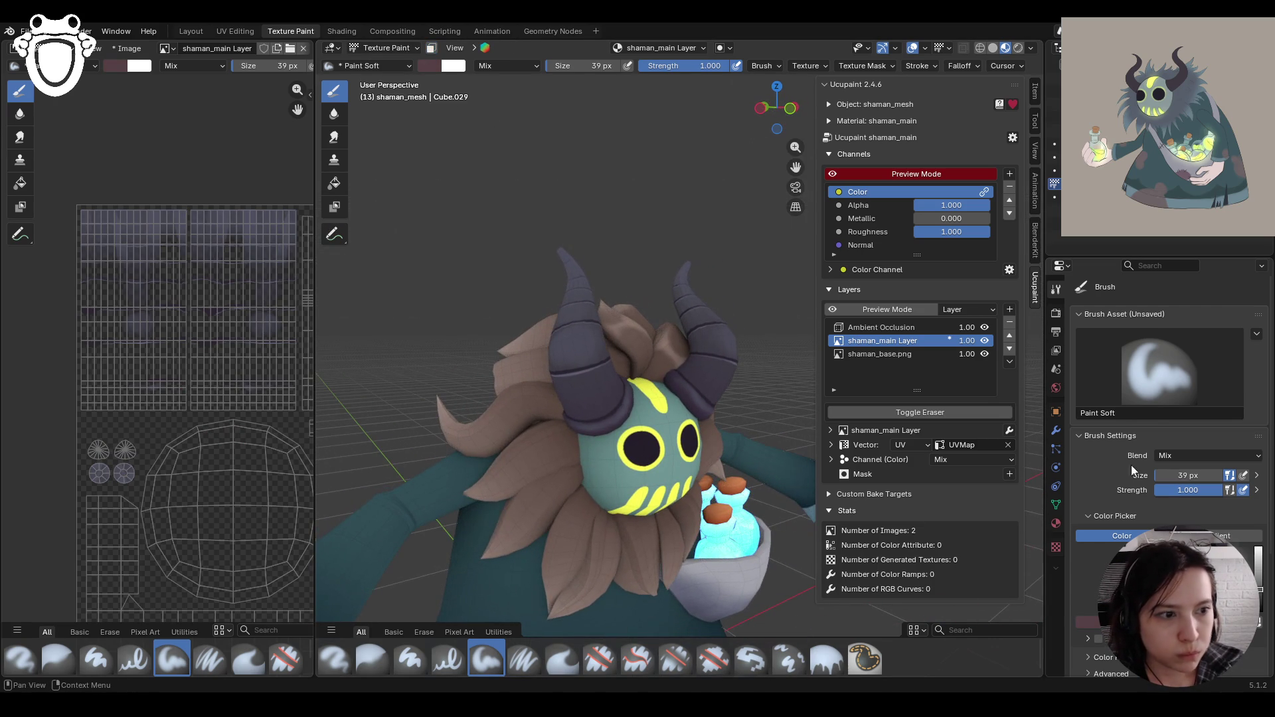
# Step: Sample the brown hair colour from the model and paint it onto the masked hair faces
pyautogui.click(1089, 621)
pyautogui.click(1139, 601)
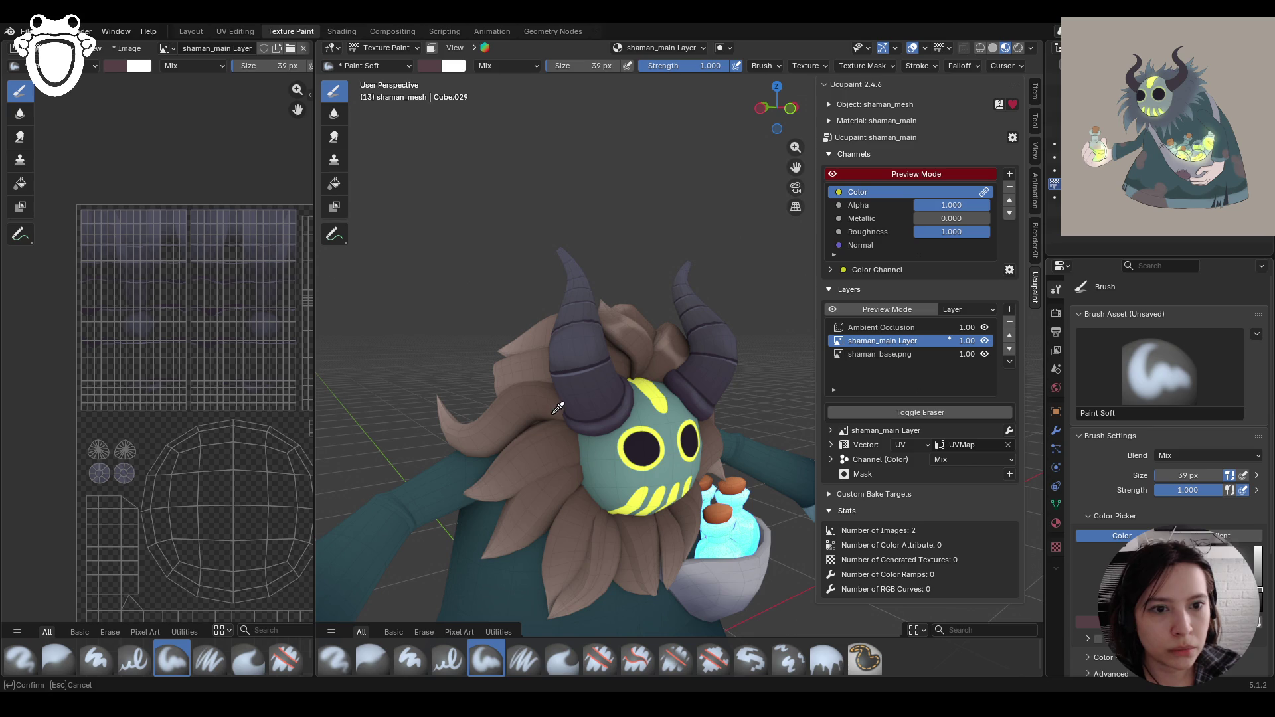
pyautogui.click(591, 345)
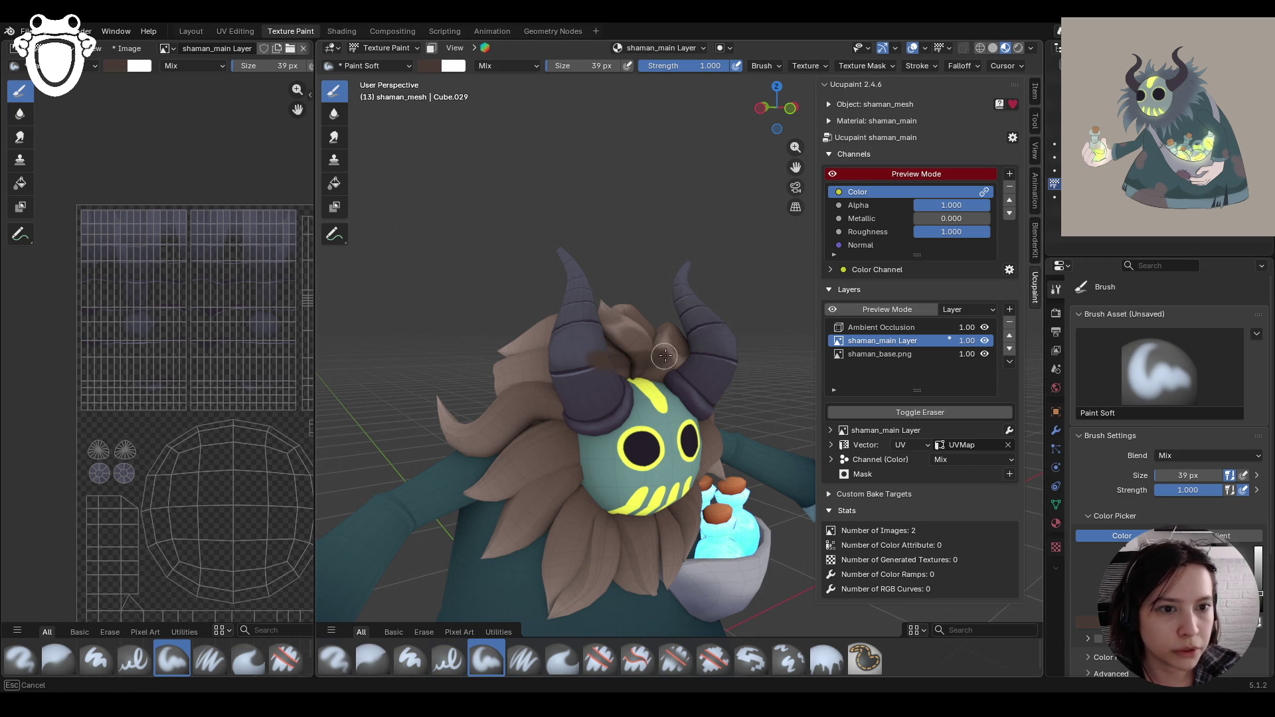
pyautogui.moveTo(709, 400)
pyautogui.mouseDown(button='middle')
pyautogui.moveTo(747, 248)
pyautogui.moveTo(445, 226)
pyautogui.mouseUp(button='middle')
pyautogui.press('1')
pyautogui.moveTo(594, 279)
pyautogui.mouseDown()
pyautogui.moveTo(624, 323)
pyautogui.moveTo(561, 276)
pyautogui.moveTo(597, 298)
pyautogui.mouseUp()
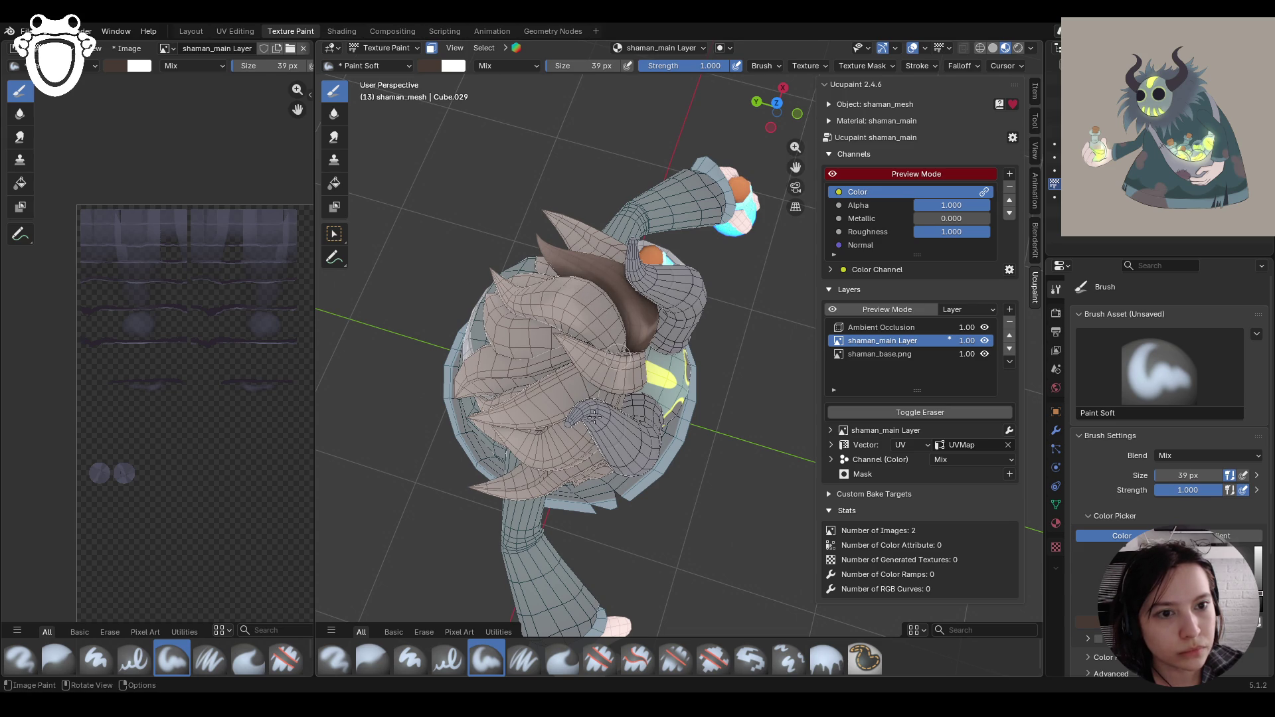
# Step: With masking off, orbit around the character to inspect the hair and horns
pyautogui.moveTo(601, 413); pyautogui.dragTo(663, 262, button='middle')
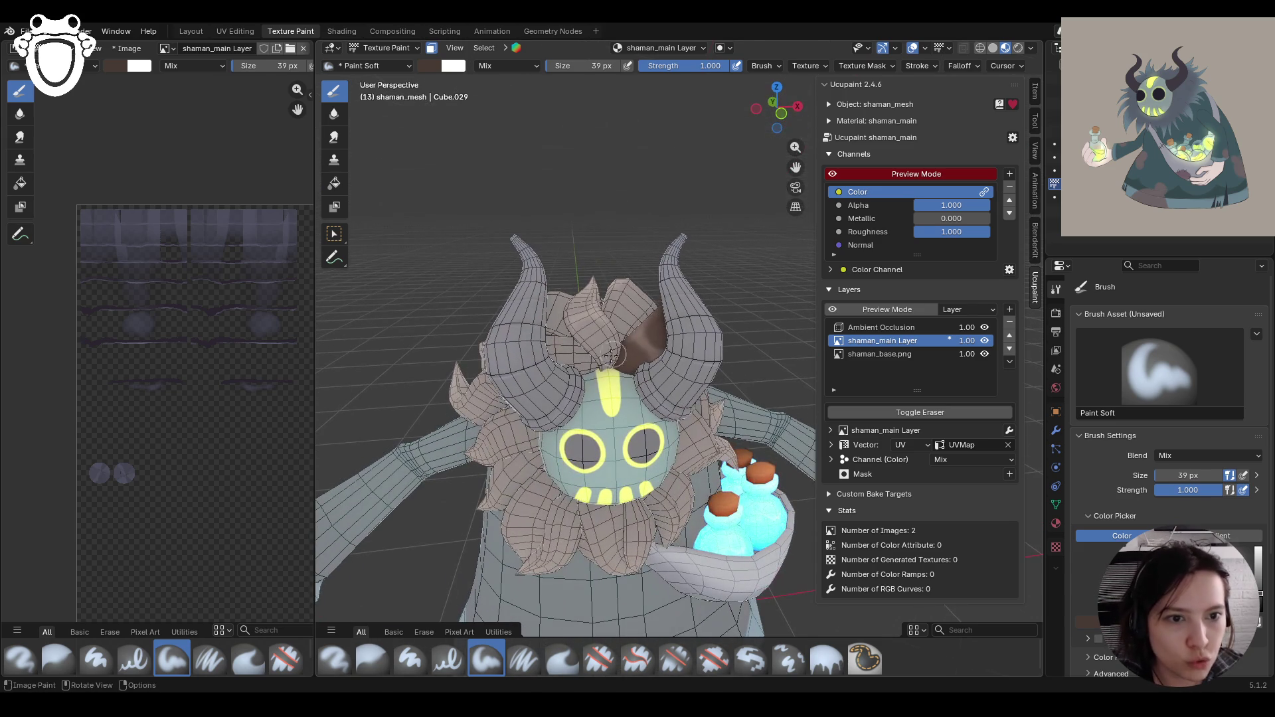
pyautogui.moveTo(656, 396); pyautogui.dragTo(552, 348, button='middle')
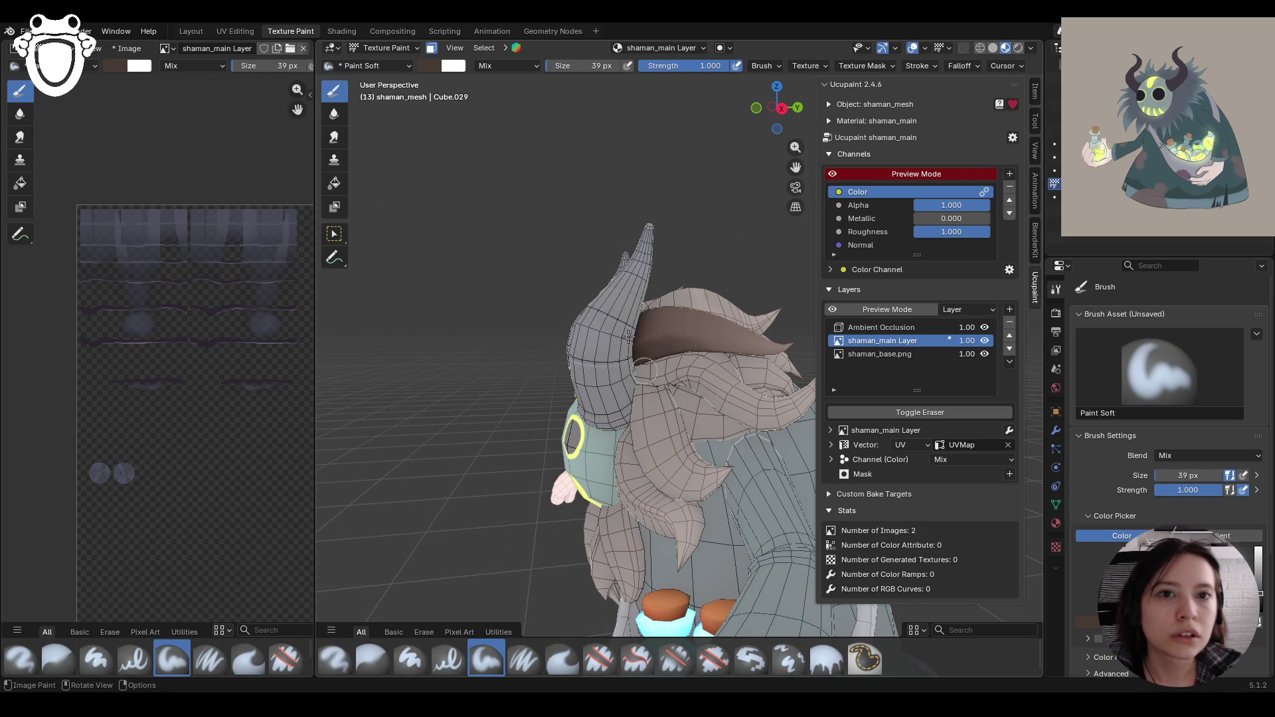
pyautogui.click(431, 47)
pyautogui.moveTo(413, 374); pyautogui.dragTo(517, 380, button='middle')
pyautogui.scroll(-4, 517, 380)
pyautogui.moveTo(644, 503); pyautogui.dragTo(648, 498, button='middle')
pyautogui.moveTo(797, 168); pyautogui.dragTo(765, 275)
pyautogui.moveTo(741, 267)
pyautogui.mouseDown(button='middle')
pyautogui.moveTo(604, 409)
pyautogui.moveTo(660, 384)
pyautogui.moveTo(587, 499)
pyautogui.moveTo(590, 544)
pyautogui.mouseUp(button='middle')
pyautogui.moveTo(568, 150)
pyautogui.mouseDown(button='middle')
pyautogui.moveTo(616, 207)
pyautogui.moveTo(674, 143)
pyautogui.moveTo(664, 126)
pyautogui.mouseUp(button='middle')
# Step: Toggle face masking on and off while viewing the head from the front and below
pyautogui.click(431, 47)
pyautogui.moveTo(709, 325); pyautogui.dragTo(721, 376, button='middle')
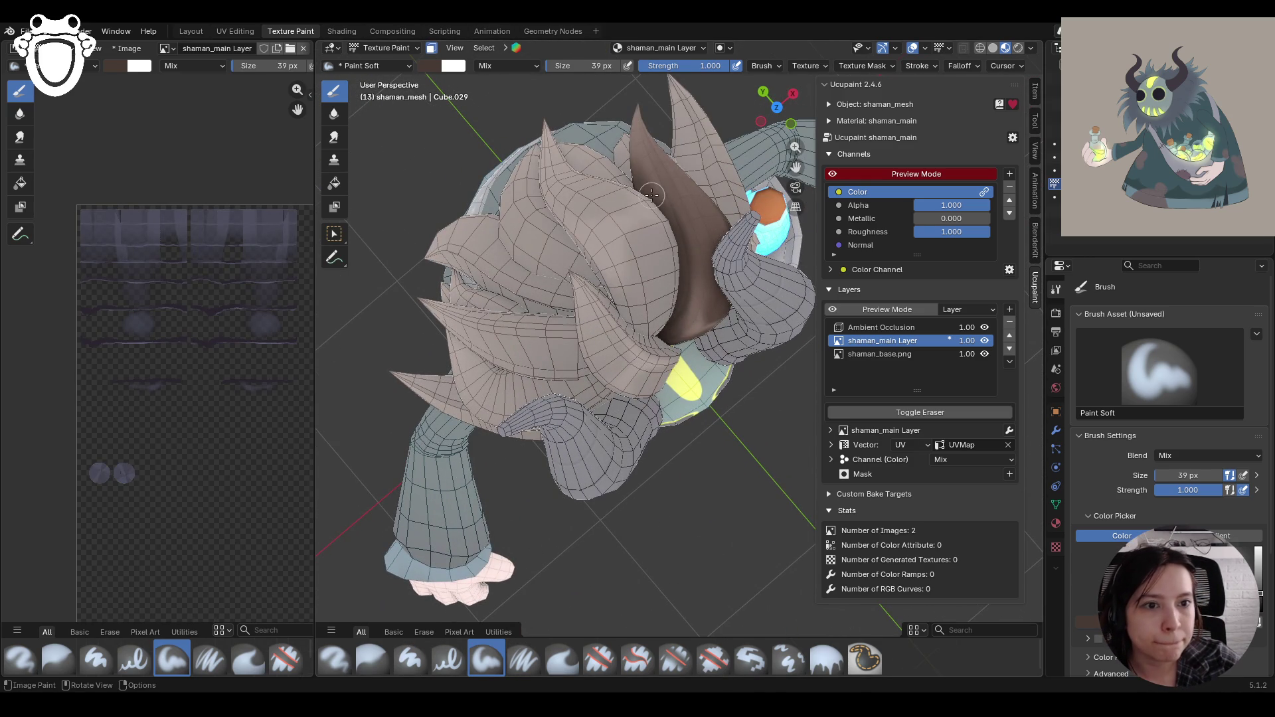
pyautogui.moveTo(653, 192); pyautogui.dragTo(564, 146, button='middle')
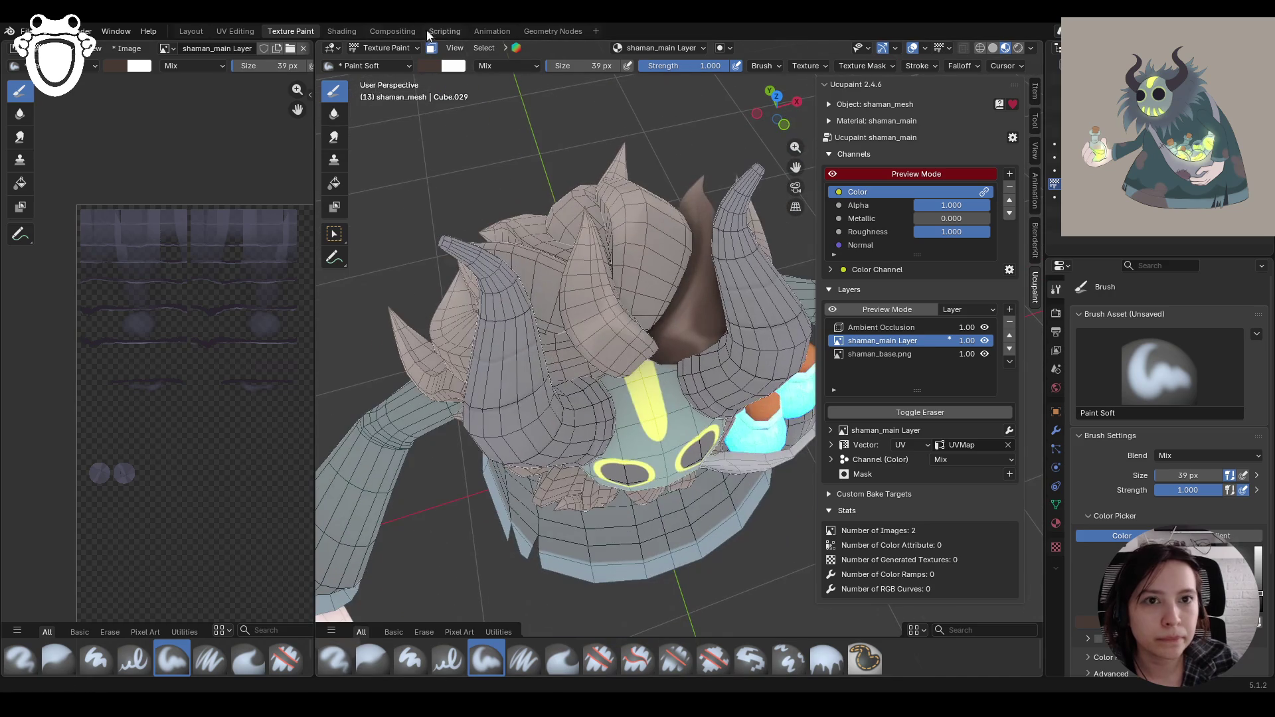
pyautogui.click(431, 48)
pyautogui.moveTo(431, 49); pyautogui.dragTo(424, 41, button='middle')
# Step: Re-enable face masking and box-select the central brown spike on the head
pyautogui.click(431, 48)
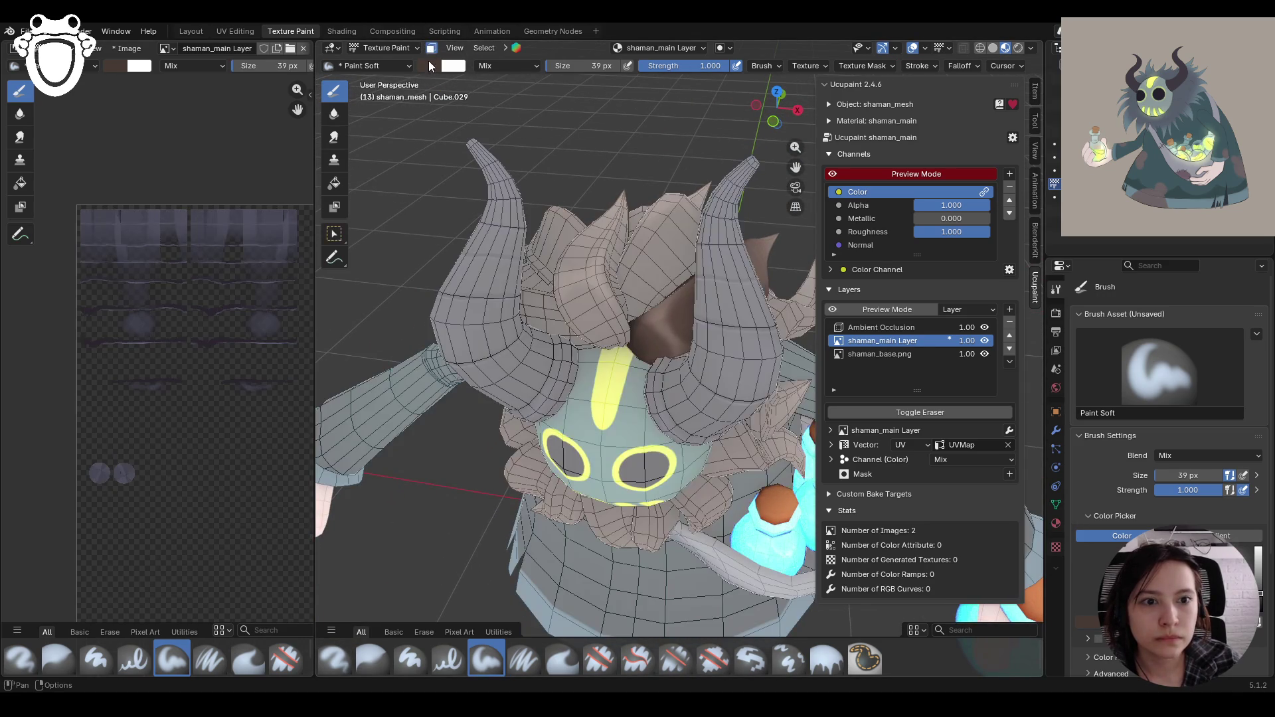
pyautogui.click(334, 234)
pyautogui.click(576, 310)
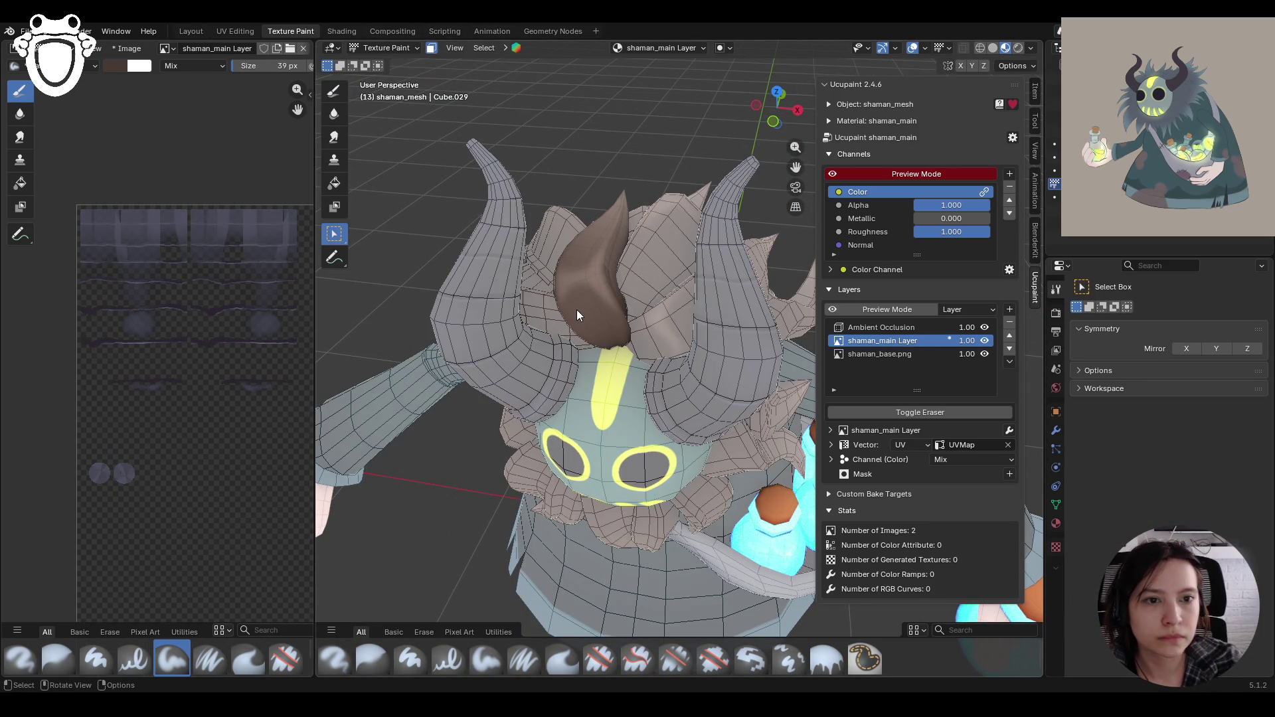
# Step: Paint darker brown over the central hair spike with the soft brush
pyautogui.click(334, 91)
pyautogui.moveTo(597, 265); pyautogui.dragTo(629, 237, button='middle')
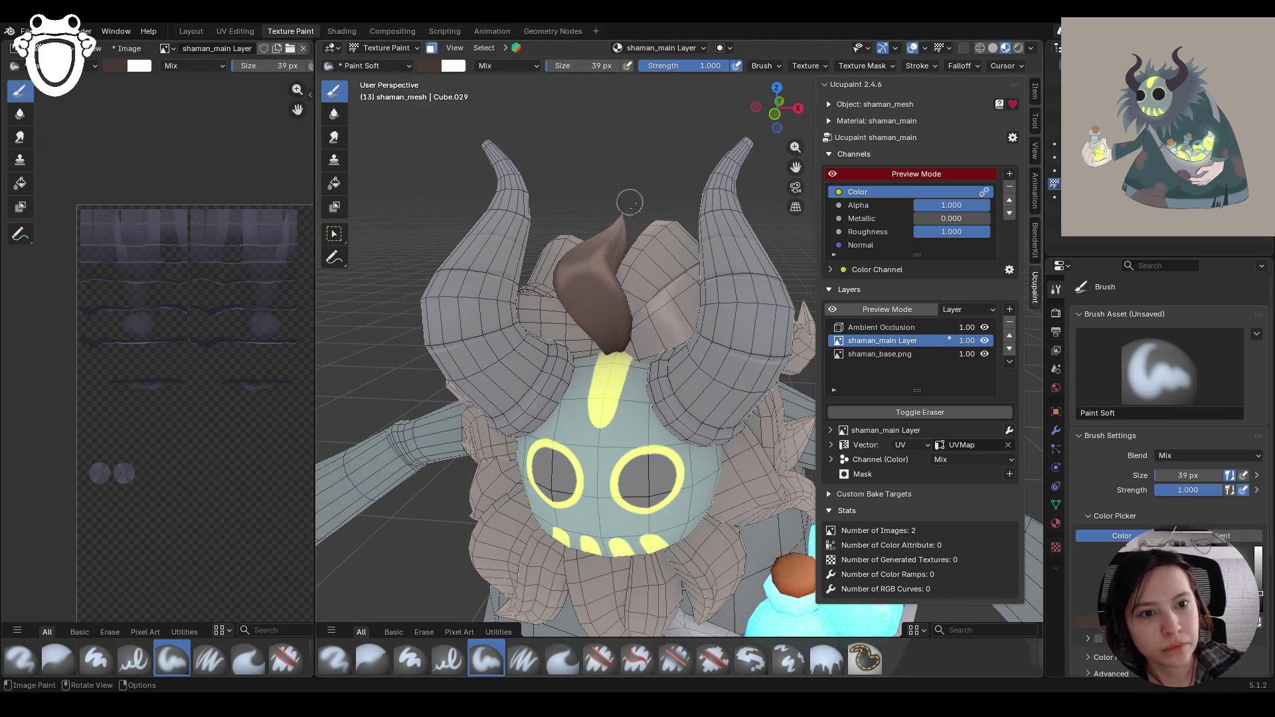
pyautogui.moveTo(588, 297); pyautogui.dragTo(617, 335)
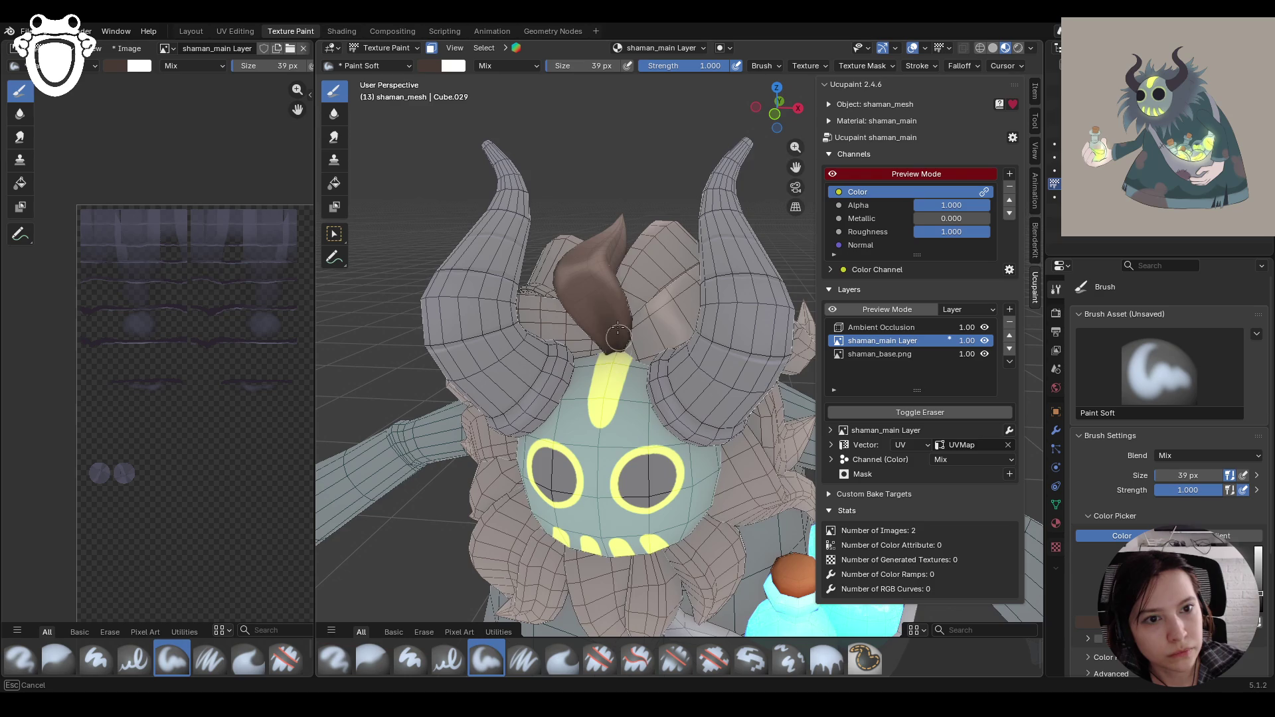
pyautogui.moveTo(577, 295)
pyautogui.mouseDown()
pyautogui.moveTo(616, 337)
pyautogui.moveTo(594, 289)
pyautogui.moveTo(615, 362)
pyautogui.mouseUp()
pyautogui.moveTo(614, 362)
pyautogui.mouseDown(button='middle')
pyautogui.moveTo(536, 372)
pyautogui.moveTo(567, 360)
pyautogui.mouseUp(button='middle')
pyautogui.moveTo(656, 279)
pyautogui.mouseDown()
pyautogui.moveTo(627, 317)
pyautogui.moveTo(642, 274)
pyautogui.moveTo(638, 285)
pyautogui.mouseUp()
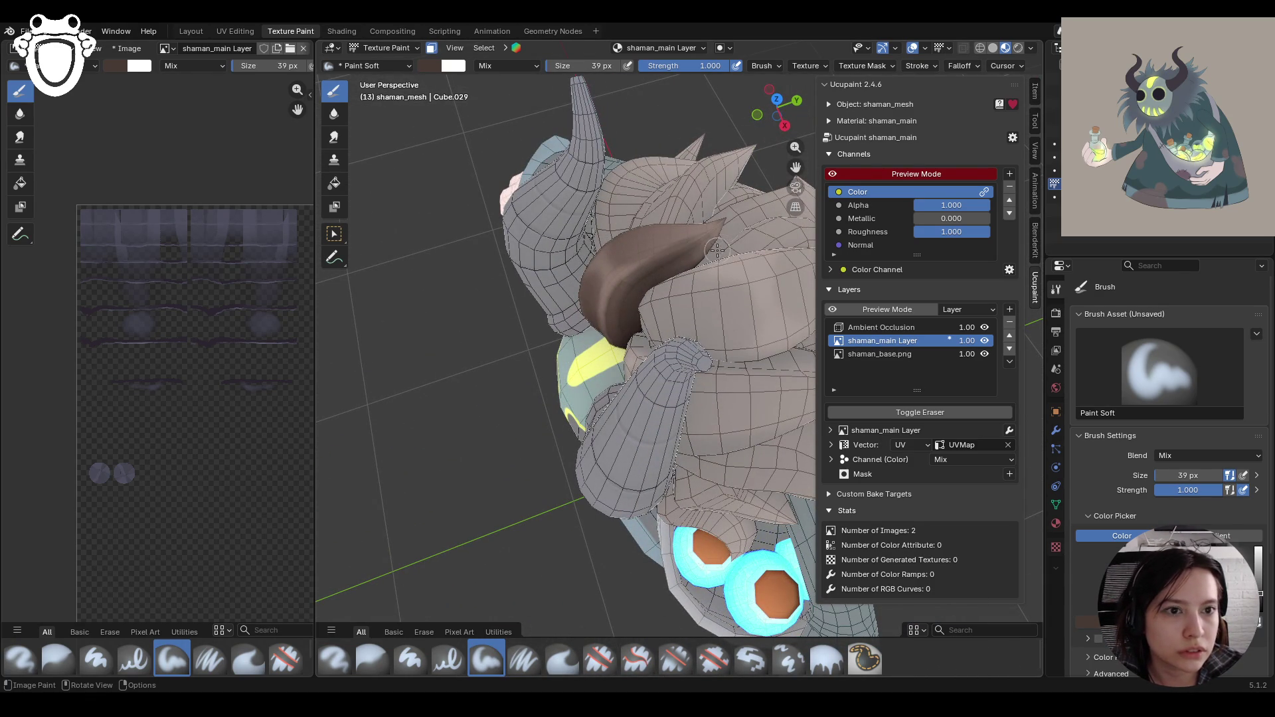
pyautogui.moveTo(694, 214)
pyautogui.mouseDown(button='middle')
pyautogui.moveTo(726, 368)
pyautogui.moveTo(654, 278)
pyautogui.mouseUp(button='middle')
# Step: Cycle the Blur and Paint Soft brushes, then unmask to inspect the textured face and horn
pyautogui.press('s')
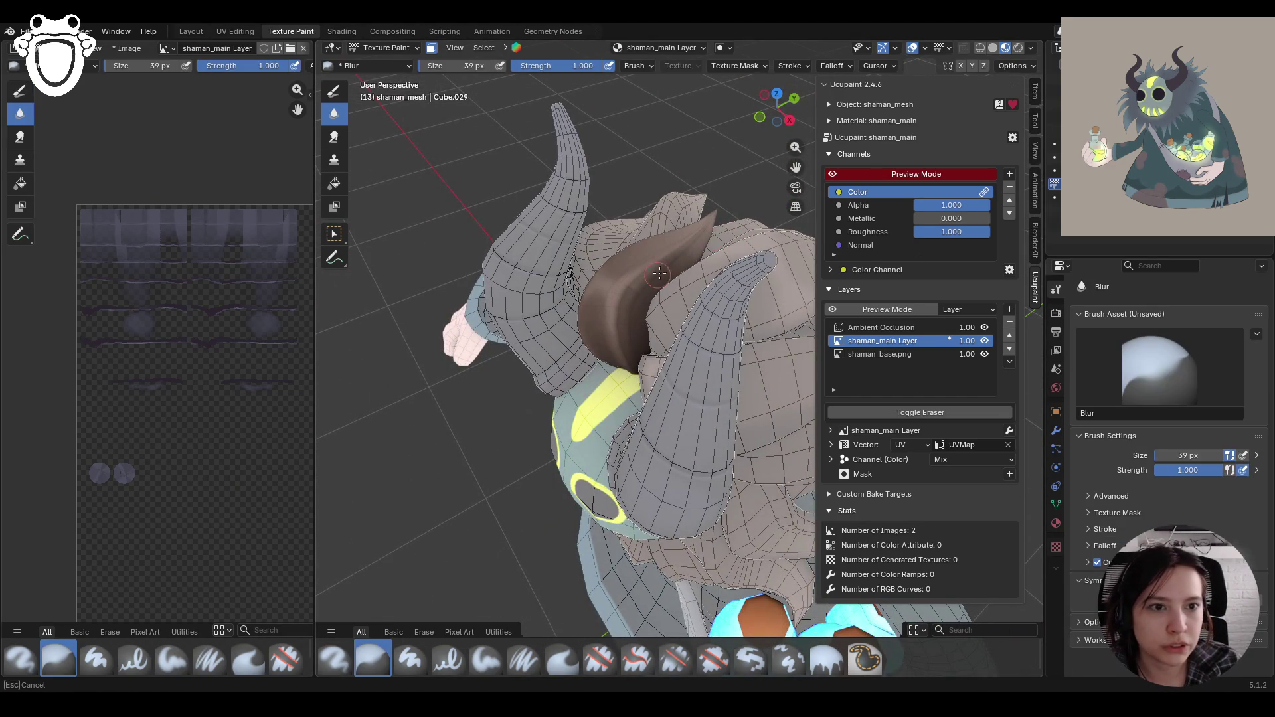
pyautogui.moveTo(733, 226)
pyautogui.mouseDown(button='middle')
pyautogui.moveTo(613, 307)
pyautogui.moveTo(812, 261)
pyautogui.moveTo(444, 75)
pyautogui.moveTo(372, 93)
pyautogui.mouseUp(button='middle')
pyautogui.click(431, 48)
pyautogui.click(344, 97)
pyautogui.moveTo(465, 199); pyautogui.dragTo(650, 311, button='middle')
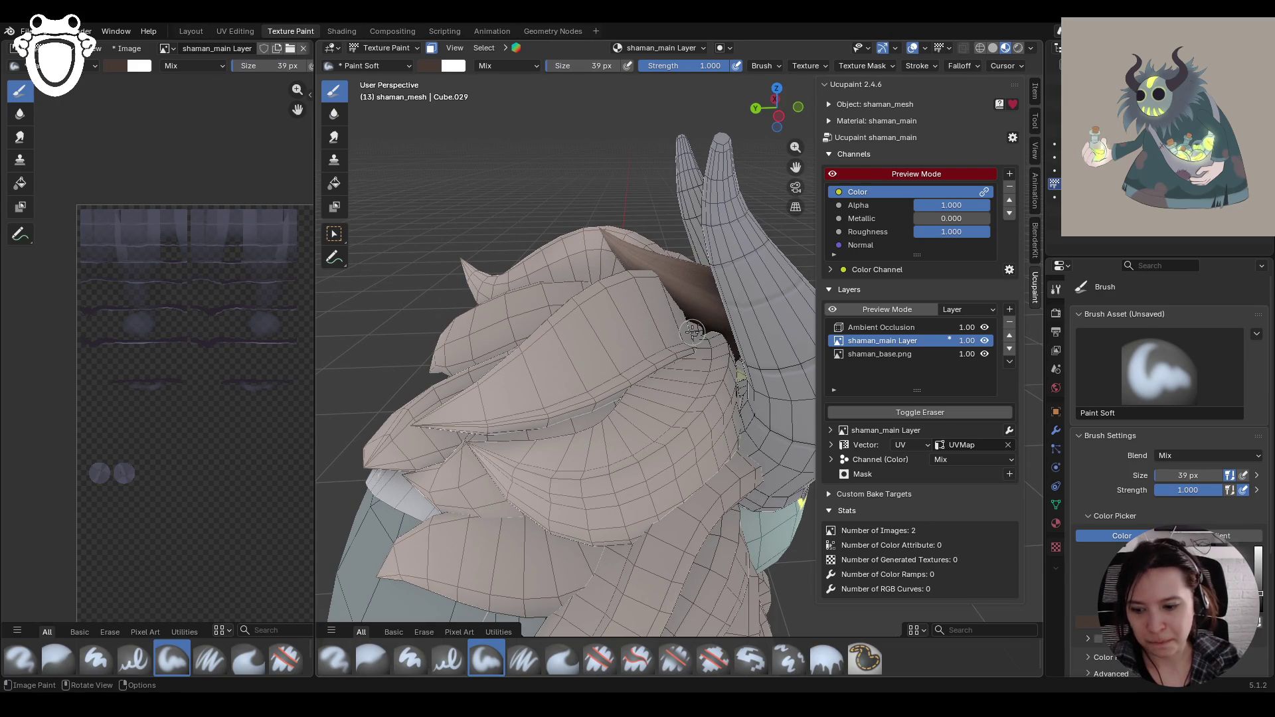
pyautogui.moveTo(714, 340); pyautogui.dragTo(556, 445, button='middle')
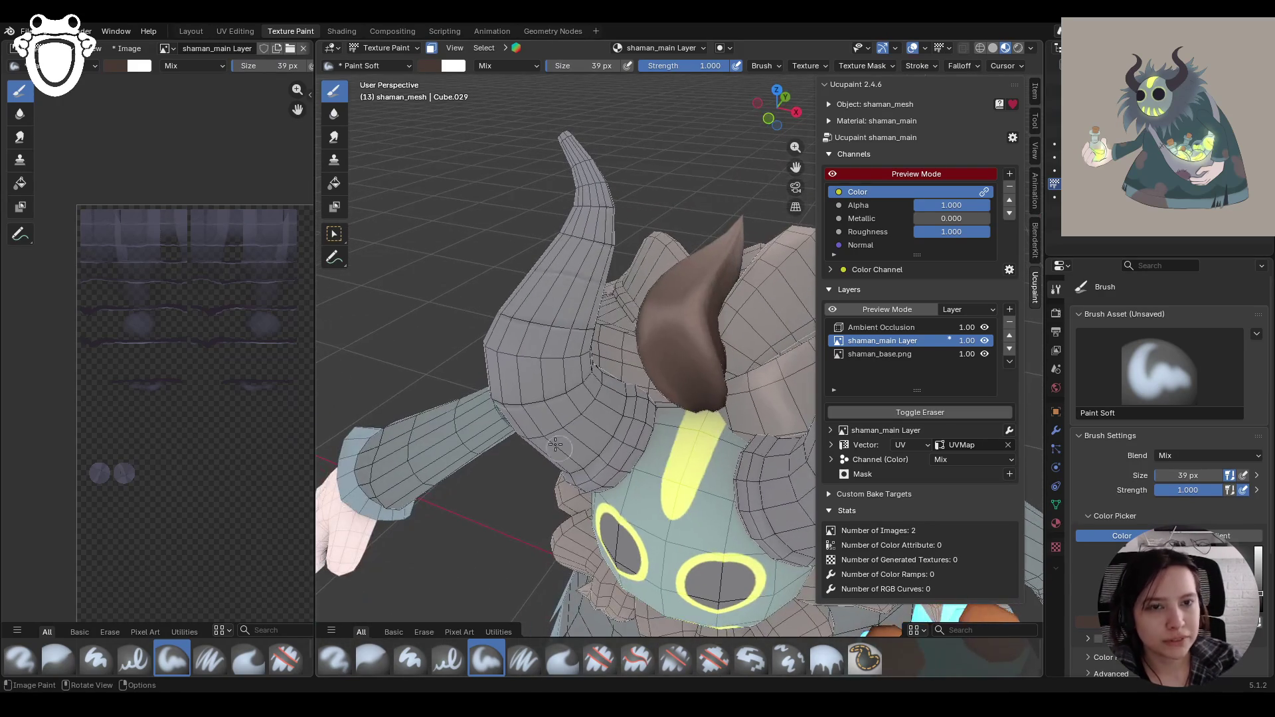
pyautogui.click(431, 47)
pyautogui.moveTo(615, 221); pyautogui.dragTo(422, 289, button='middle')
pyautogui.moveTo(785, 168)
pyautogui.mouseDown(button='middle')
pyautogui.moveTo(775, 210)
pyautogui.moveTo(588, 395)
pyautogui.moveTo(706, 437)
pyautogui.moveTo(720, 312)
pyautogui.mouseUp(button='middle')
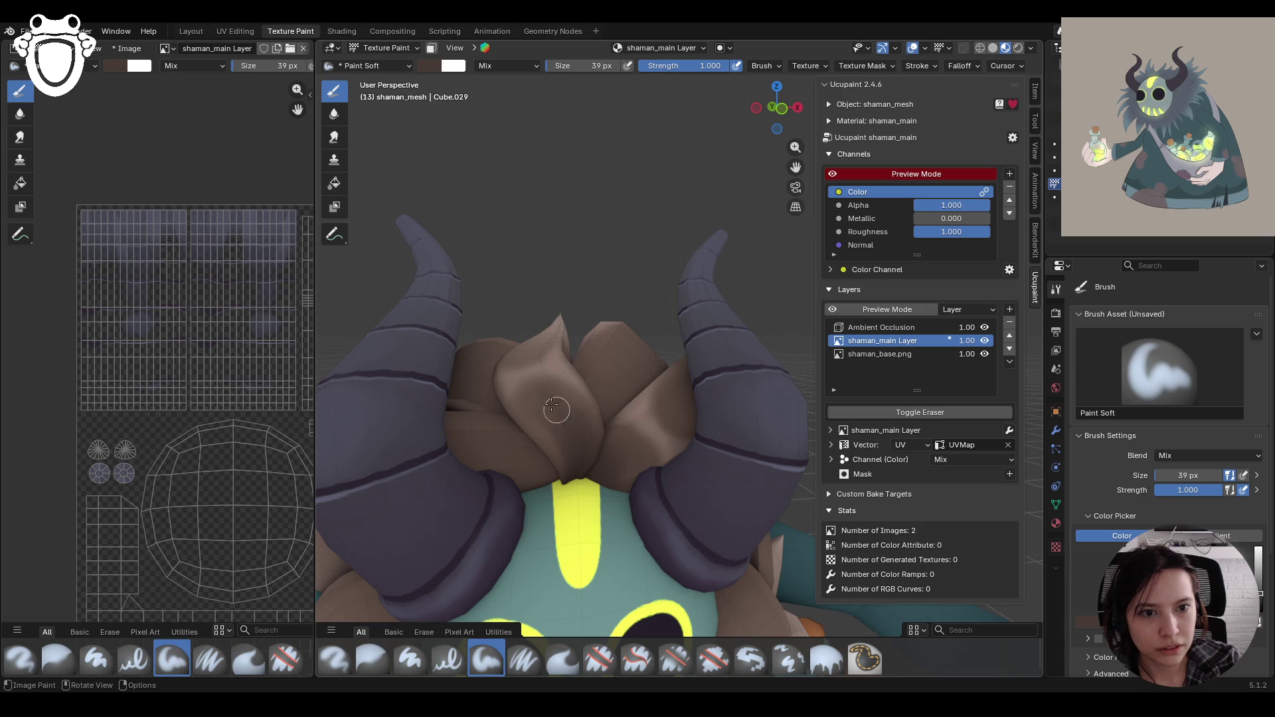
# Step: Paint a darker patch on the hair, then re-enable face masking with box-selected faces
pyautogui.moveTo(564, 417); pyautogui.dragTo(534, 377)
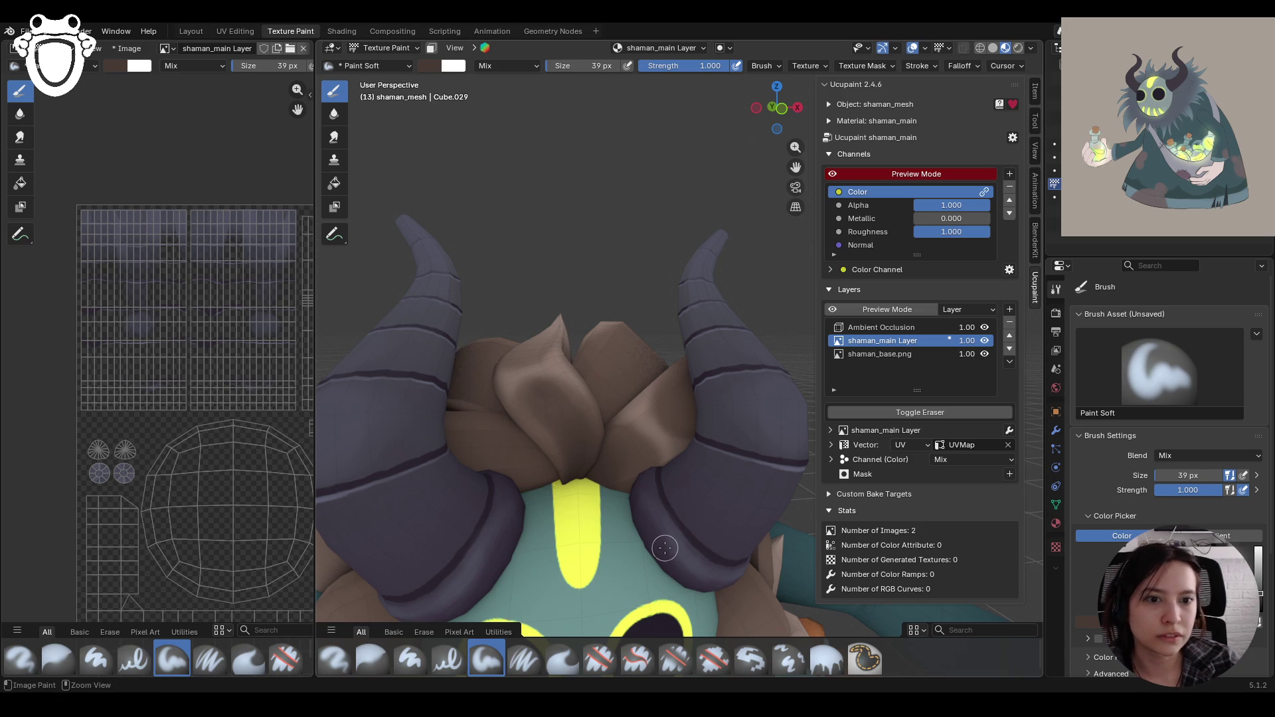
pyautogui.moveTo(630, 344)
pyautogui.mouseDown(button='middle')
pyautogui.moveTo(645, 428)
pyautogui.moveTo(641, 350)
pyautogui.moveTo(644, 415)
pyautogui.mouseUp(button='middle')
pyautogui.click(431, 47)
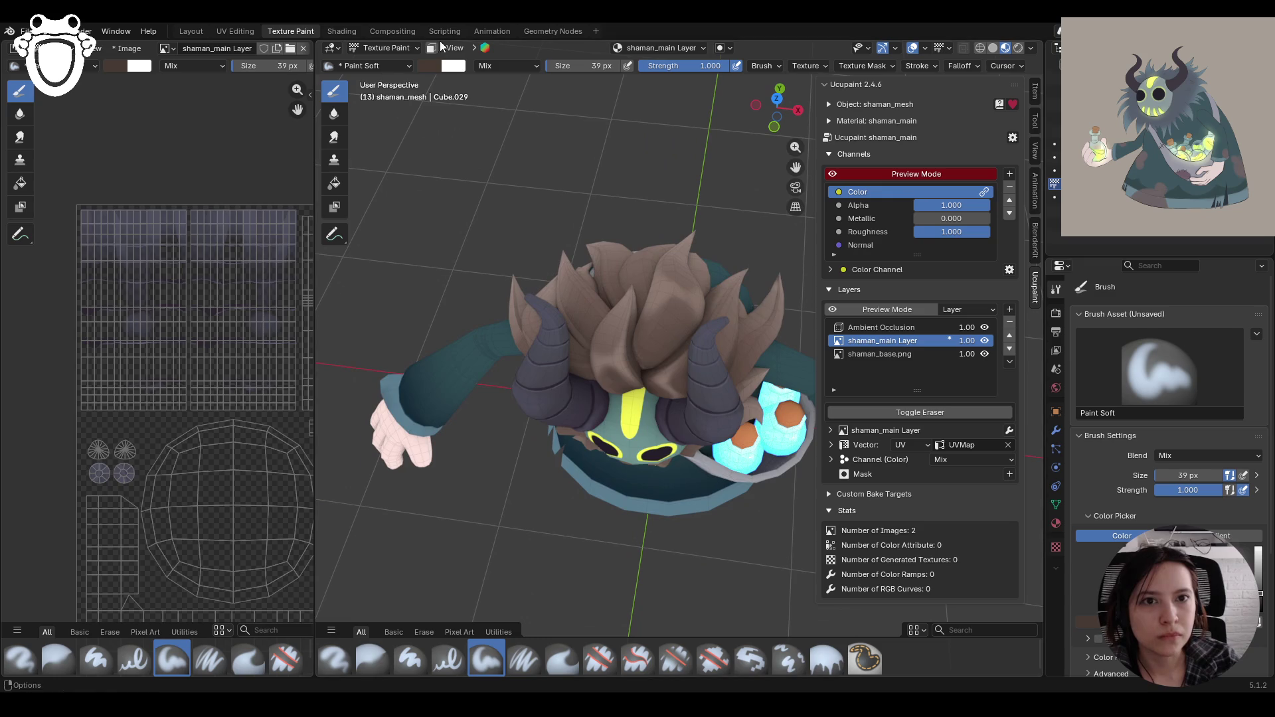
pyautogui.click(335, 235)
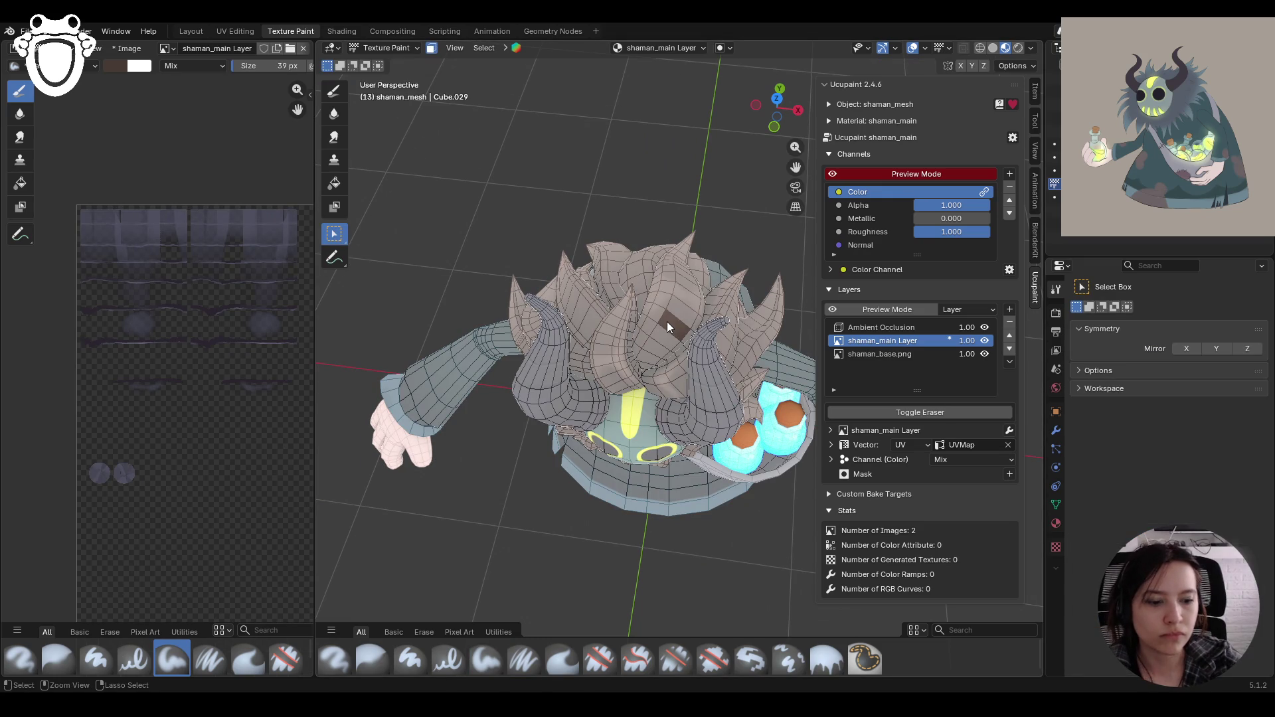
pyautogui.moveTo(797, 166); pyautogui.dragTo(770, 193)
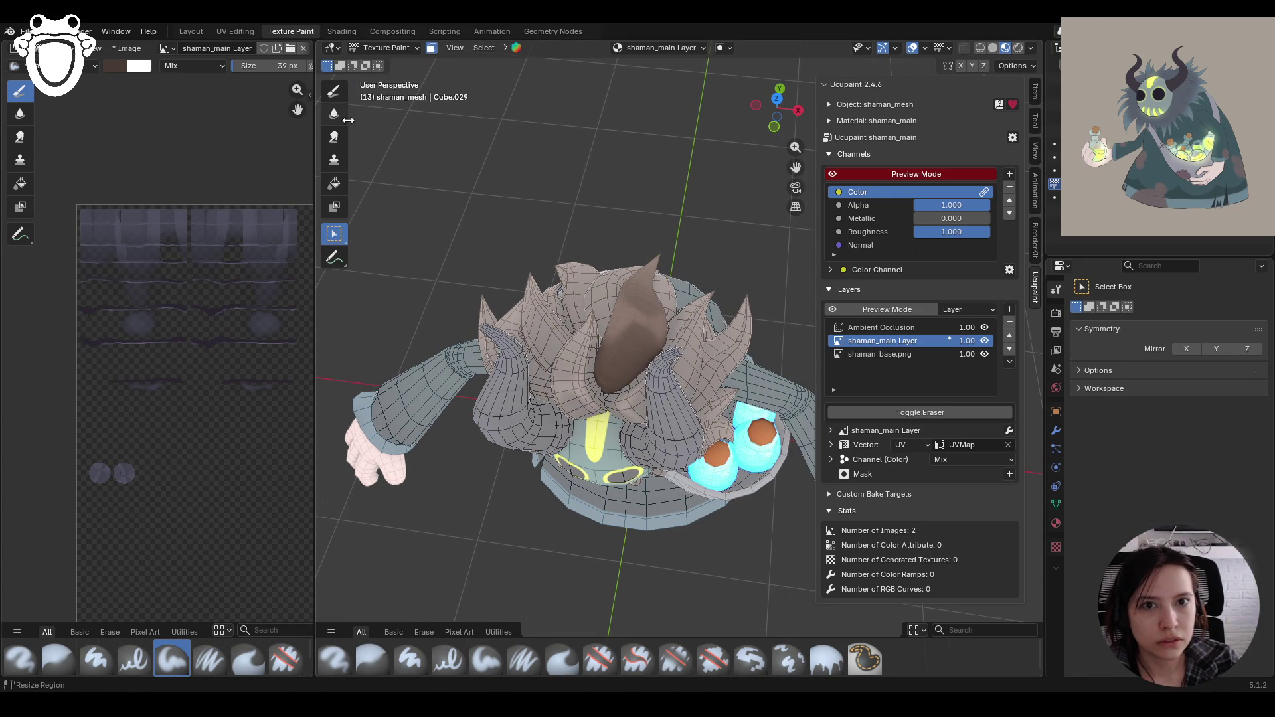
pyautogui.click(333, 98)
pyautogui.moveTo(471, 406); pyautogui.dragTo(425, 478, button='middle')
# Step: Blend with the Blur brush, then paint soft strokes on the dark horn and hair
pyautogui.click(372, 659)
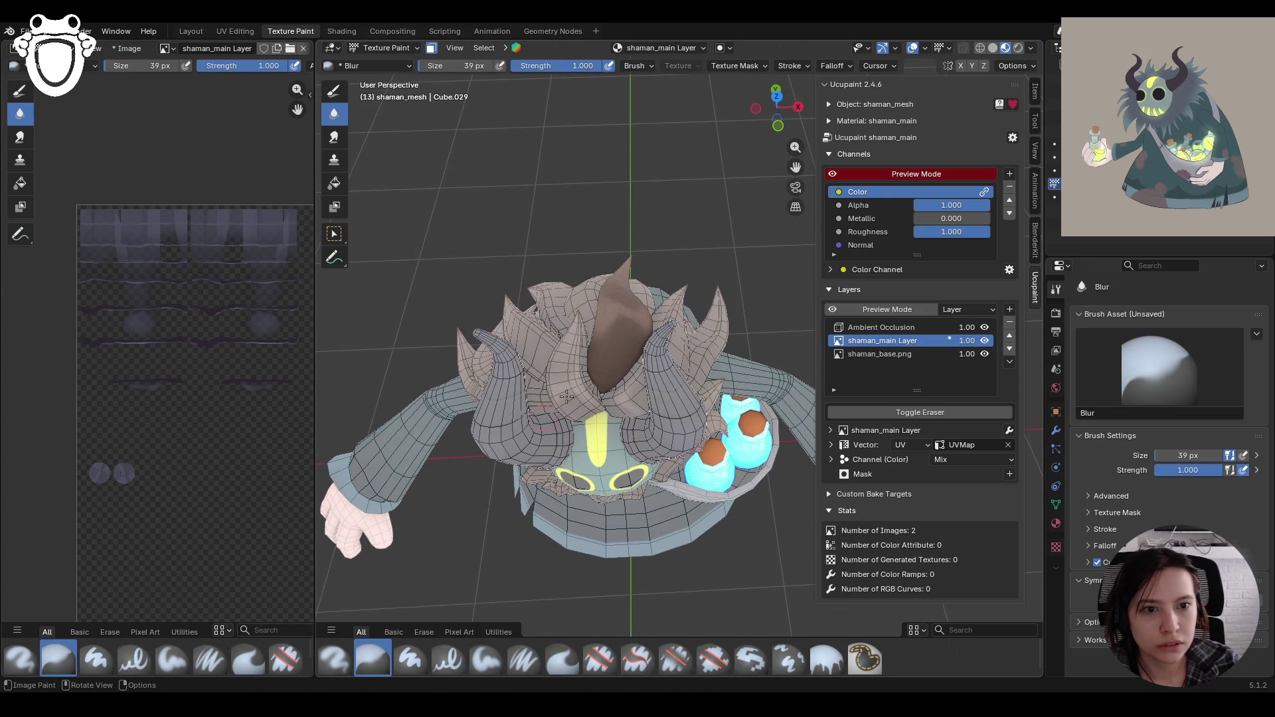
pyautogui.scroll(2, 597, 392)
pyautogui.moveTo(597, 392)
pyautogui.mouseDown(button='middle')
pyautogui.moveTo(611, 412)
pyautogui.moveTo(655, 367)
pyautogui.moveTo(648, 378)
pyautogui.mouseUp(button='middle')
pyautogui.click(334, 91)
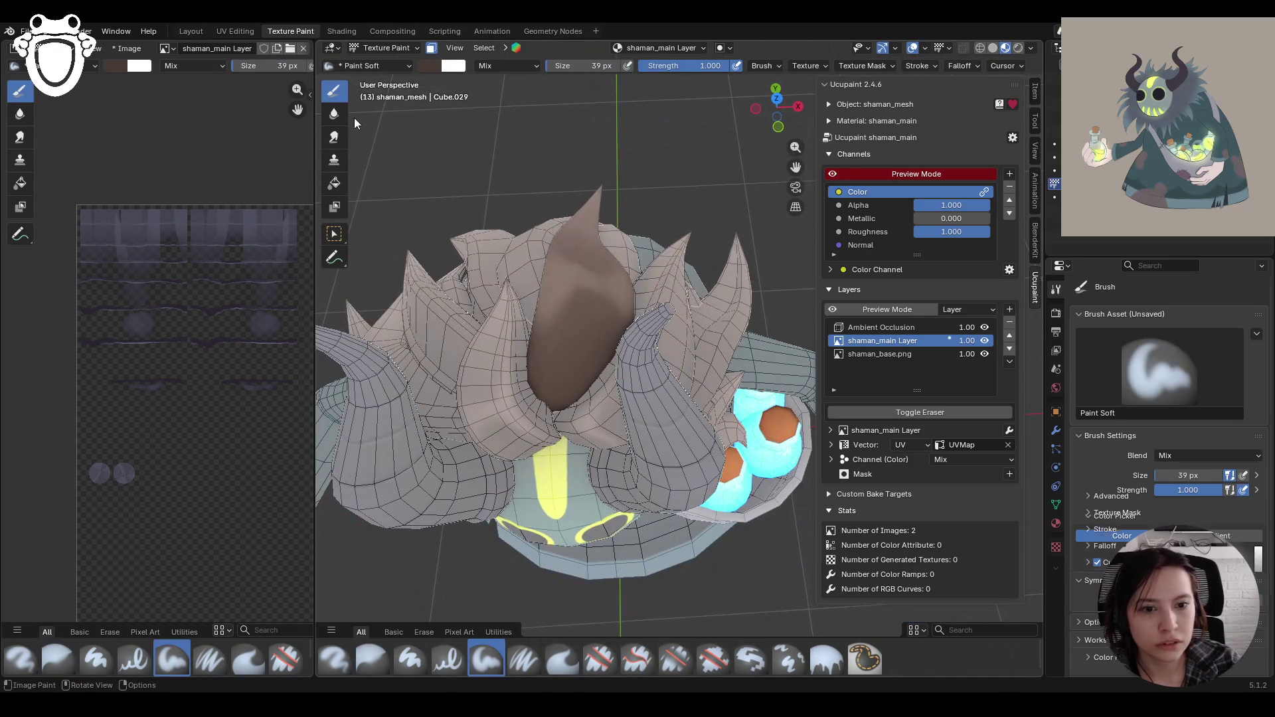
pyautogui.moveTo(620, 359); pyautogui.dragTo(610, 376, button='middle')
pyautogui.scroll(-3, 610, 376)
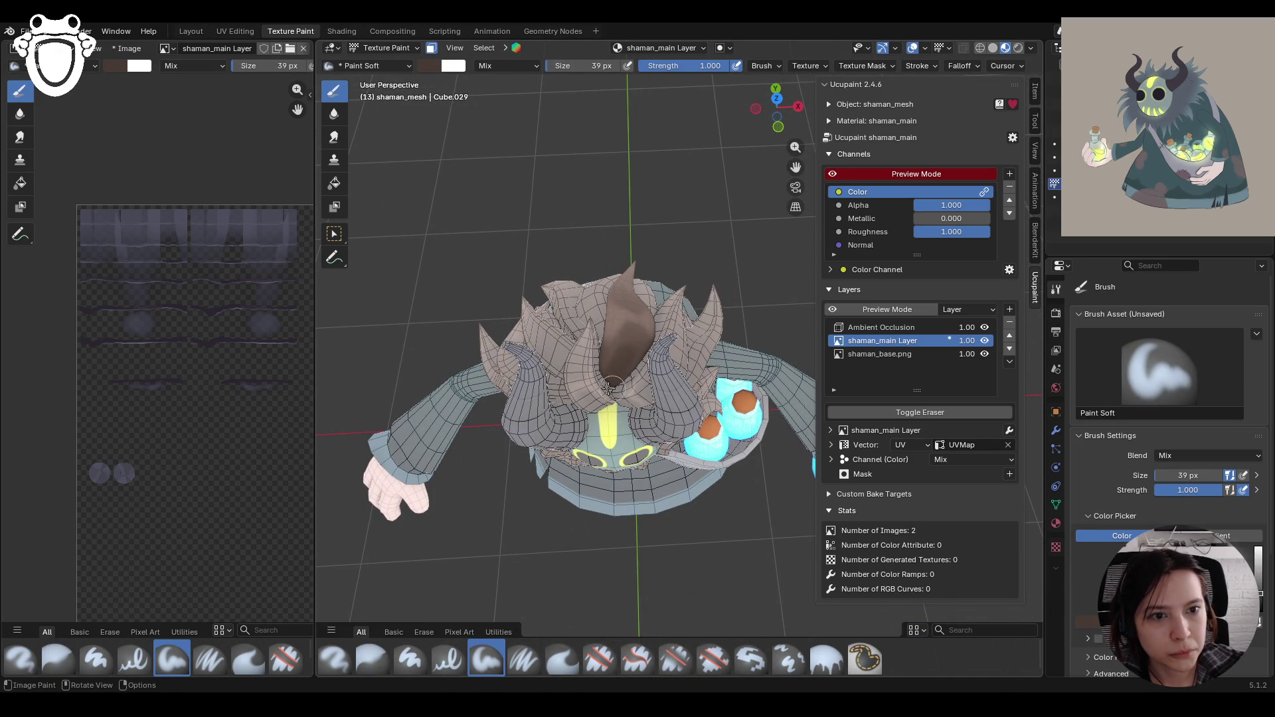
pyautogui.moveTo(602, 376)
pyautogui.mouseDown()
pyautogui.moveTo(622, 372)
pyautogui.moveTo(621, 385)
pyautogui.mouseUp()
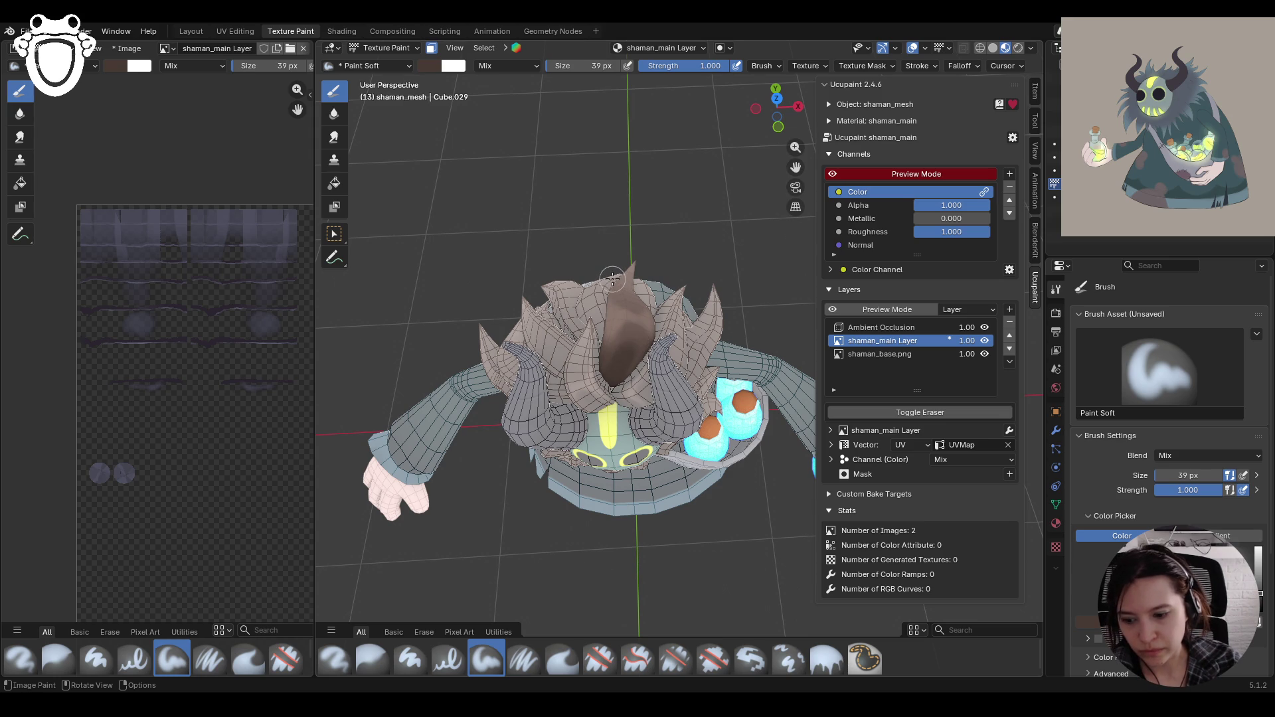
pyautogui.moveTo(675, 274)
pyautogui.mouseDown(button='middle')
pyautogui.moveTo(467, 234)
pyautogui.moveTo(681, 279)
pyautogui.mouseUp(button='middle')
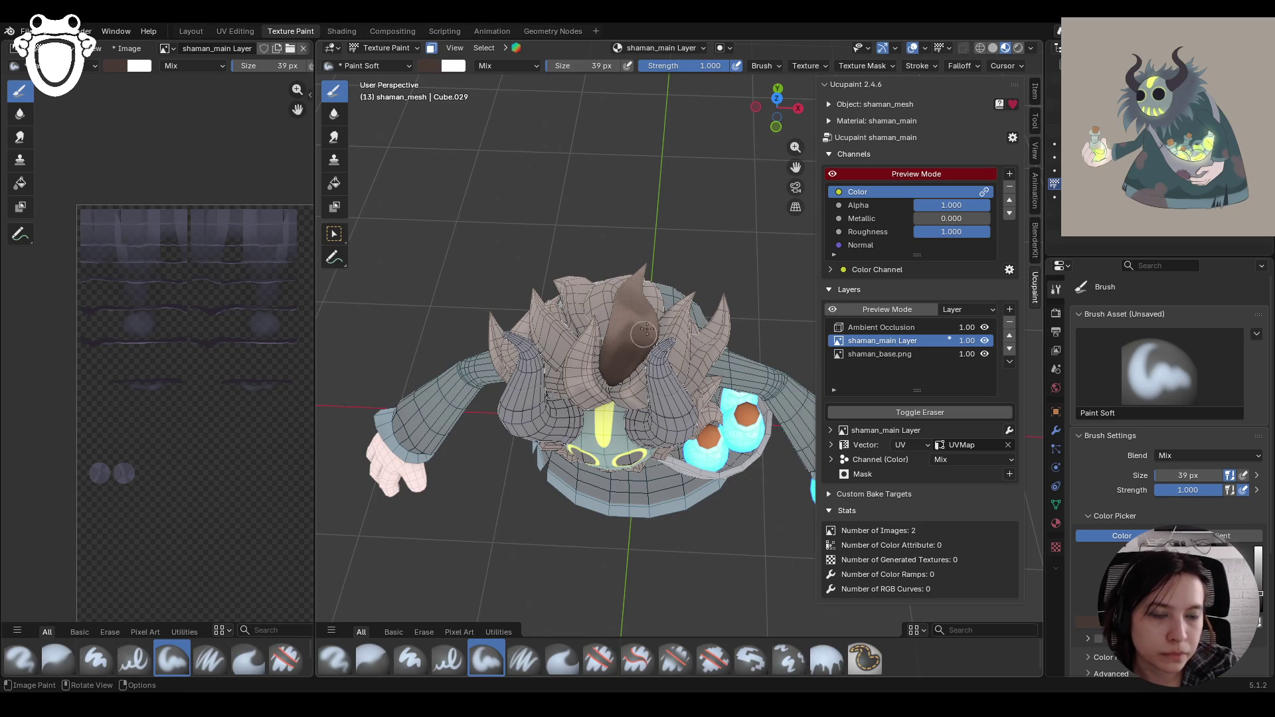
pyautogui.moveTo(631, 359); pyautogui.dragTo(640, 344)
# Step: Orbit and zoom to inspect the head from behind, above and the front
pyautogui.moveTo(584, 398); pyautogui.dragTo(822, 359, button='middle')
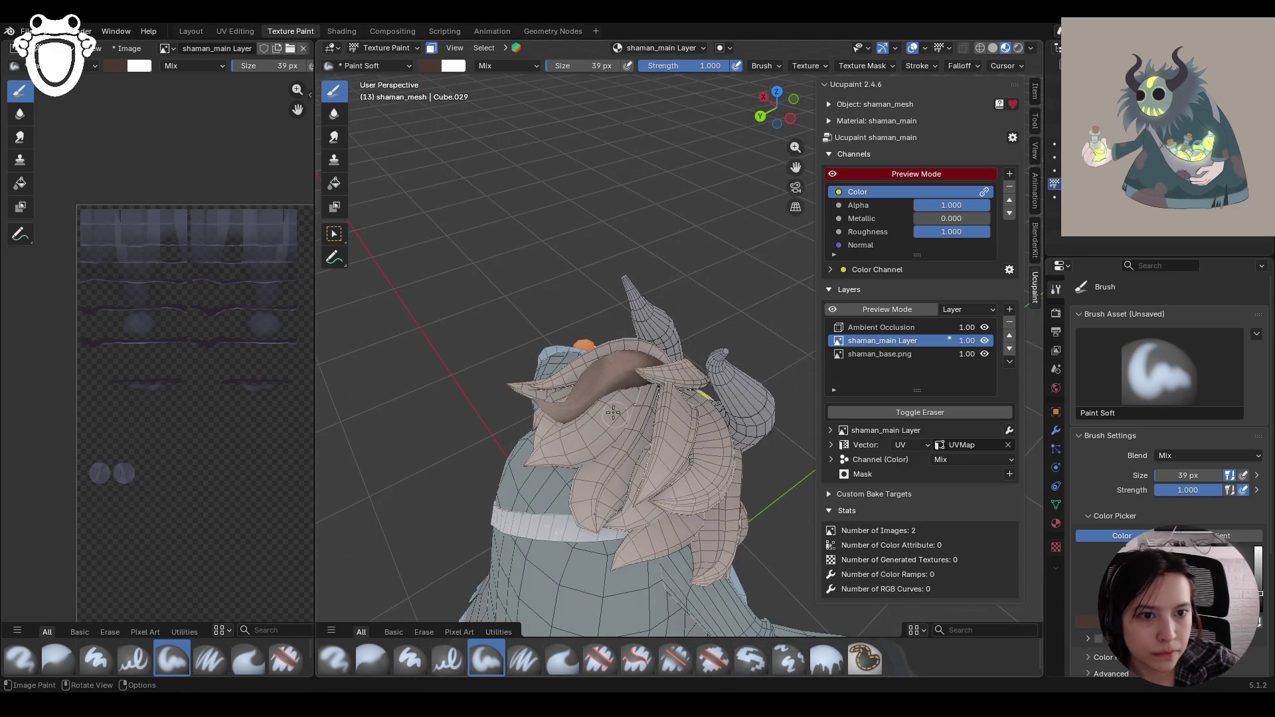
pyautogui.moveTo(708, 397)
pyautogui.mouseDown(button='middle')
pyautogui.moveTo(541, 348)
pyautogui.moveTo(661, 435)
pyautogui.moveTo(681, 433)
pyautogui.moveTo(463, 332)
pyautogui.mouseUp(button='middle')
pyautogui.scroll(-4, 613, 381)
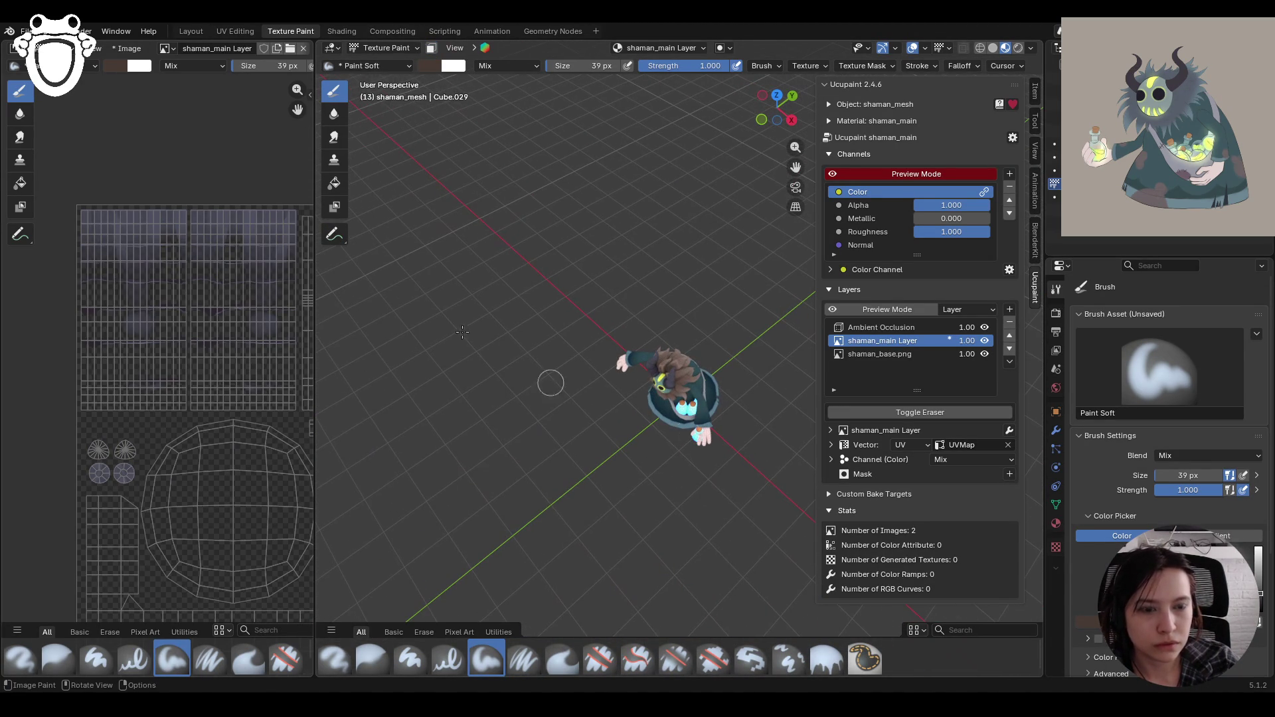
pyautogui.scroll(1, 93, 175)
pyautogui.moveTo(616, 424)
pyautogui.mouseDown(button='middle')
pyautogui.moveTo(685, 453)
pyautogui.moveTo(684, 525)
pyautogui.moveTo(675, 453)
pyautogui.moveTo(725, 479)
pyautogui.moveTo(701, 475)
pyautogui.mouseUp(button='middle')
pyautogui.scroll(5, 670, 445)
pyautogui.scroll(-6, 676, 454)
pyautogui.scroll(6, 678, 472)
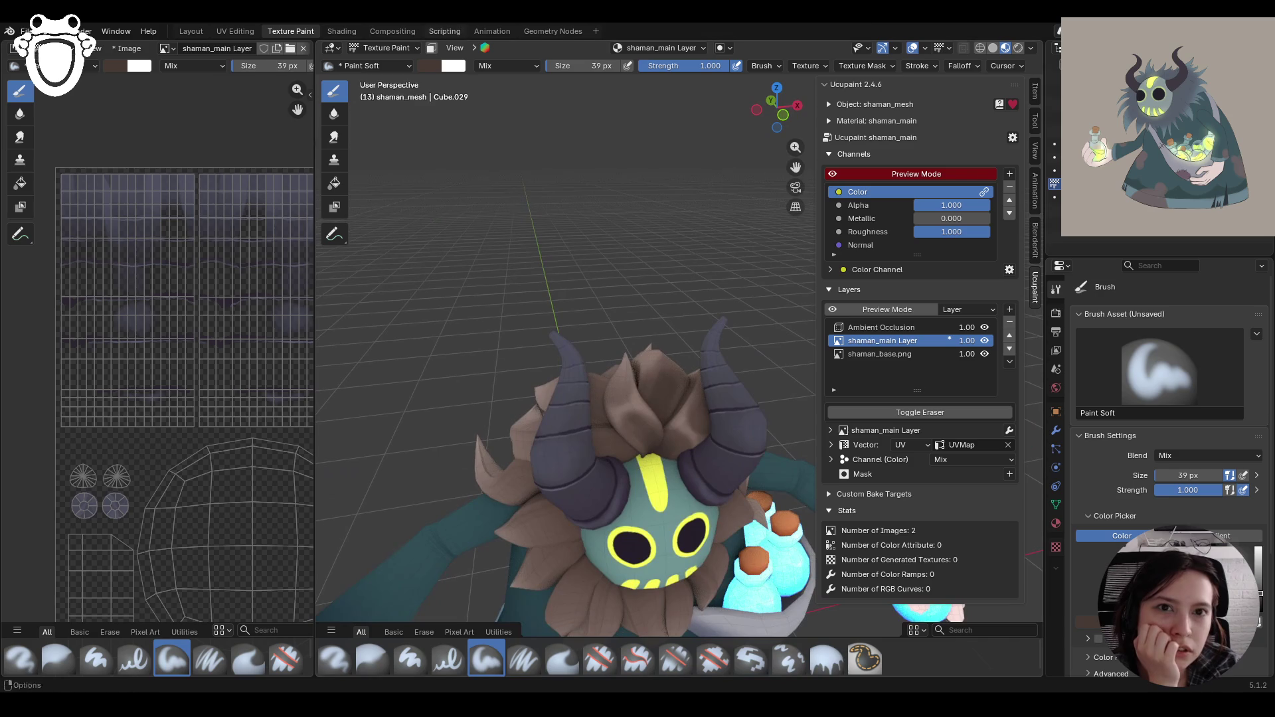
# Step: Turn face masking back on with box selection of faces
pyautogui.click(431, 48)
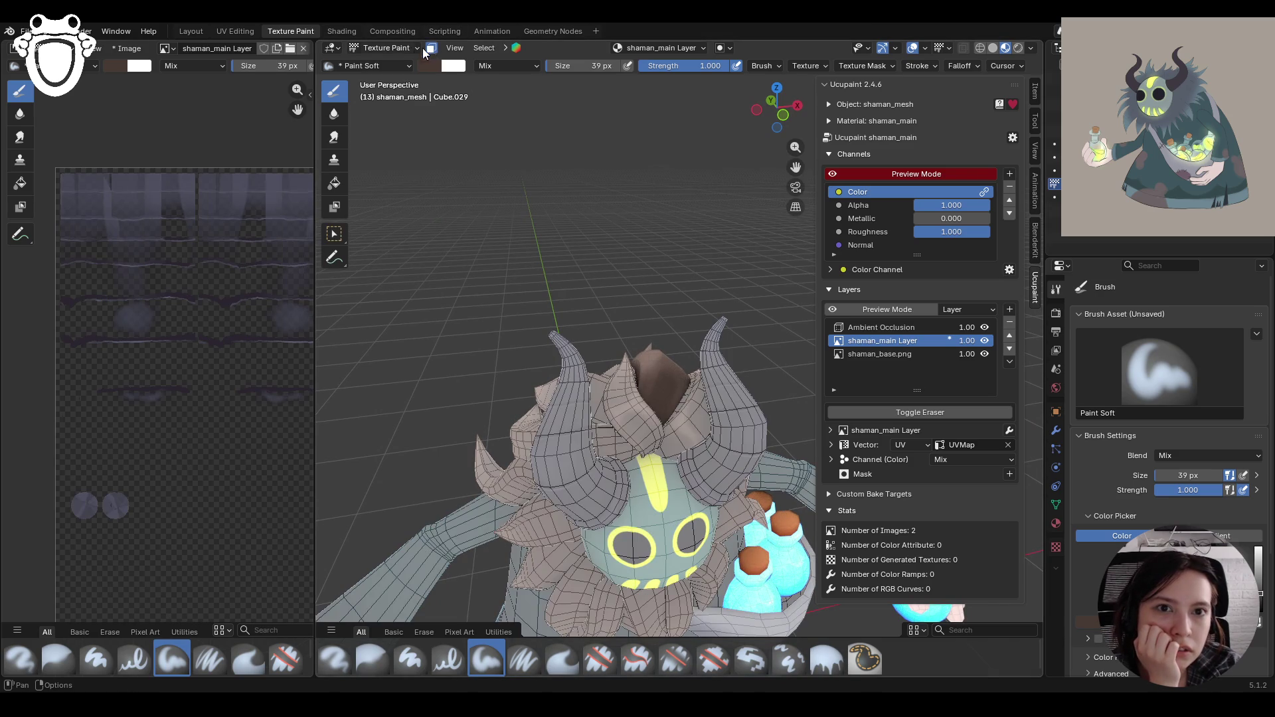
pyautogui.click(385, 48)
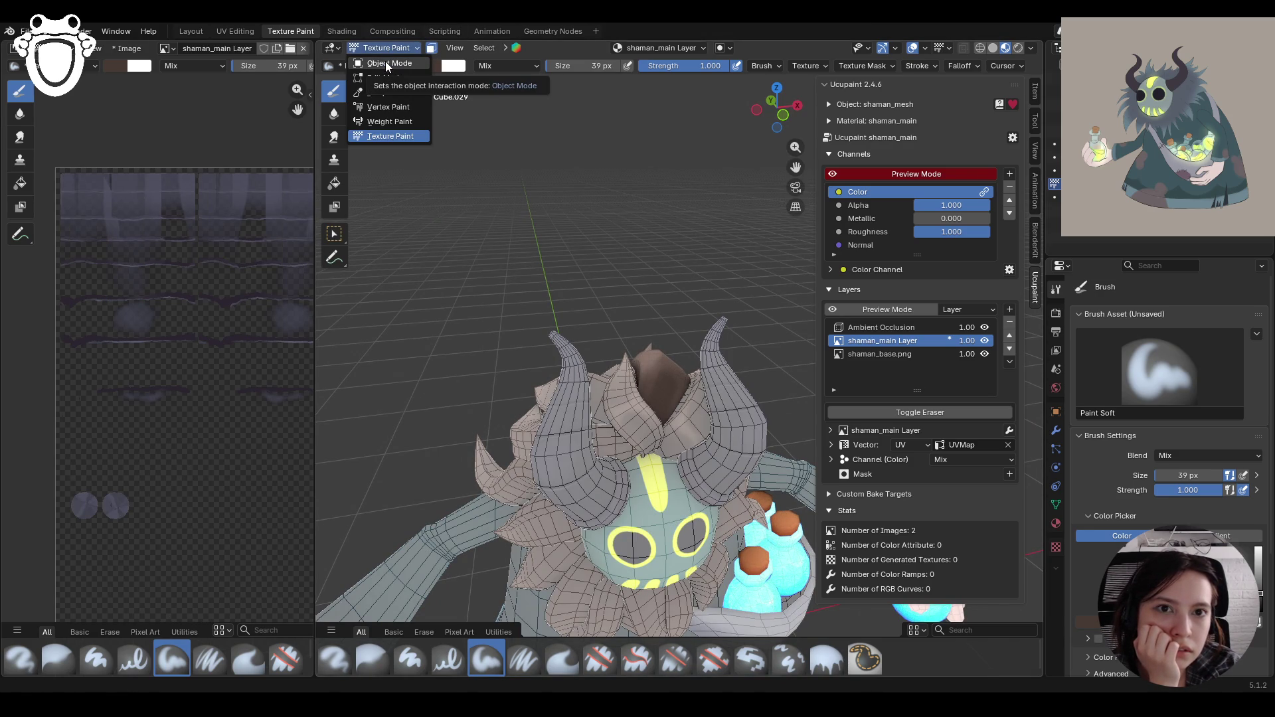
pyautogui.moveTo(465, 345); pyautogui.dragTo(325, 349, button='middle')
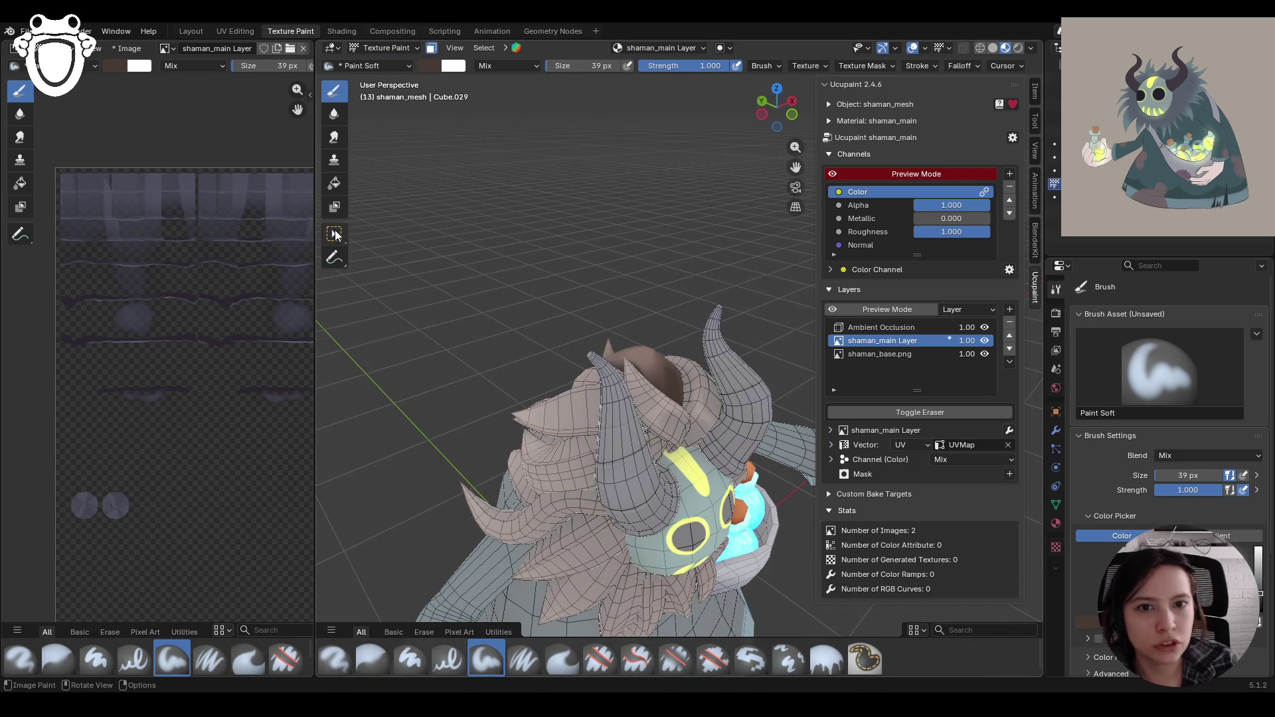
pyautogui.click(334, 234)
pyautogui.moveTo(818, 157); pyautogui.dragTo(560, 293, button='middle')
pyautogui.moveTo(576, 341)
pyautogui.mouseDown(button='middle')
pyautogui.moveTo(515, 354)
pyautogui.moveTo(471, 285)
pyautogui.moveTo(411, 269)
pyautogui.moveTo(544, 334)
pyautogui.moveTo(774, 316)
pyautogui.moveTo(826, 330)
pyautogui.moveTo(733, 346)
pyautogui.mouseUp(button='middle')
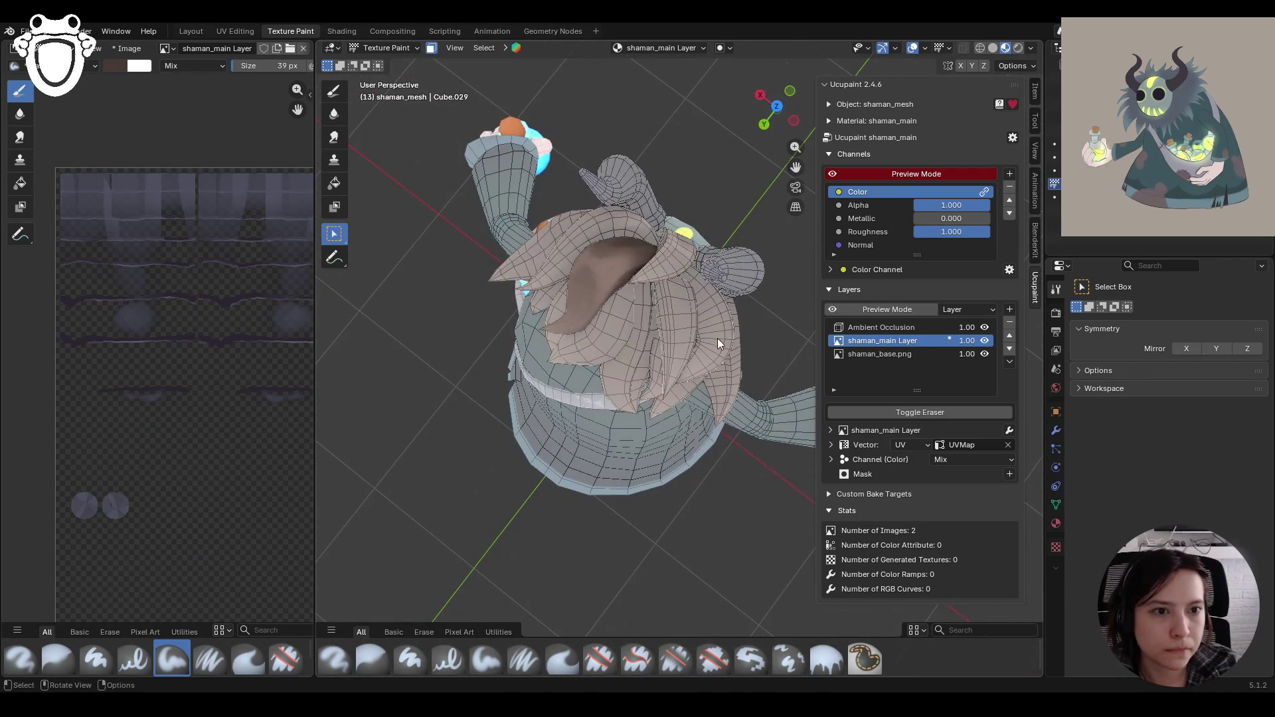
pyautogui.moveTo(677, 307)
pyautogui.mouseDown(button='middle')
pyautogui.moveTo(739, 306)
pyautogui.moveTo(680, 259)
pyautogui.moveTo(805, 276)
pyautogui.moveTo(663, 318)
pyautogui.moveTo(793, 330)
pyautogui.moveTo(826, 273)
pyautogui.moveTo(640, 384)
pyautogui.moveTo(711, 291)
pyautogui.moveTo(521, 301)
pyautogui.moveTo(556, 365)
pyautogui.mouseUp(button='middle')
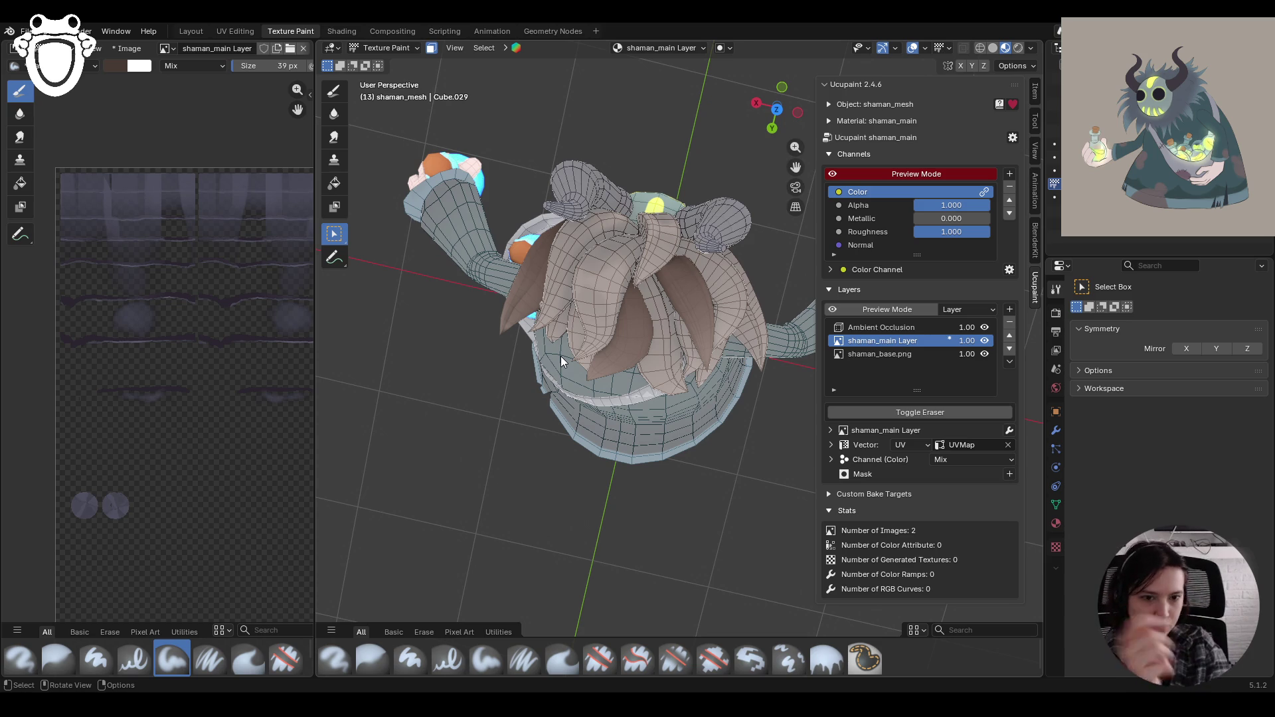
# Step: Select the Paint Soft brush and sample the light brown hair colour from the model
pyautogui.click(486, 659)
pyautogui.moveTo(585, 359)
pyautogui.mouseDown(button='middle')
pyautogui.moveTo(638, 303)
pyautogui.moveTo(670, 292)
pyautogui.mouseUp(button='middle')
pyautogui.scroll(-5, 1170, 399)
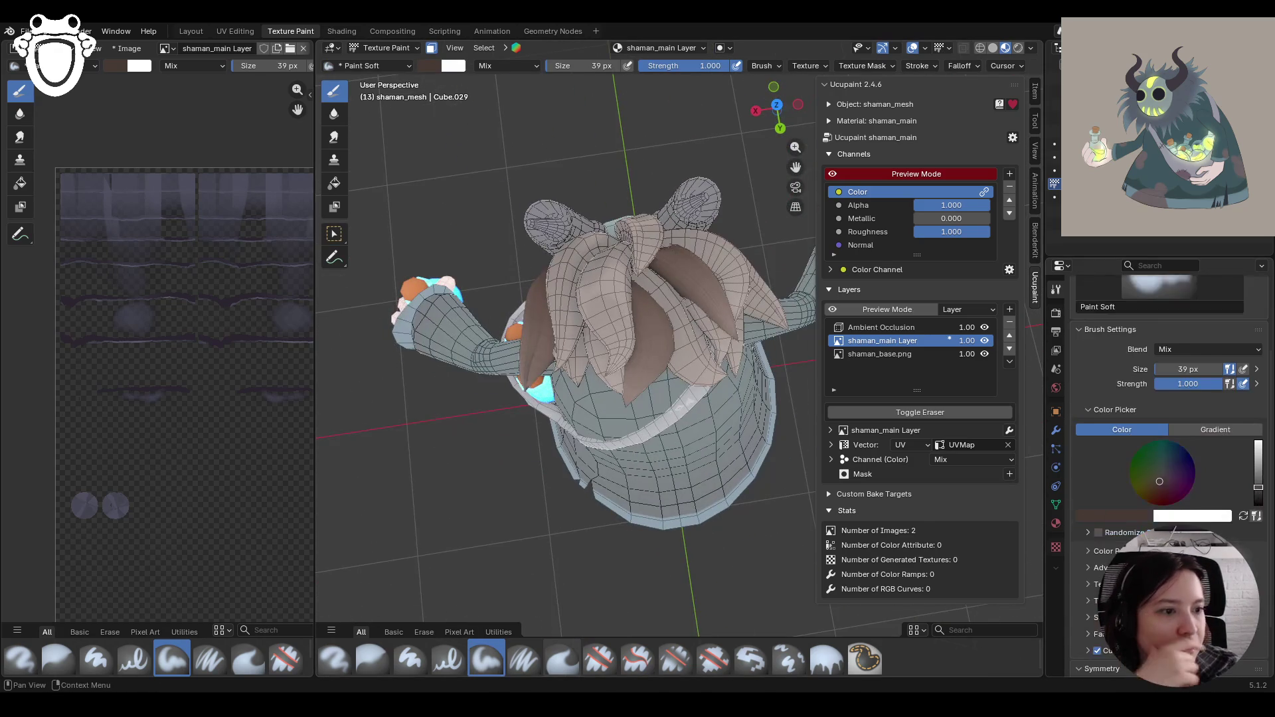
pyautogui.scroll(5, 1170, 399)
pyautogui.moveTo(597, 333)
pyautogui.mouseDown(button='middle')
pyautogui.moveTo(449, 285)
pyautogui.moveTo(691, 325)
pyautogui.mouseUp(button='middle')
pyautogui.moveTo(1168, 571); pyautogui.dragTo(1169, 571)
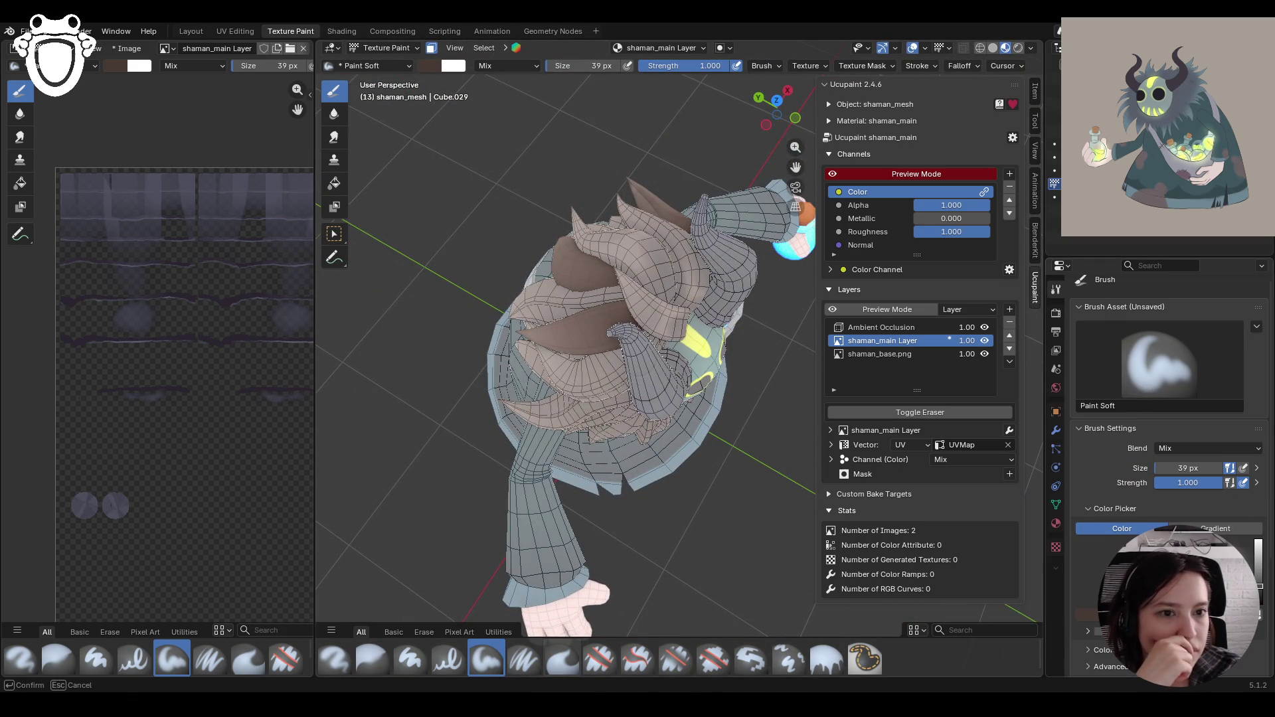
pyautogui.click(702, 285)
pyautogui.moveTo(702, 287); pyautogui.dragTo(708, 377, button='middle')
pyautogui.keyDown('ctrl'); pyautogui.moveTo(698, 334); pyautogui.dragTo(739, 282, button='middle'); pyautogui.keyUp('ctrl')
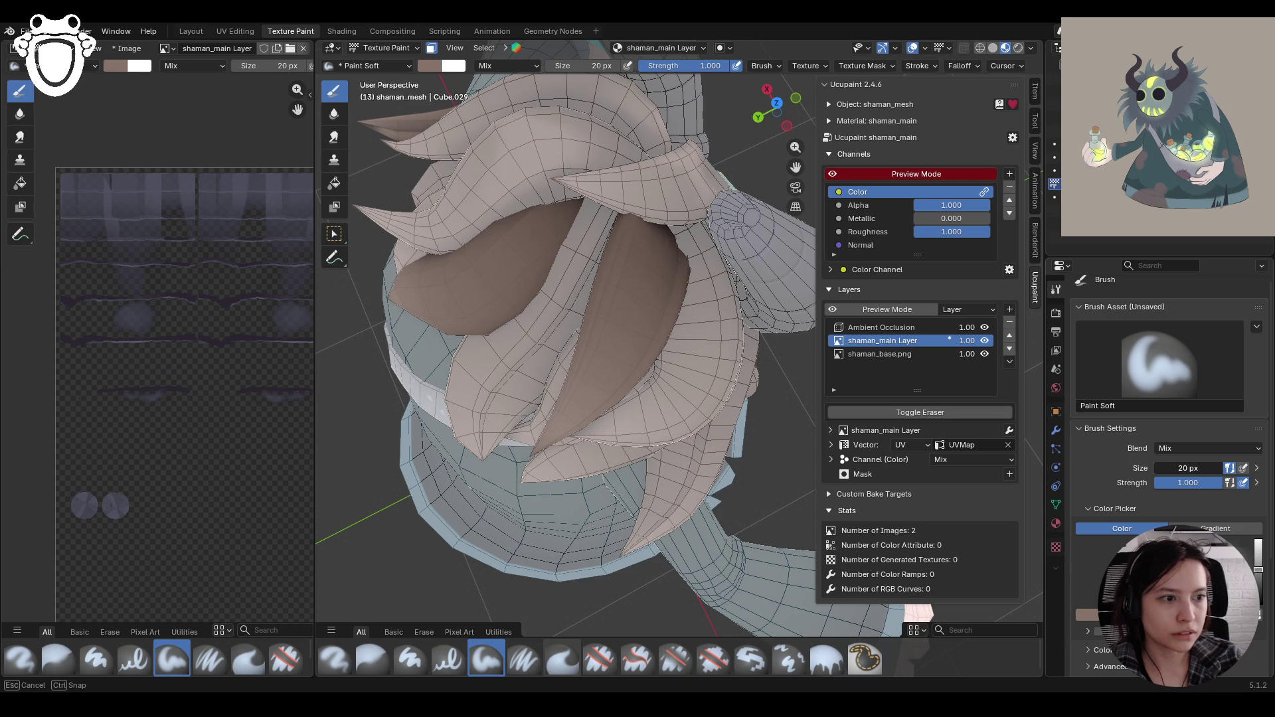
# Step: Paint a brown stroke on the hair and zoom out to the whole head
pyautogui.moveTo(585, 332)
pyautogui.mouseDown(button='middle')
pyautogui.moveTo(536, 308)
pyautogui.moveTo(602, 346)
pyautogui.mouseUp(button='middle')
pyautogui.moveTo(604, 250); pyautogui.dragTo(603, 255)
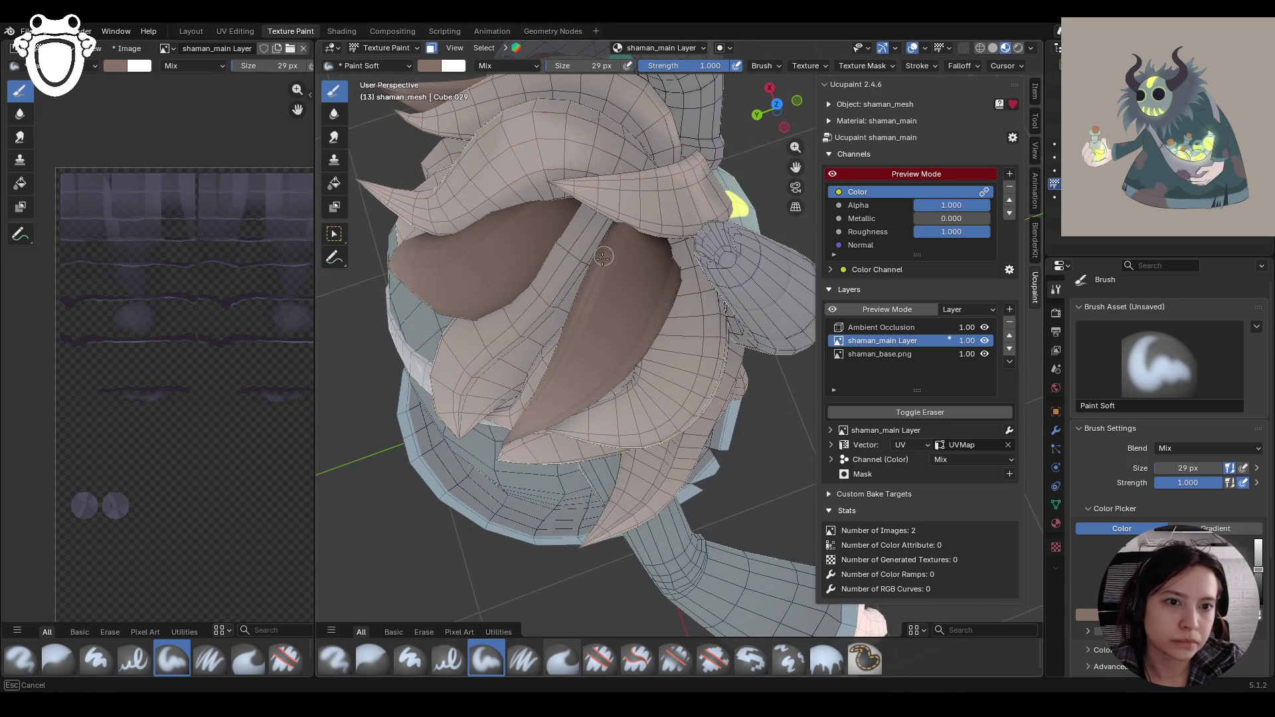
pyautogui.moveTo(630, 336); pyautogui.dragTo(631, 335)
pyautogui.moveTo(652, 337)
pyautogui.mouseDown(button='middle')
pyautogui.moveTo(650, 298)
pyautogui.moveTo(639, 321)
pyautogui.mouseUp(button='middle')
pyautogui.scroll(2, 651, 297)
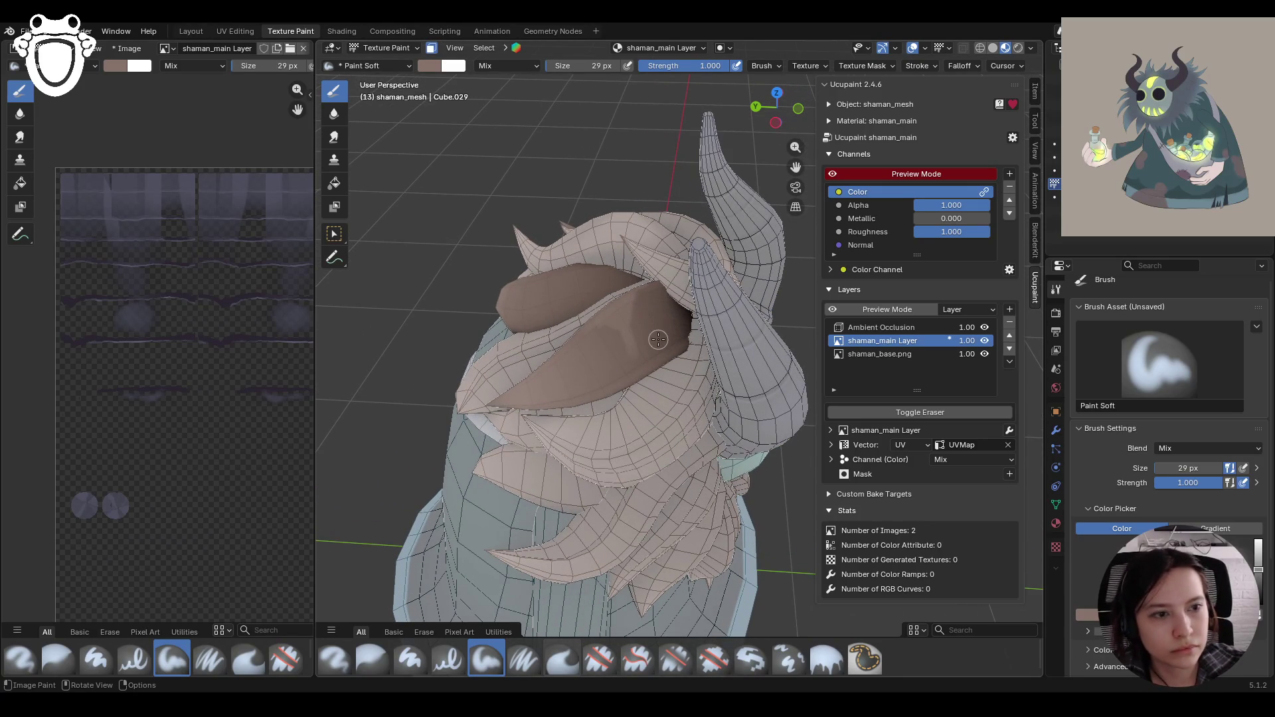
# Step: Lighten the paint colour slightly and paint lighter strokes along the hair strands
pyautogui.moveTo(1256, 576); pyautogui.dragTo(1257, 568)
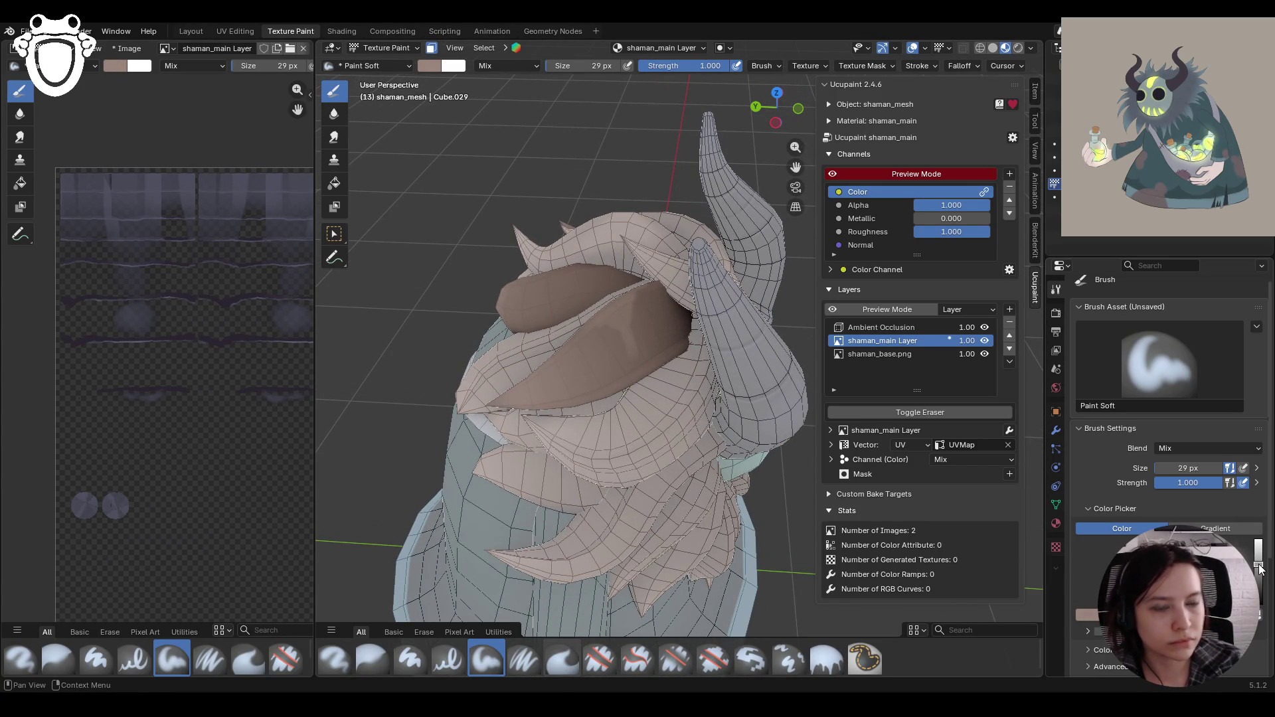
pyautogui.moveTo(589, 328); pyautogui.dragTo(619, 307)
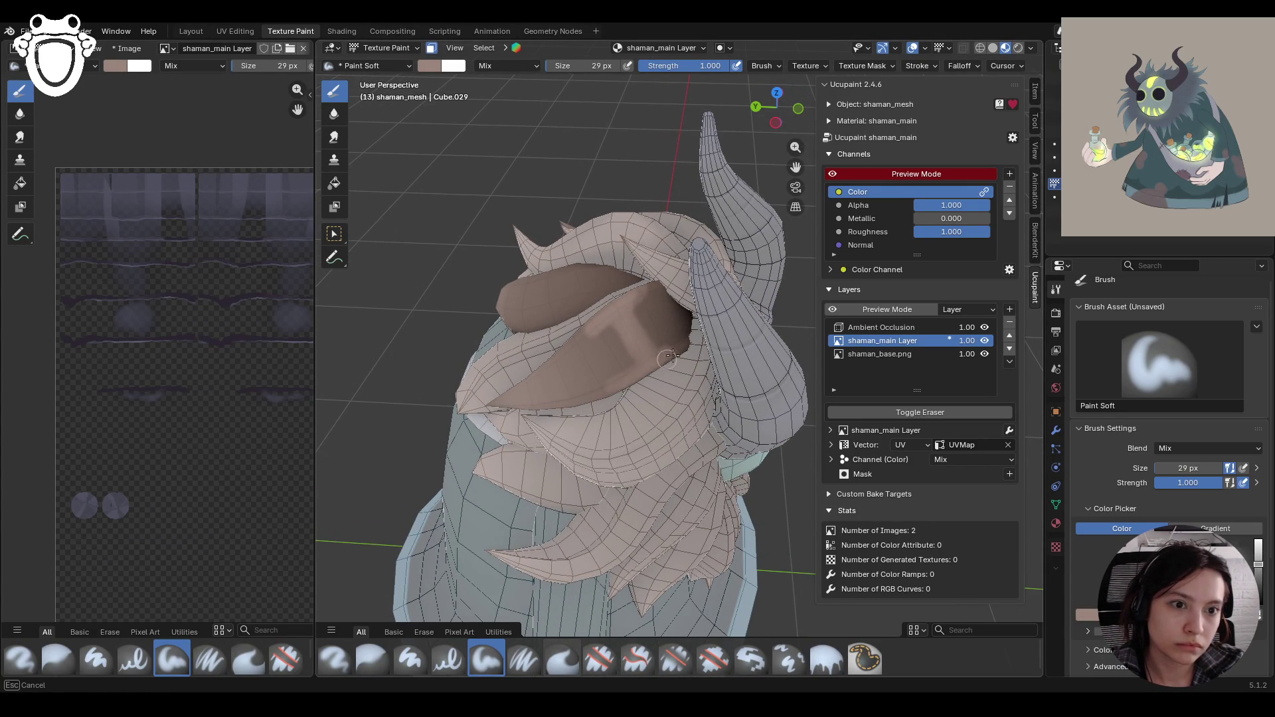
pyautogui.moveTo(637, 289); pyautogui.dragTo(678, 356)
pyautogui.moveTo(601, 319); pyautogui.dragTo(634, 339)
pyautogui.moveTo(500, 285)
pyautogui.mouseDown(button='middle')
pyautogui.moveTo(574, 305)
pyautogui.moveTo(579, 478)
pyautogui.mouseUp(button='middle')
pyautogui.moveTo(565, 412); pyautogui.dragTo(575, 432)
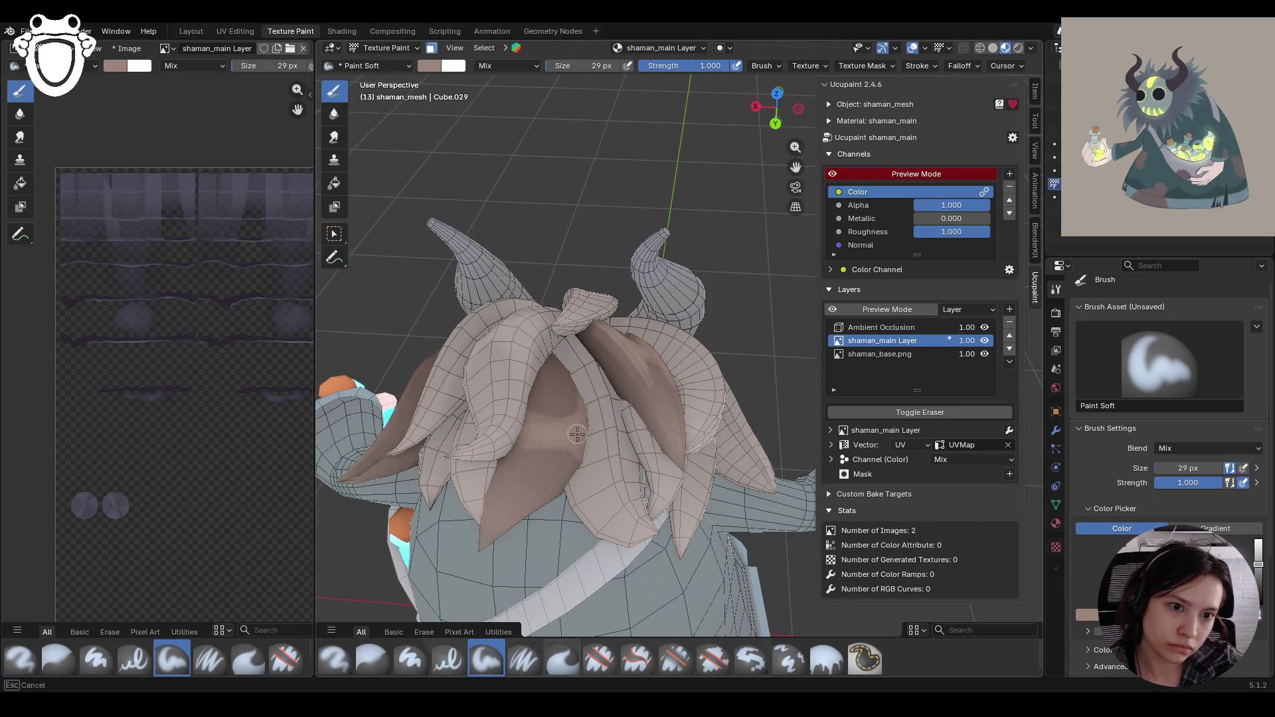
# Step: Paint brown shading onto the hair strands from a high view, then choose Erase Hard
pyautogui.moveTo(522, 417)
pyautogui.mouseDown(button='middle')
pyautogui.moveTo(621, 318)
pyautogui.moveTo(675, 347)
pyautogui.mouseUp(button='middle')
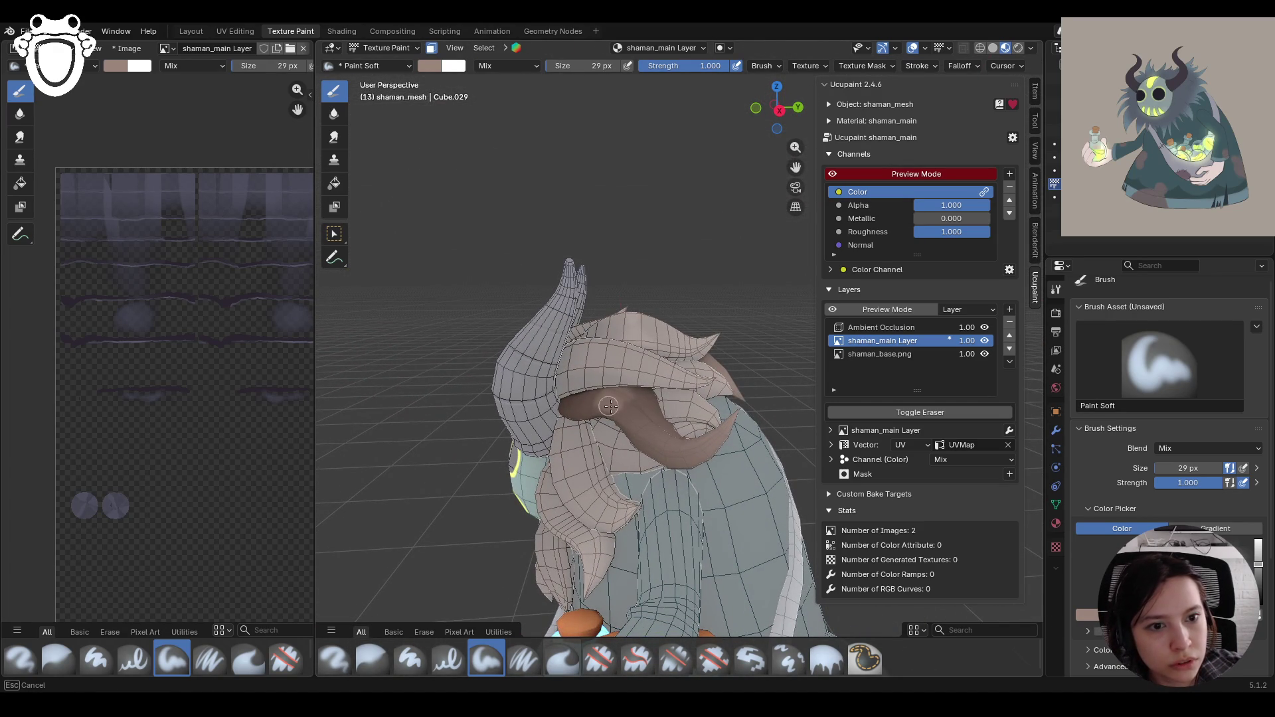
pyautogui.moveTo(711, 443)
pyautogui.mouseDown(button='middle')
pyautogui.moveTo(672, 499)
pyautogui.moveTo(734, 469)
pyautogui.moveTo(726, 437)
pyautogui.moveTo(759, 468)
pyautogui.moveTo(698, 321)
pyautogui.mouseUp(button='middle')
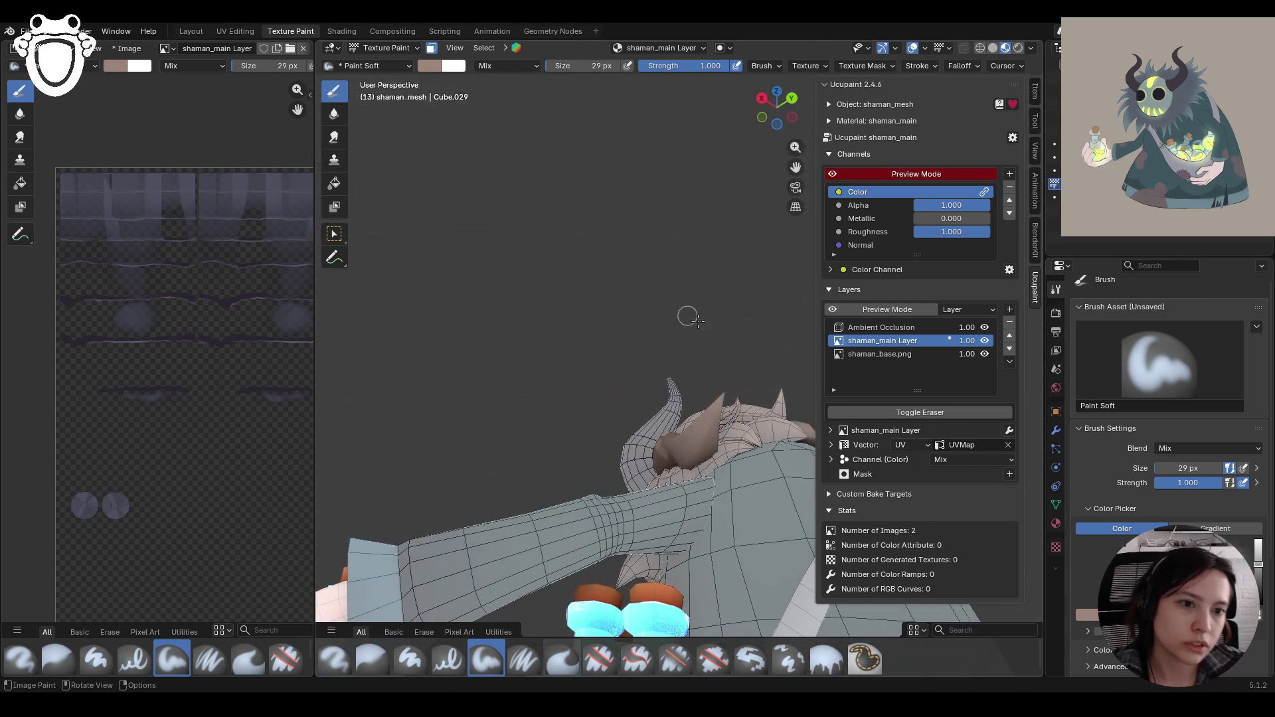
pyautogui.moveTo(628, 344); pyautogui.dragTo(653, 542, button='middle')
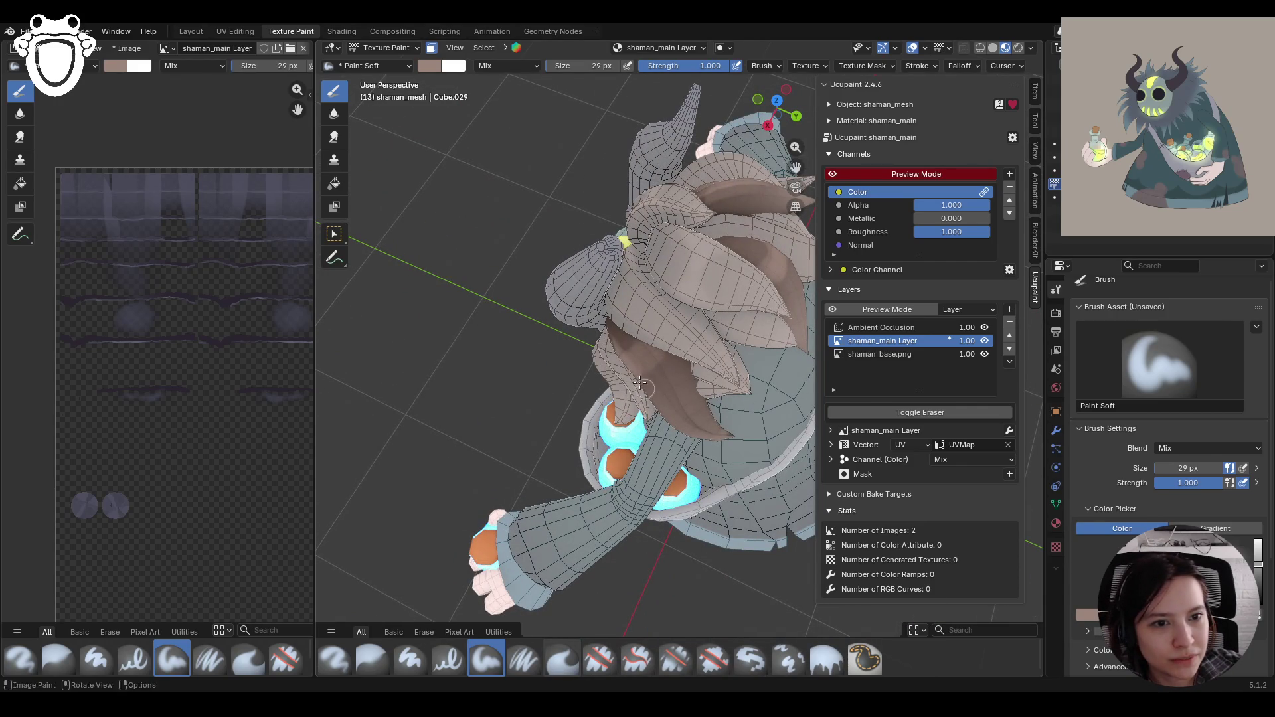
pyautogui.moveTo(640, 377)
pyautogui.mouseDown()
pyautogui.moveTo(680, 352)
pyautogui.moveTo(626, 299)
pyautogui.mouseUp()
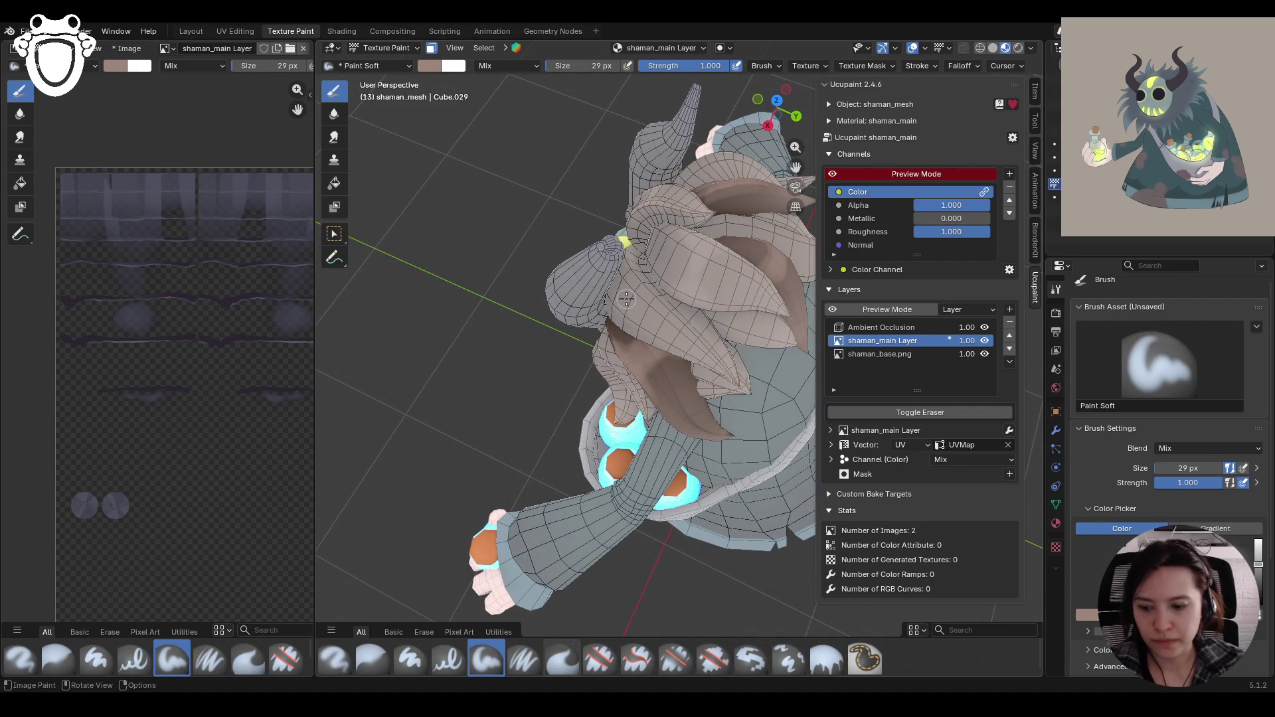
pyautogui.moveTo(767, 258); pyautogui.dragTo(643, 233, button='middle')
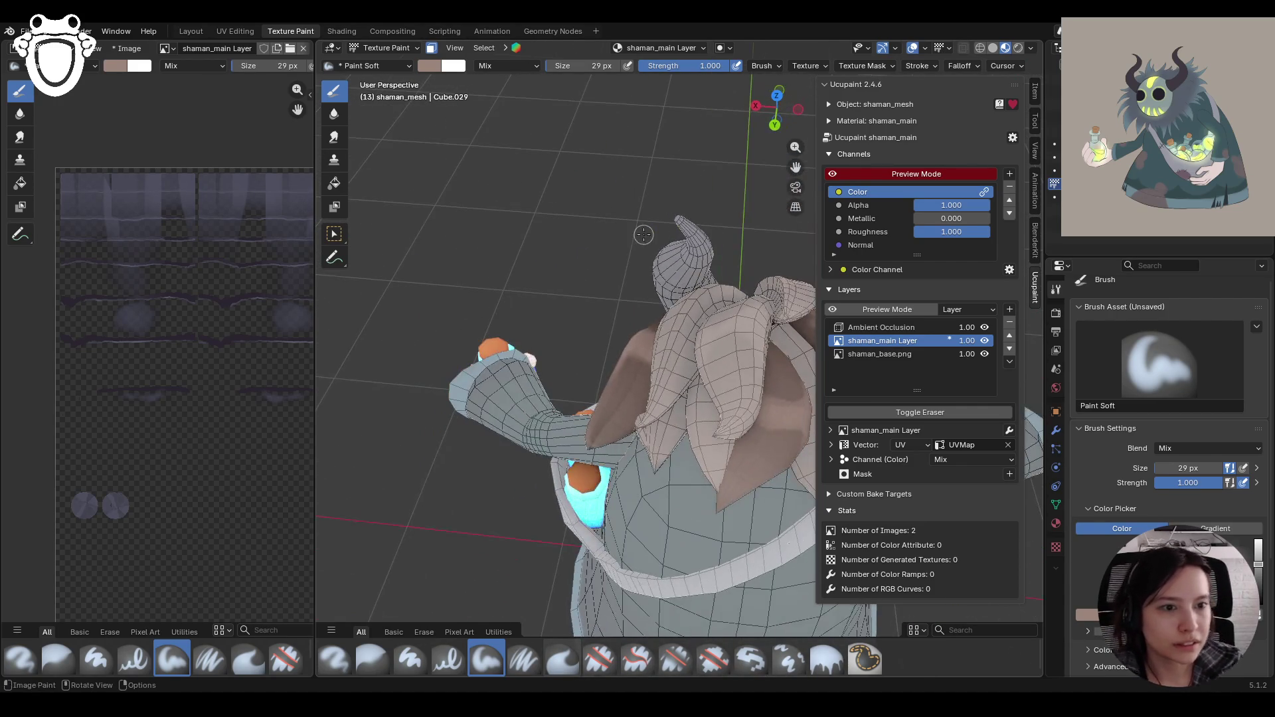
pyautogui.moveTo(784, 425)
pyautogui.mouseDown()
pyautogui.moveTo(809, 428)
pyautogui.moveTo(803, 442)
pyautogui.moveTo(779, 417)
pyautogui.moveTo(773, 437)
pyautogui.mouseUp()
pyautogui.moveTo(797, 169)
pyautogui.mouseDown(button='middle')
pyautogui.moveTo(628, 258)
pyautogui.moveTo(495, 194)
pyautogui.moveTo(499, 240)
pyautogui.mouseUp(button='middle')
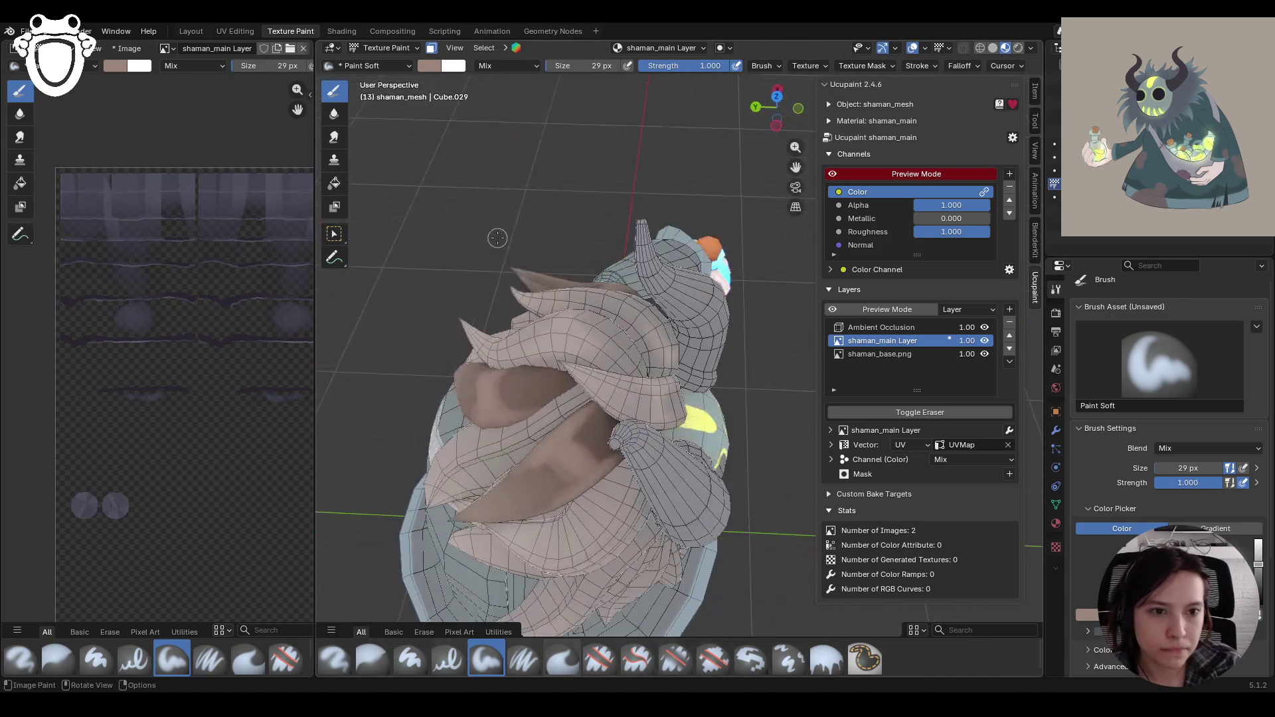
pyautogui.click(599, 659)
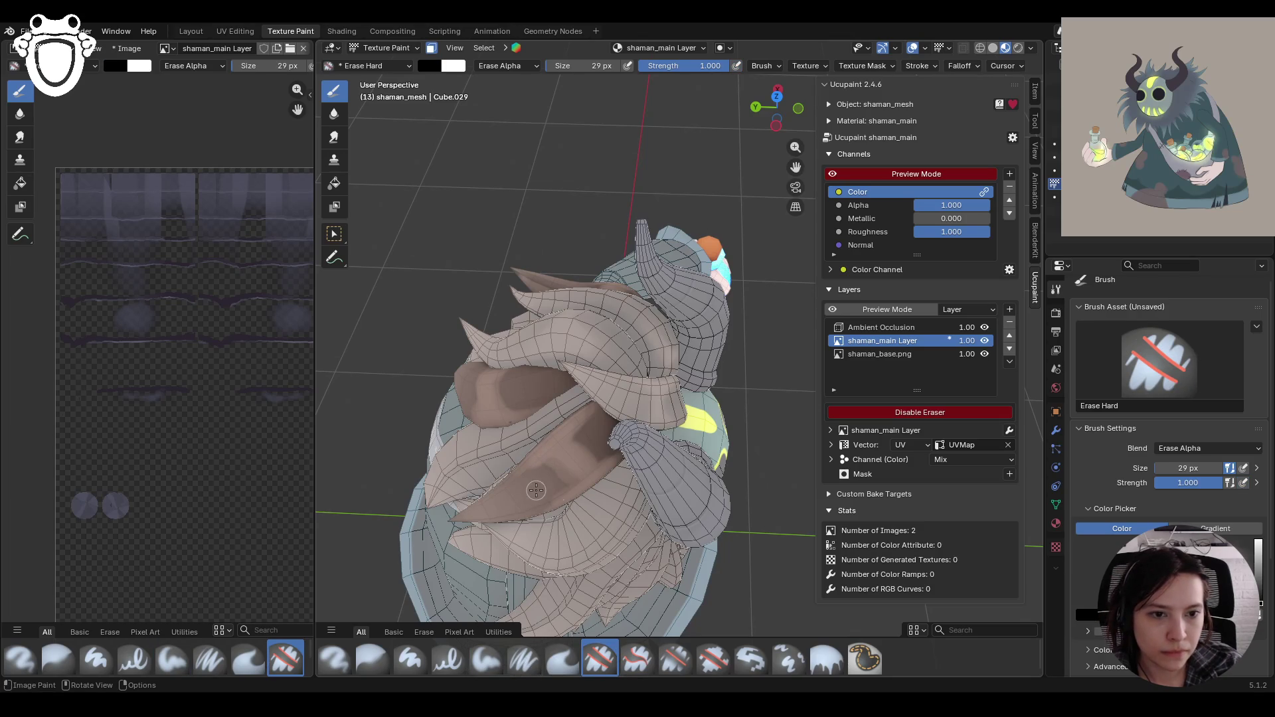
# Step: Erase stray brown paint on the hair with short Erase Hard strokes
pyautogui.moveTo(512, 491)
pyautogui.mouseDown()
pyautogui.moveTo(560, 479)
pyautogui.moveTo(551, 493)
pyautogui.moveTo(578, 439)
pyautogui.moveTo(704, 382)
pyautogui.mouseUp()
pyautogui.moveTo(509, 393); pyautogui.dragTo(458, 377)
pyautogui.moveTo(433, 352); pyautogui.dragTo(627, 275, button='middle')
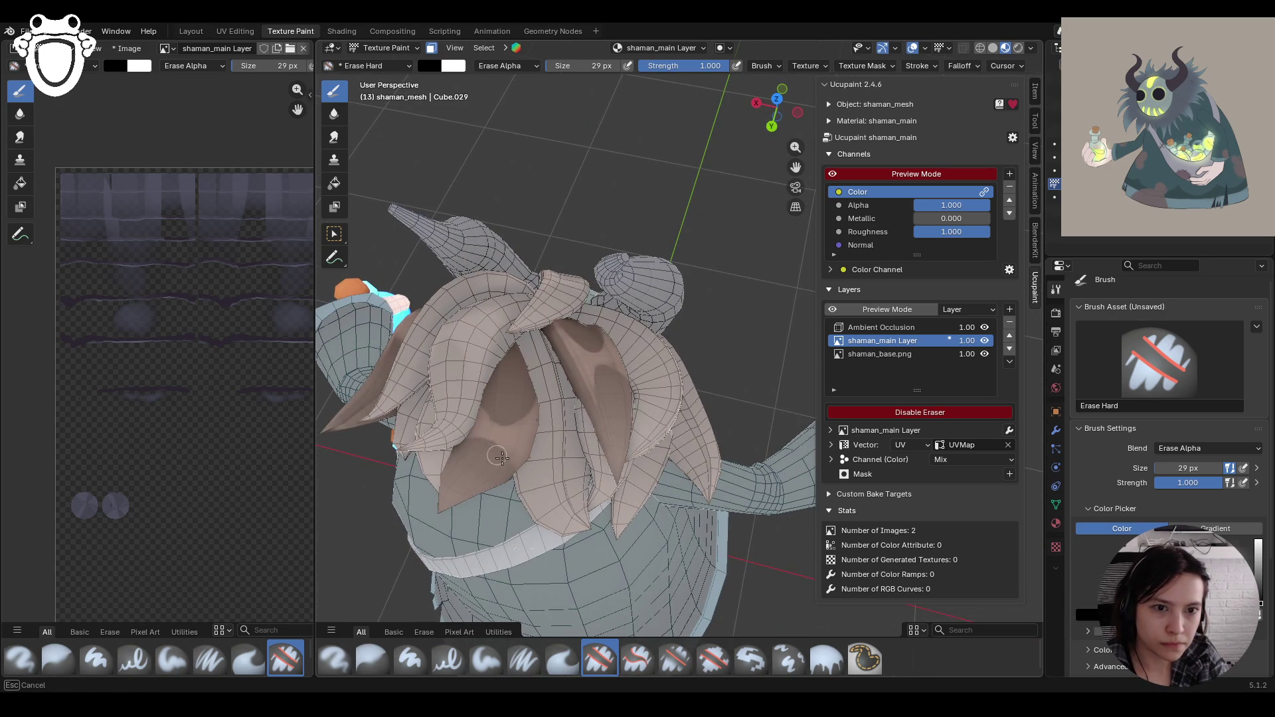
pyautogui.moveTo(485, 461)
pyautogui.mouseDown(button='middle')
pyautogui.moveTo(542, 392)
pyautogui.moveTo(484, 356)
pyautogui.moveTo(478, 453)
pyautogui.moveTo(621, 480)
pyautogui.mouseUp(button='middle')
pyautogui.press('e')
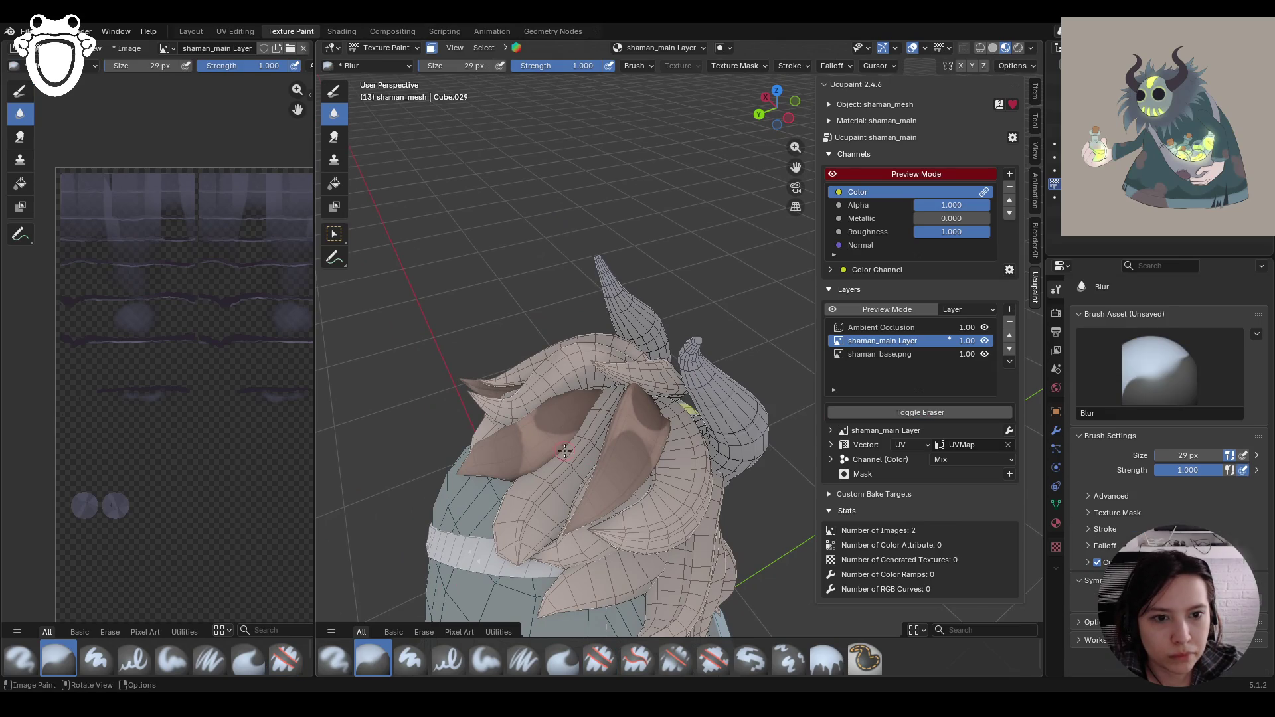
pyautogui.click(600, 661)
pyautogui.moveTo(602, 598); pyautogui.dragTo(619, 525, button='middle')
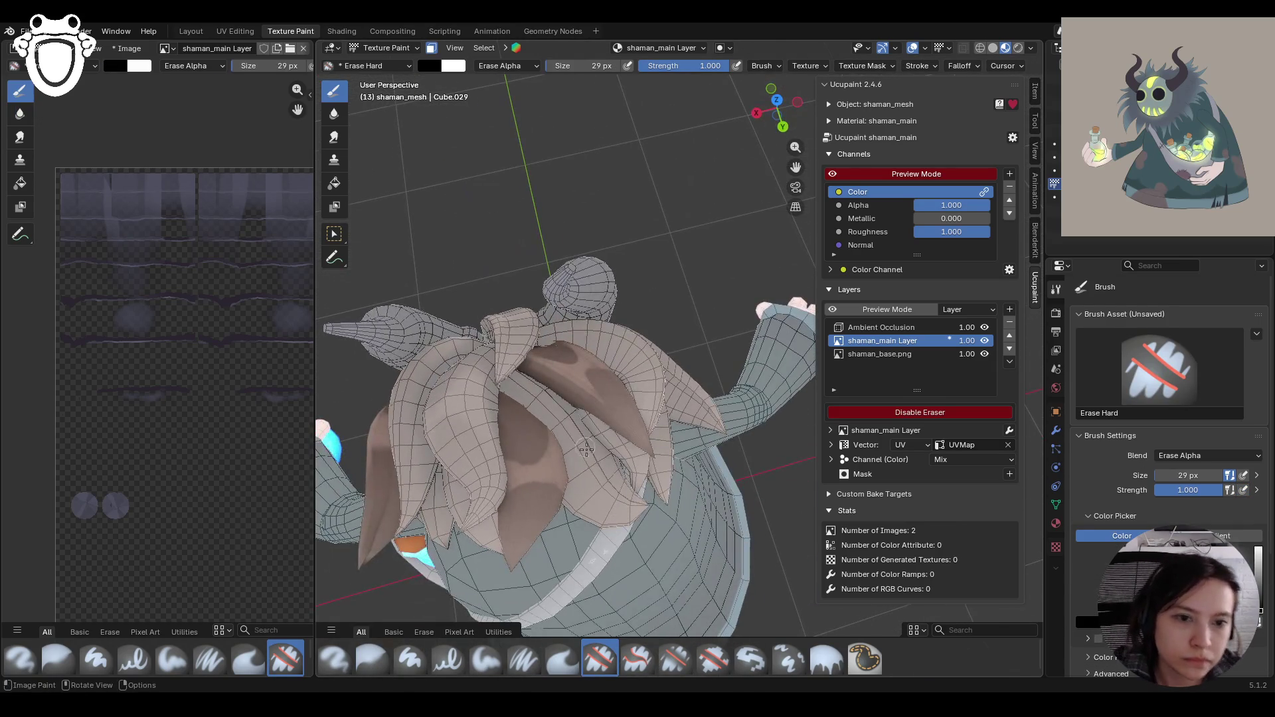
# Step: Erase more brown from individual hair strands, then switch to the Blur brush
pyautogui.moveTo(514, 503)
pyautogui.mouseDown()
pyautogui.moveTo(552, 494)
pyautogui.moveTo(551, 480)
pyautogui.moveTo(507, 530)
pyautogui.mouseUp()
pyautogui.moveTo(536, 487)
pyautogui.mouseDown()
pyautogui.moveTo(549, 487)
pyautogui.moveTo(541, 548)
pyautogui.mouseUp()
pyautogui.moveTo(495, 483)
pyautogui.mouseDown(button='middle')
pyautogui.moveTo(768, 149)
pyautogui.moveTo(664, 239)
pyautogui.moveTo(538, 311)
pyautogui.mouseUp(button='middle')
pyautogui.moveTo(536, 417)
pyautogui.mouseDown()
pyautogui.moveTo(511, 405)
pyautogui.moveTo(546, 455)
pyautogui.moveTo(527, 401)
pyautogui.moveTo(541, 459)
pyautogui.mouseUp()
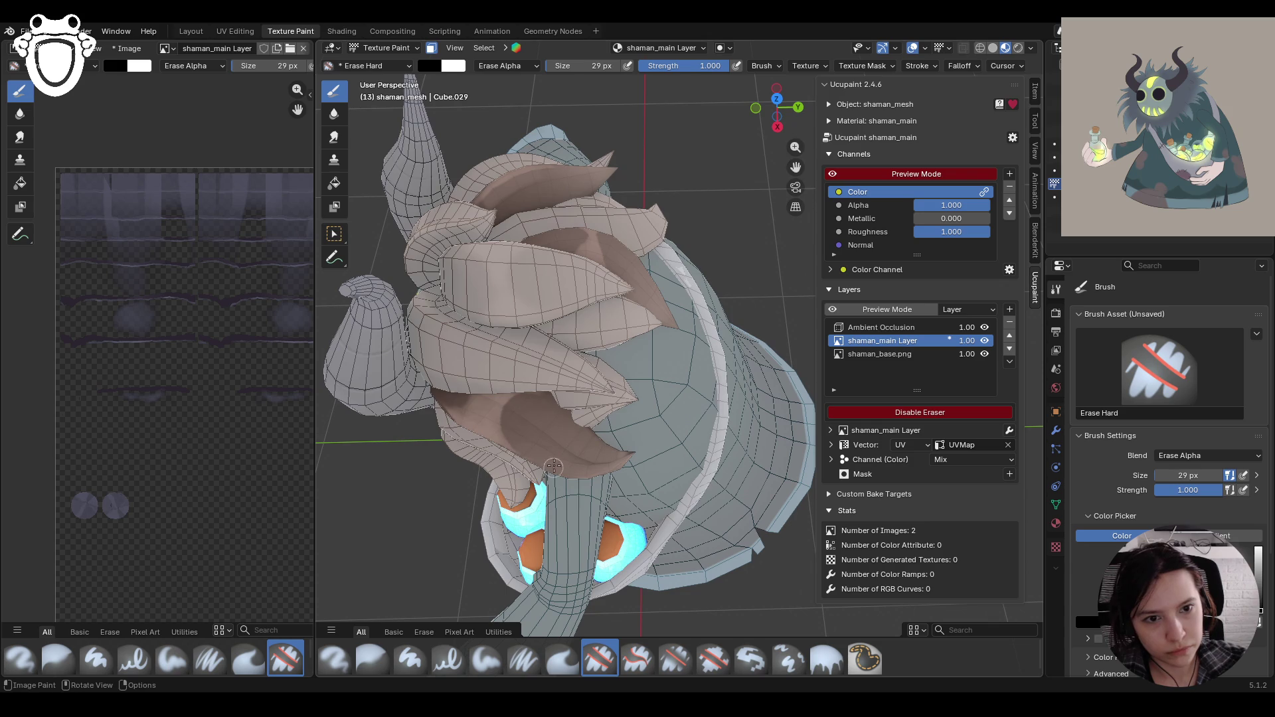
pyautogui.moveTo(449, 391)
pyautogui.mouseDown()
pyautogui.moveTo(468, 400)
pyautogui.moveTo(441, 392)
pyautogui.mouseUp()
pyautogui.moveTo(432, 332); pyautogui.dragTo(546, 310, button='middle')
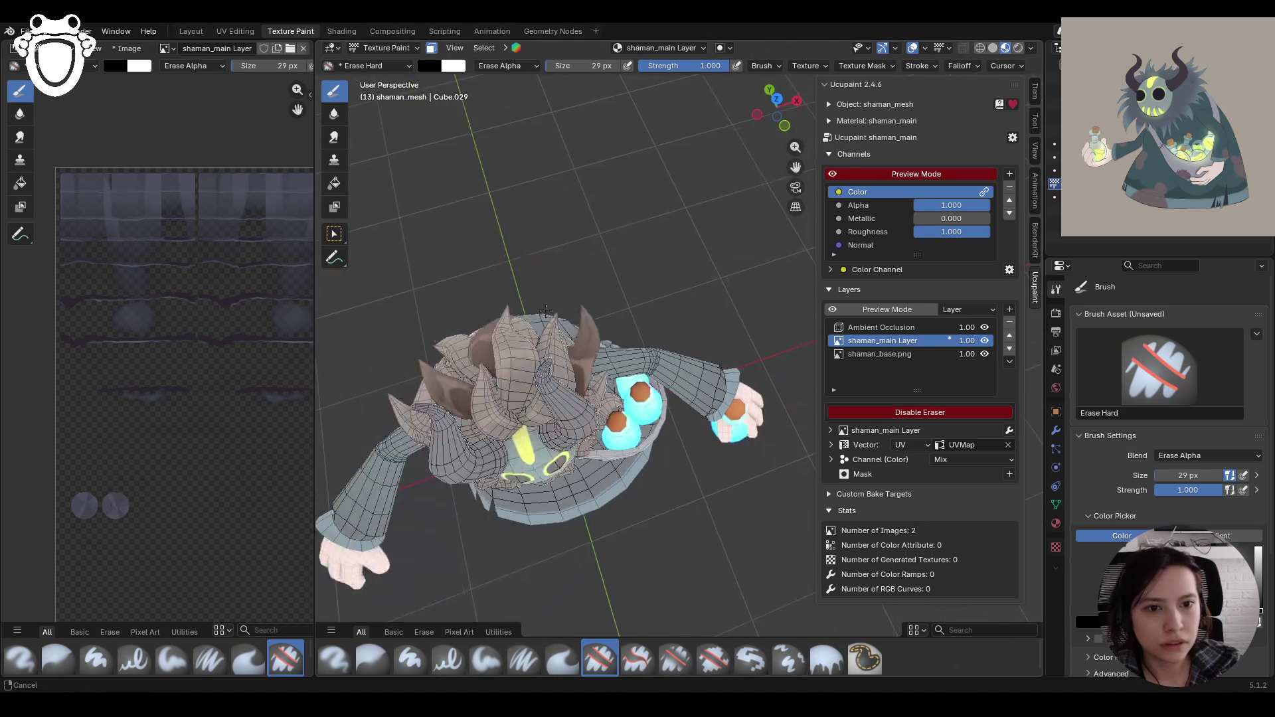
pyautogui.moveTo(796, 167); pyautogui.dragTo(849, 177)
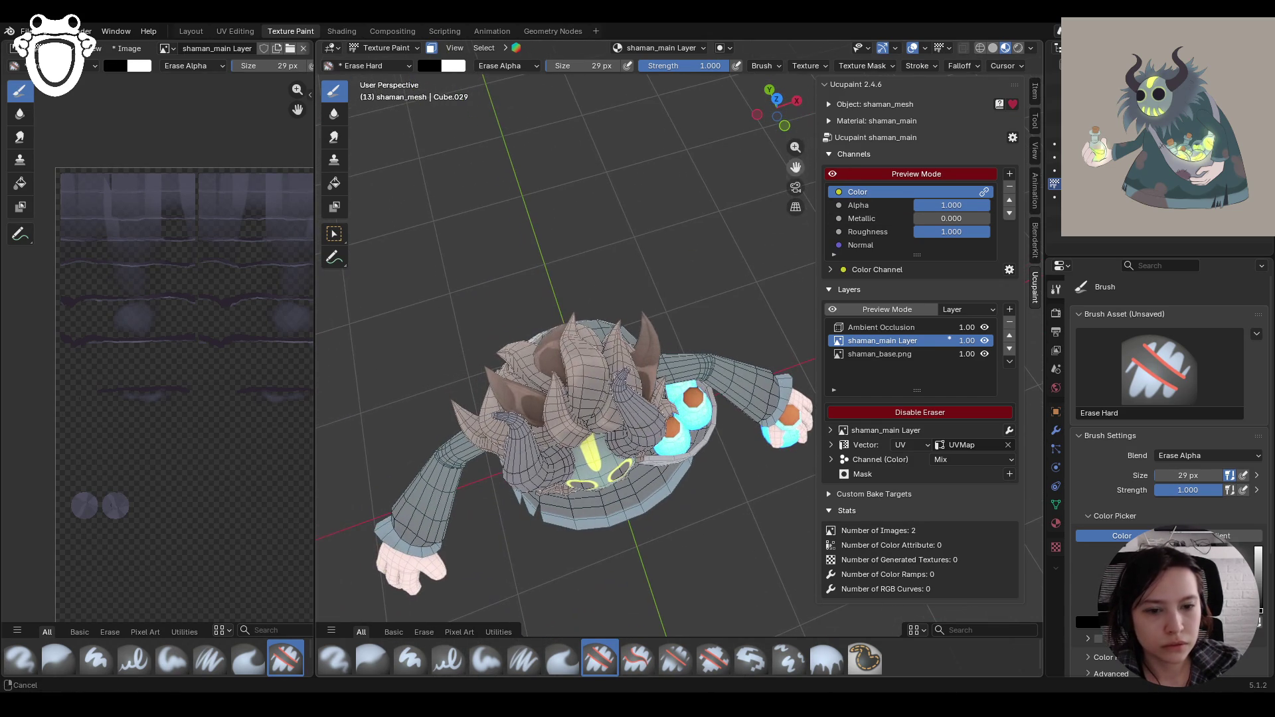
pyautogui.click(362, 668)
pyautogui.moveTo(564, 465); pyautogui.dragTo(647, 359, button='middle')
pyautogui.moveTo(650, 356); pyautogui.dragTo(650, 357)
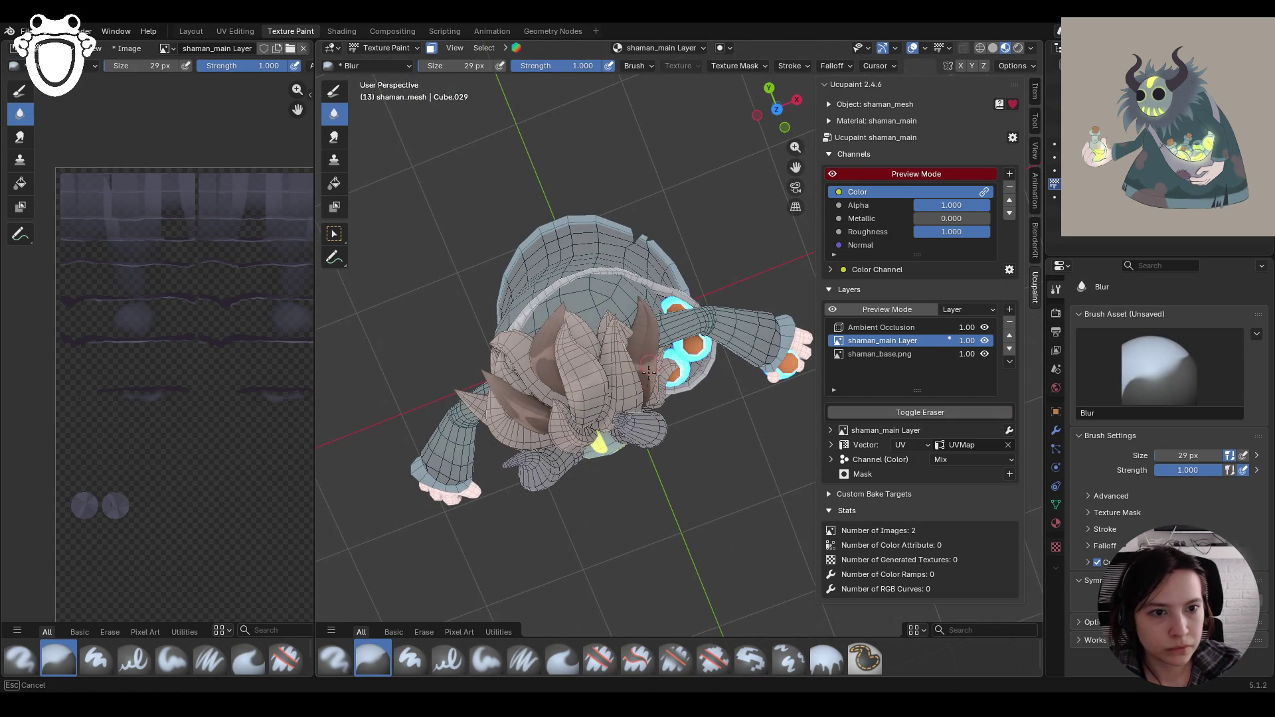
# Step: Blur the brown shading across the head and along the horn
pyautogui.moveTo(535, 376)
pyautogui.mouseDown(button='middle')
pyautogui.moveTo(531, 399)
pyautogui.moveTo(525, 355)
pyautogui.mouseUp(button='middle')
pyautogui.moveTo(658, 391); pyautogui.dragTo(609, 334, button='middle')
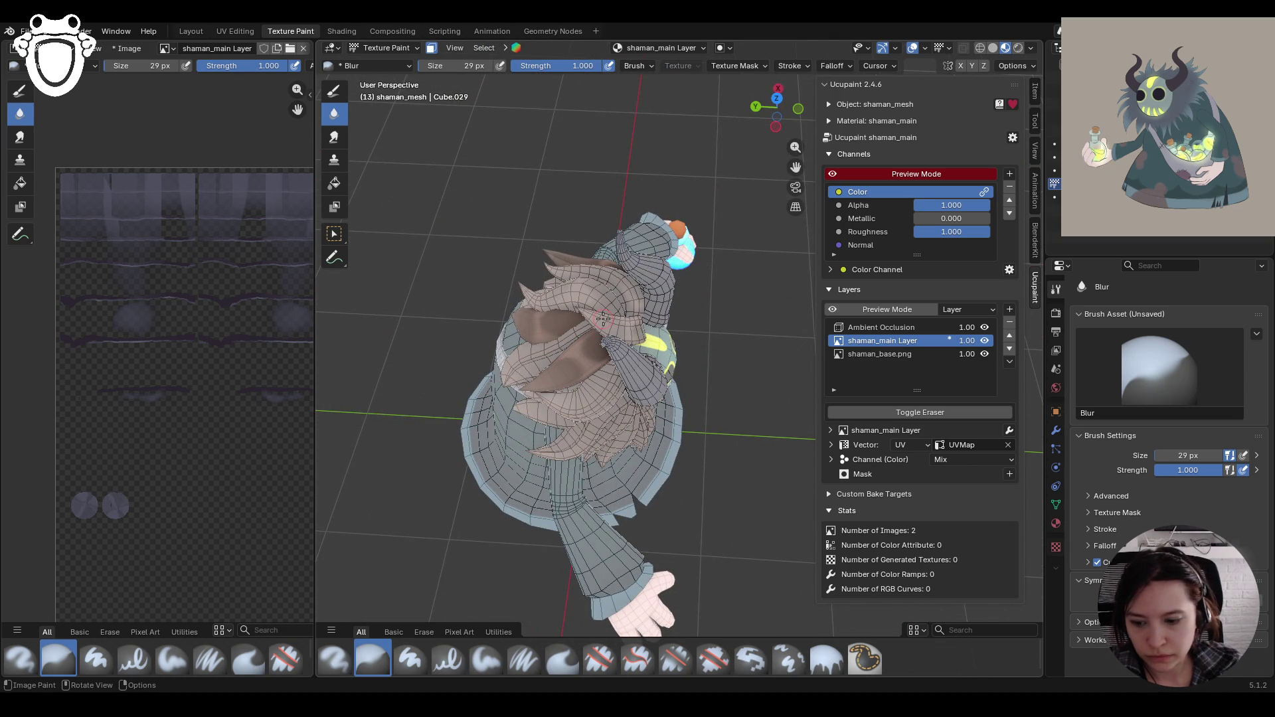
pyautogui.moveTo(581, 330)
pyautogui.mouseDown(button='middle')
pyautogui.moveTo(783, 352)
pyautogui.moveTo(334, 384)
pyautogui.moveTo(553, 363)
pyautogui.mouseUp(button='middle')
pyautogui.moveTo(776, 110); pyautogui.dragTo(814, 93)
pyautogui.moveTo(795, 168); pyautogui.dragTo(832, 178)
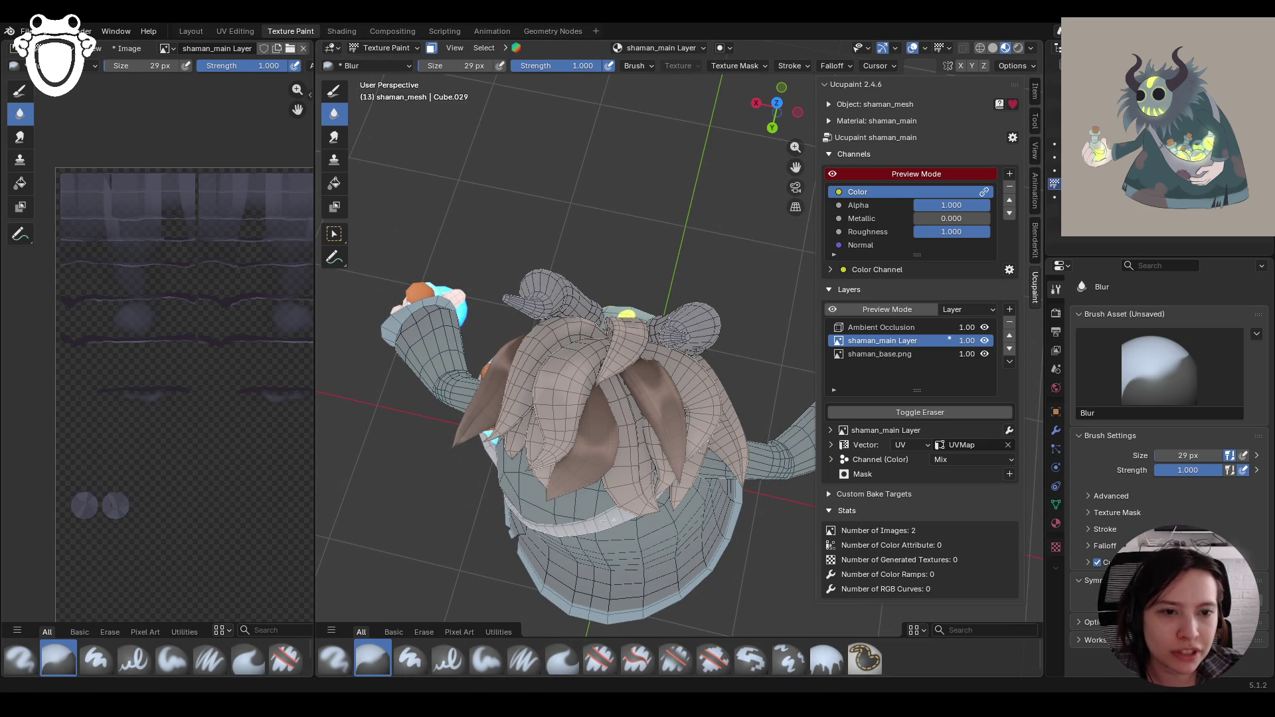
pyautogui.moveTo(527, 396); pyautogui.dragTo(615, 383, button='middle')
pyautogui.moveTo(615, 384); pyautogui.dragTo(639, 391)
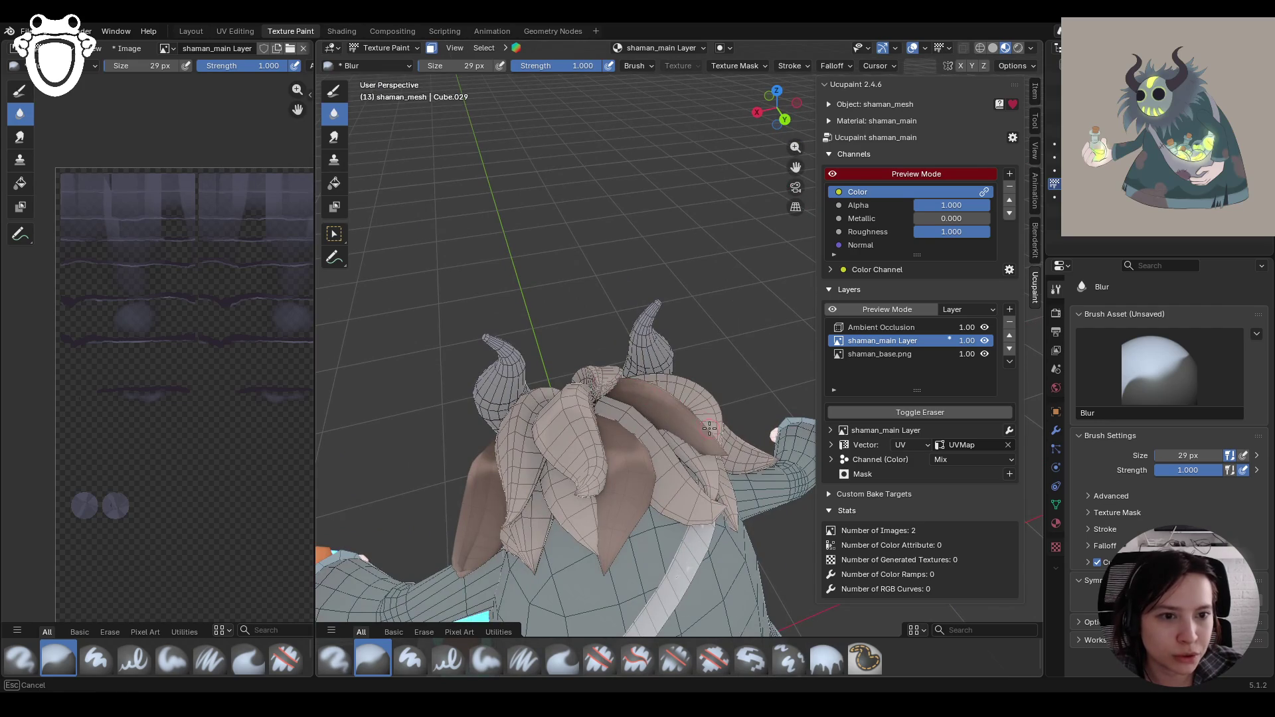
pyautogui.moveTo(669, 472); pyautogui.dragTo(558, 470, button='middle')
pyautogui.moveTo(558, 470); pyautogui.dragTo(729, 489)
pyautogui.moveTo(626, 474)
pyautogui.mouseDown()
pyautogui.moveTo(629, 495)
pyautogui.moveTo(665, 472)
pyautogui.mouseUp()
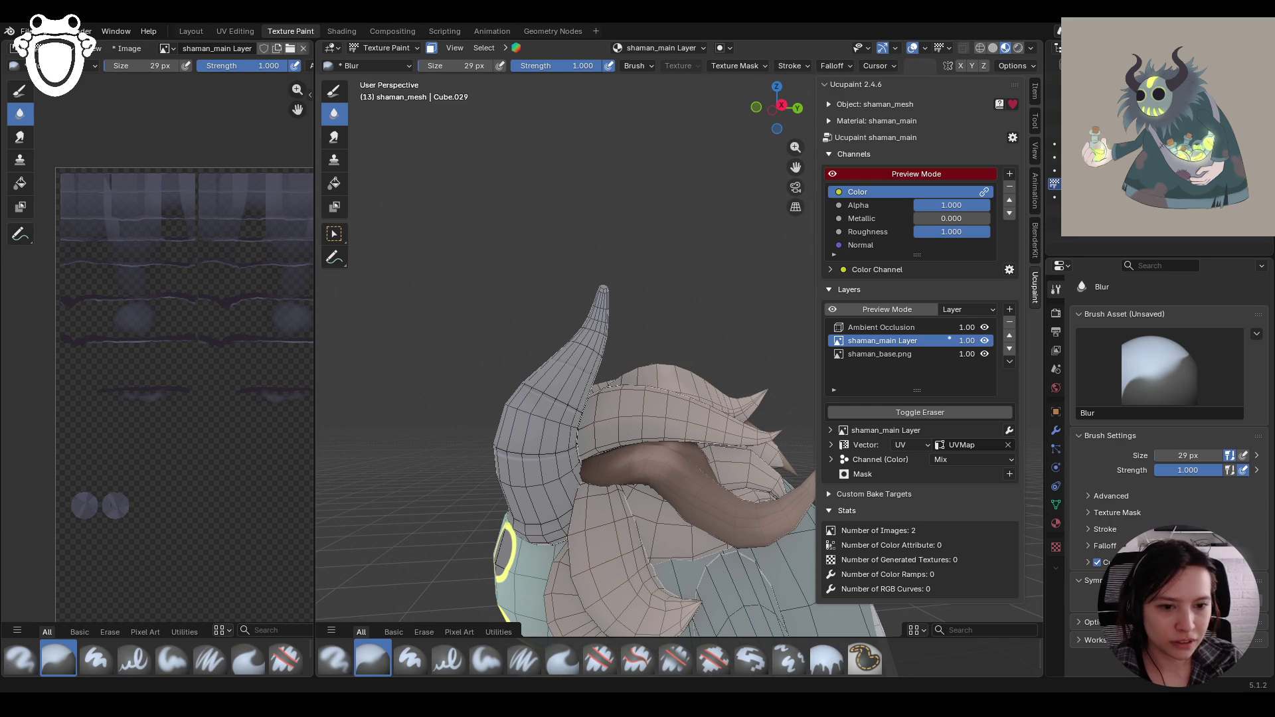
# Step: View the shaman from above and behind, then select Paint Soft and expand its settings
pyautogui.moveTo(721, 335)
pyautogui.mouseDown(button='middle')
pyautogui.moveTo(669, 423)
pyautogui.moveTo(612, 267)
pyautogui.mouseUp(button='middle')
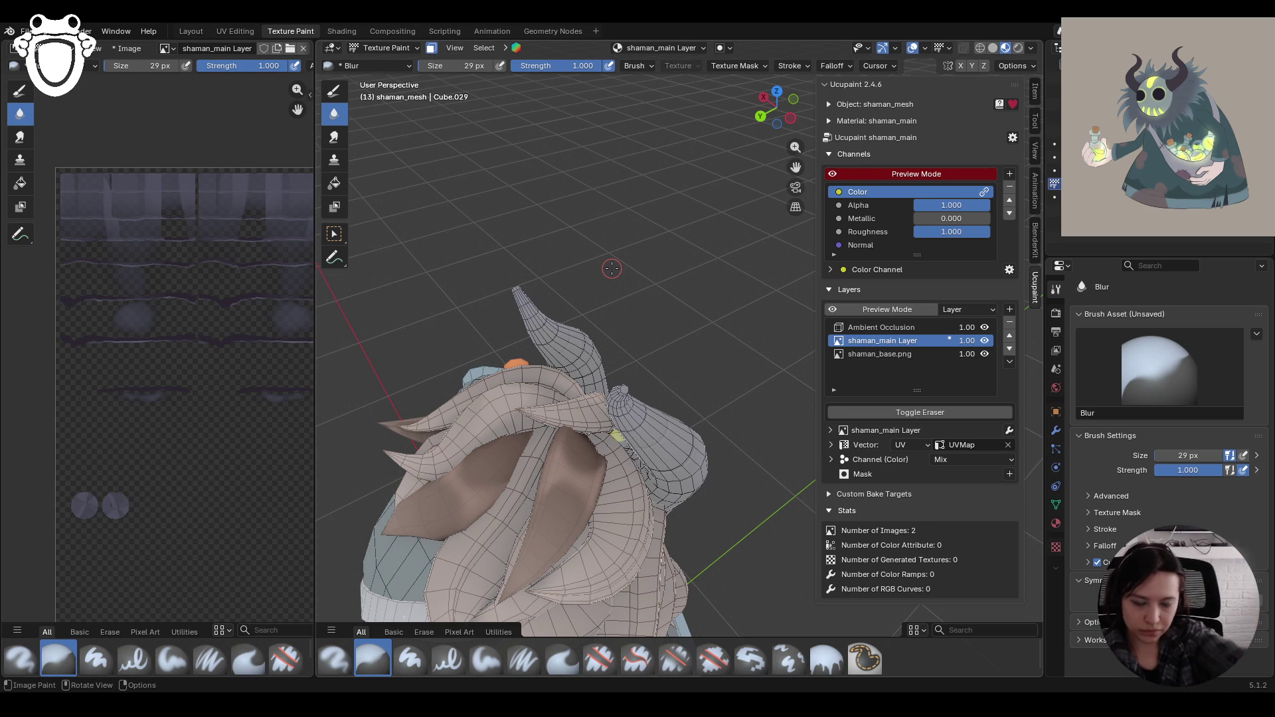
pyautogui.moveTo(649, 363); pyautogui.dragTo(678, 392, button='middle')
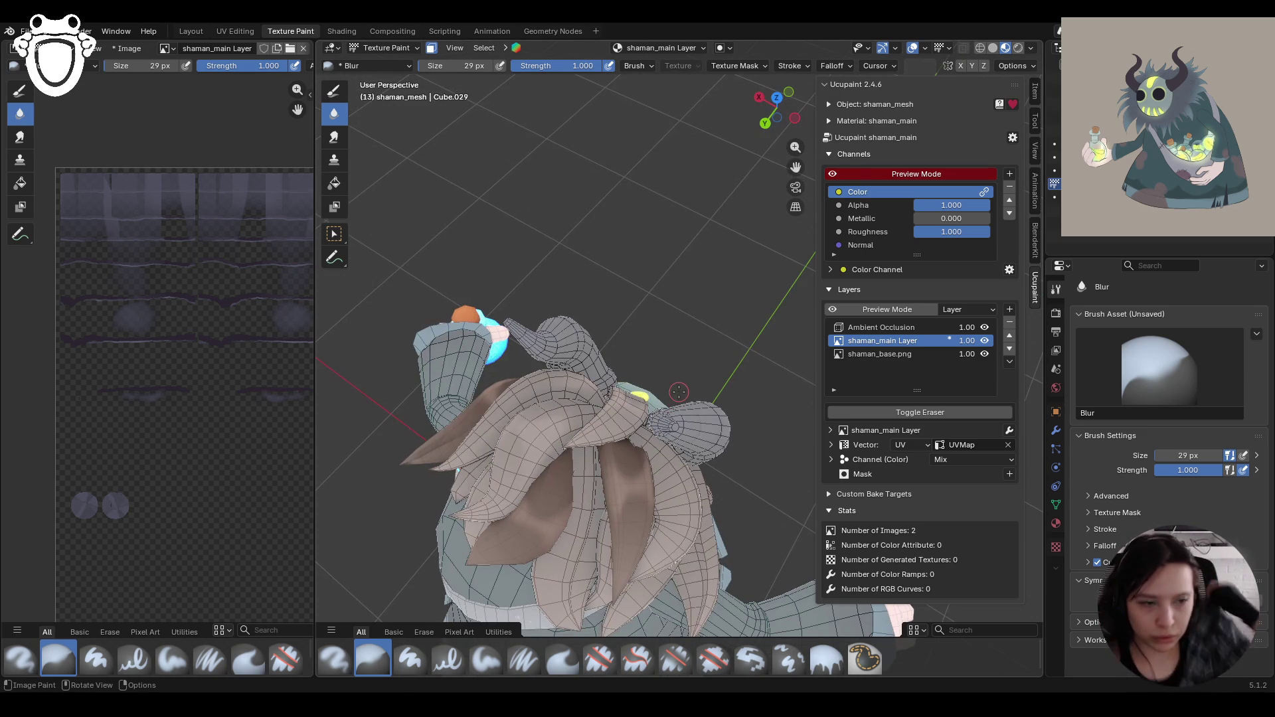
pyautogui.moveTo(688, 180)
pyautogui.mouseDown(button='middle')
pyautogui.moveTo(784, 443)
pyautogui.moveTo(729, 423)
pyautogui.moveTo(673, 498)
pyautogui.moveTo(688, 462)
pyautogui.mouseUp(button='middle')
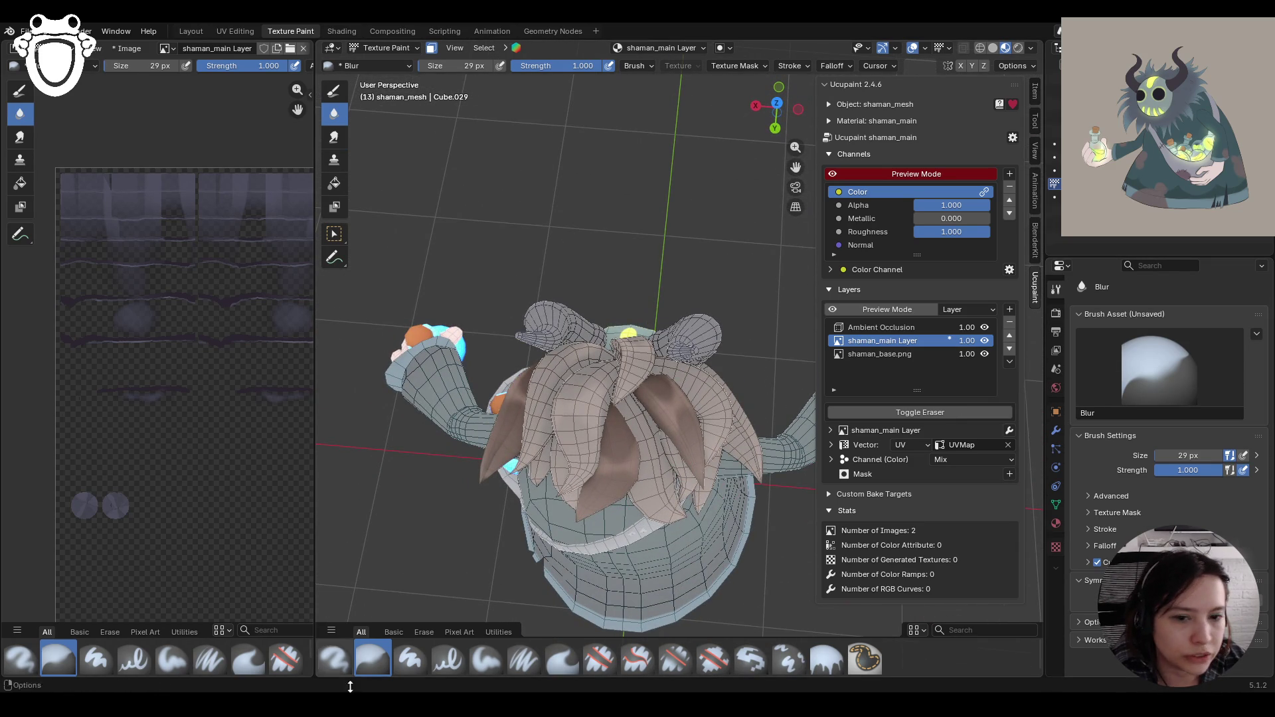
pyautogui.click(492, 657)
pyautogui.click(1091, 579)
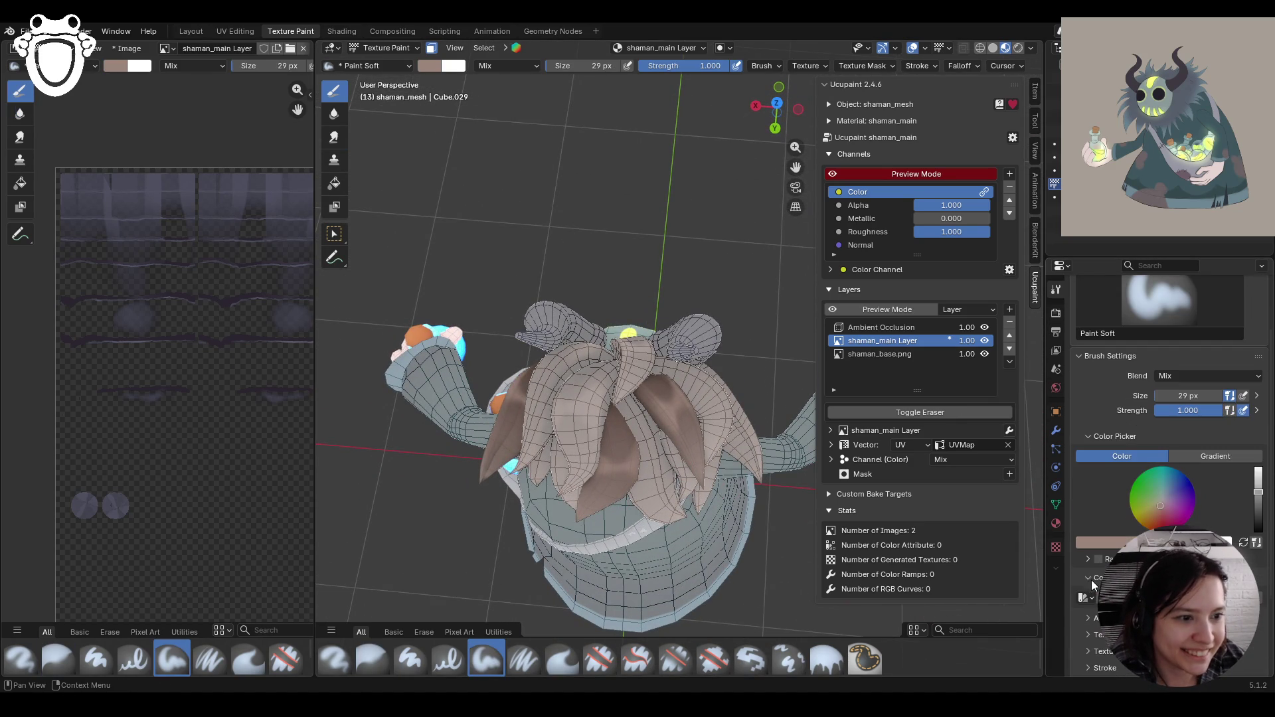
# Step: Turn off face masking and eyedropper a dark brown from the painted hair as the paint colour
pyautogui.moveTo(670, 345)
pyautogui.mouseDown(button='middle')
pyautogui.moveTo(758, 332)
pyautogui.moveTo(631, 266)
pyautogui.moveTo(465, 93)
pyautogui.mouseUp(button='middle')
pyautogui.click(431, 48)
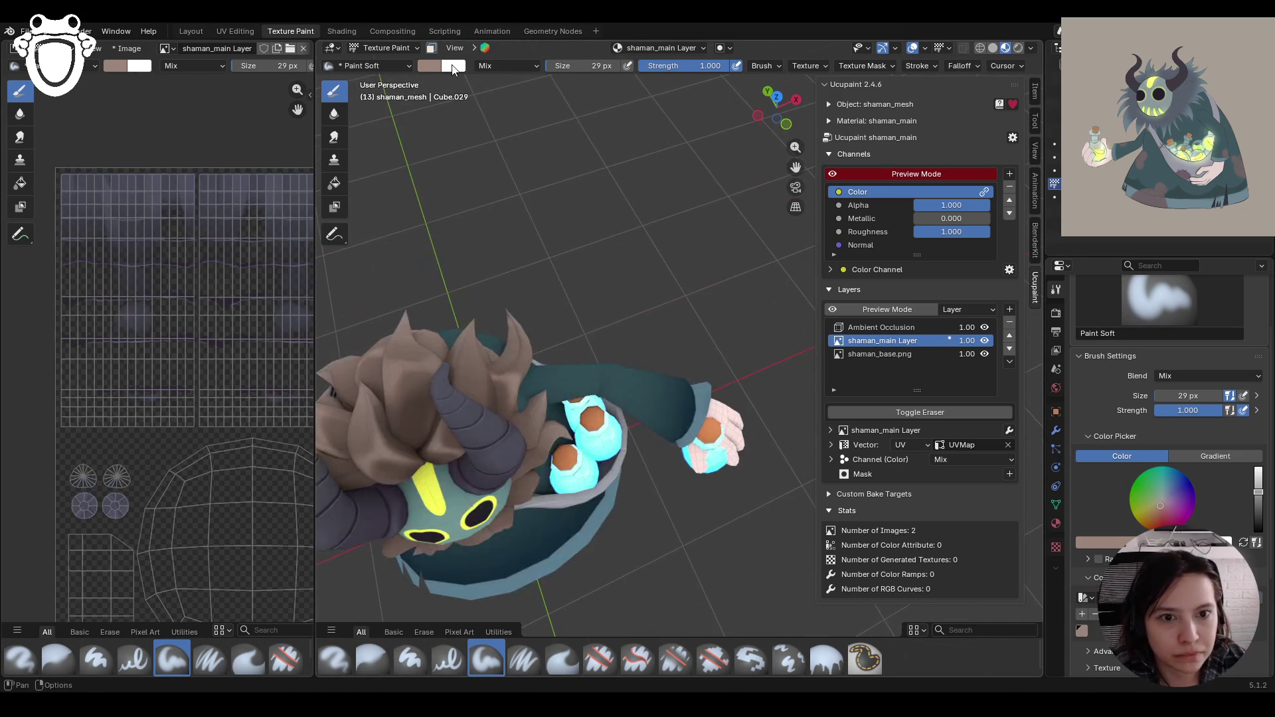
pyautogui.moveTo(578, 319); pyautogui.dragTo(631, 412, button='middle')
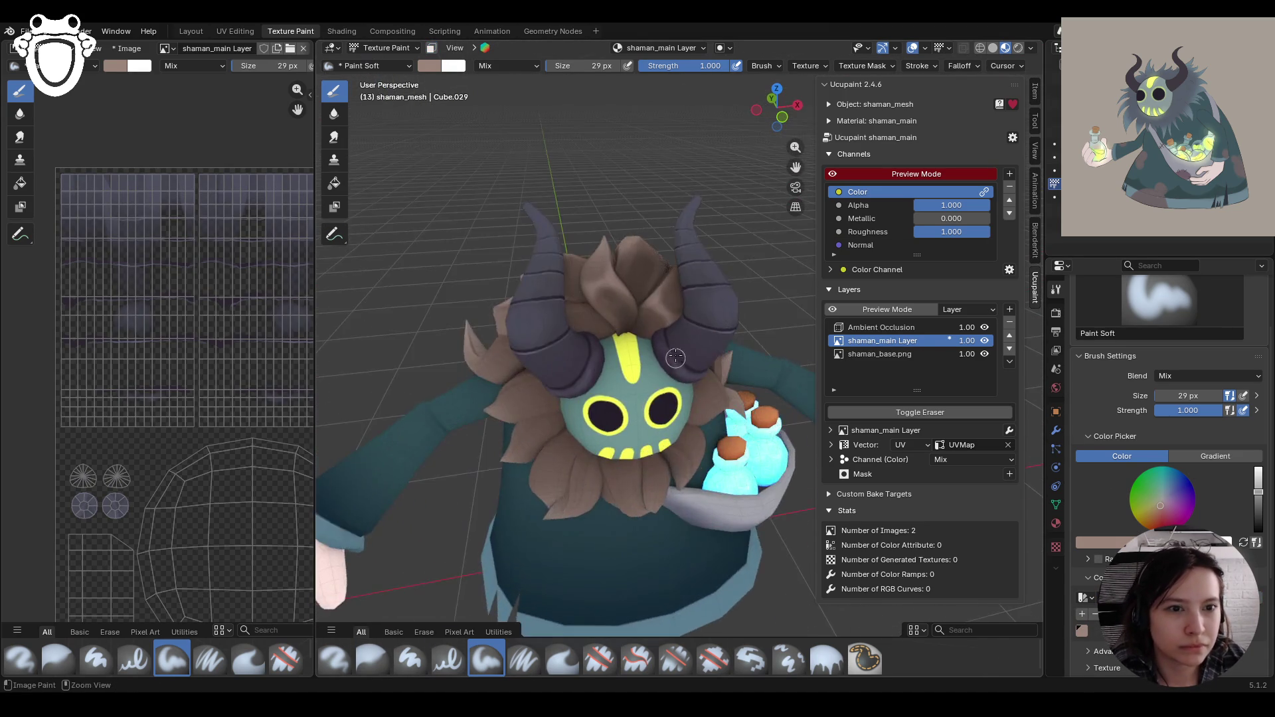
pyautogui.scroll(4, 631, 412)
pyautogui.click(1096, 542)
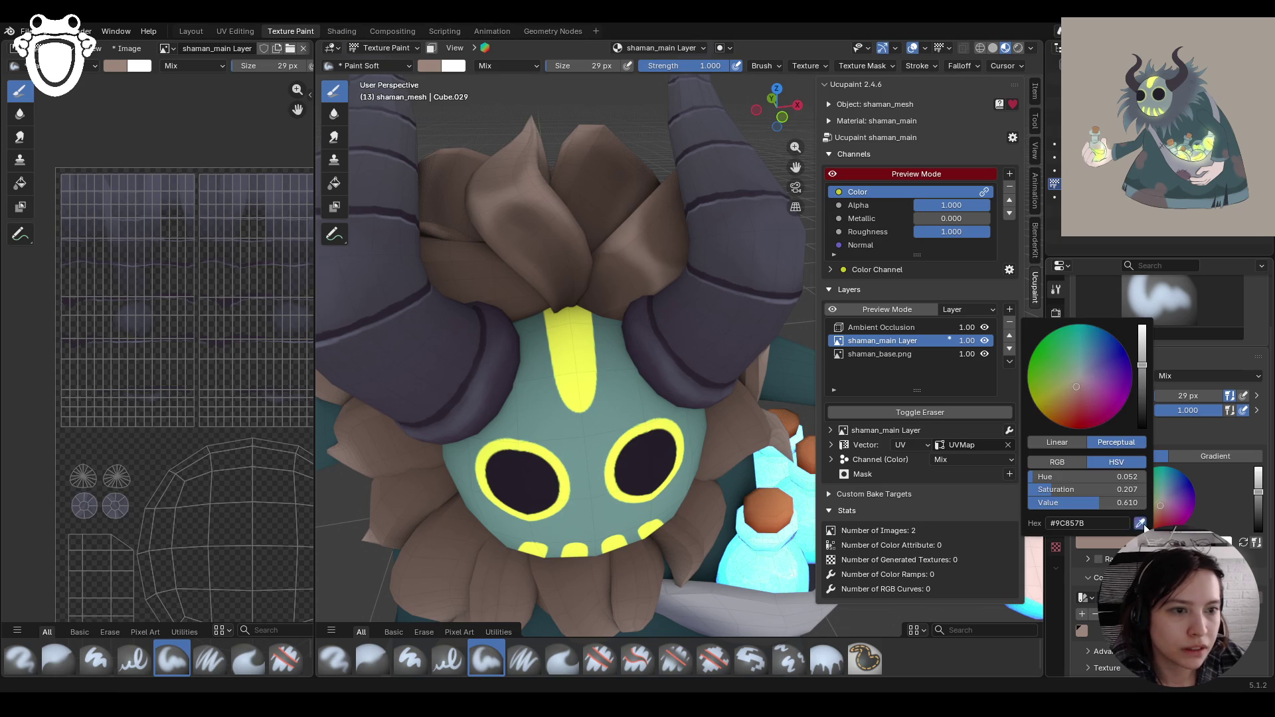
pyautogui.click(1140, 523)
pyautogui.click(607, 289)
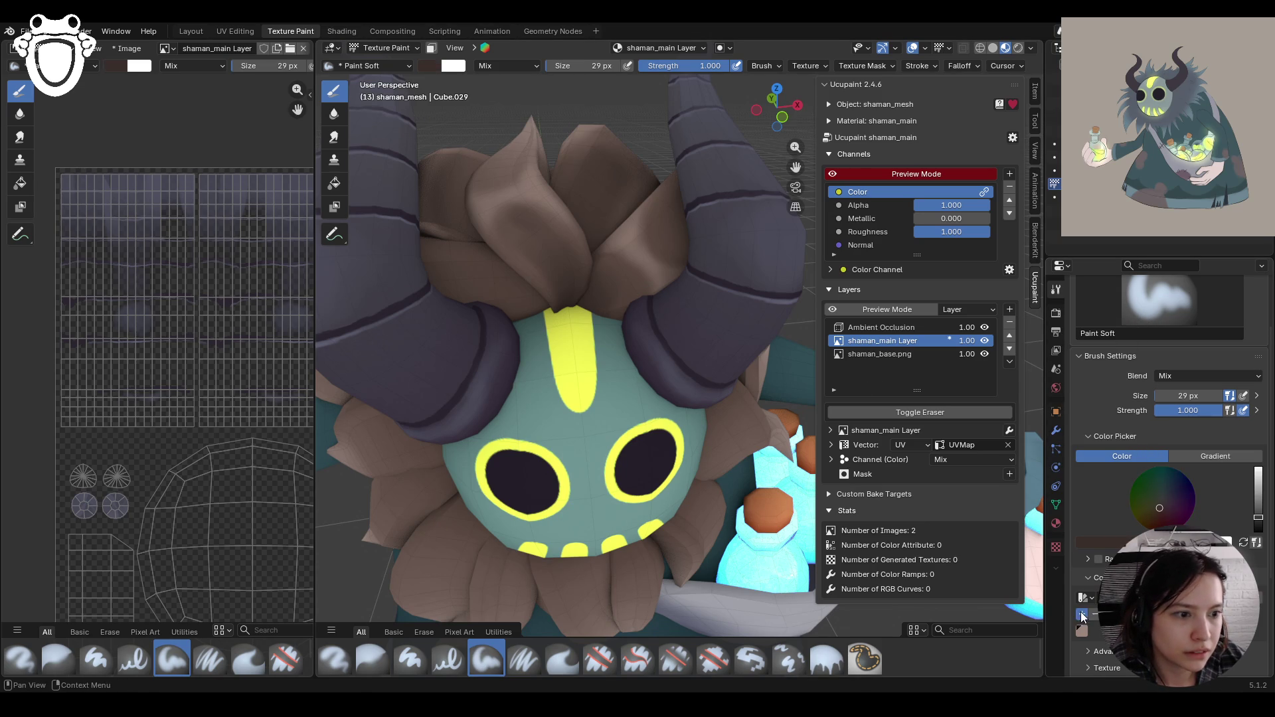
# Step: Re-enable face-selection masking and frame the hood and body from behind
pyautogui.scroll(-5, 664, 425)
pyautogui.moveTo(684, 458)
pyautogui.mouseDown(button='middle')
pyautogui.moveTo(723, 476)
pyautogui.moveTo(711, 372)
pyautogui.mouseUp(button='middle')
pyautogui.click(432, 48)
pyautogui.moveTo(583, 324); pyautogui.dragTo(618, 299, button='middle')
pyautogui.scroll(4, 664, 299)
pyautogui.moveTo(800, 167); pyautogui.dragTo(688, 142)
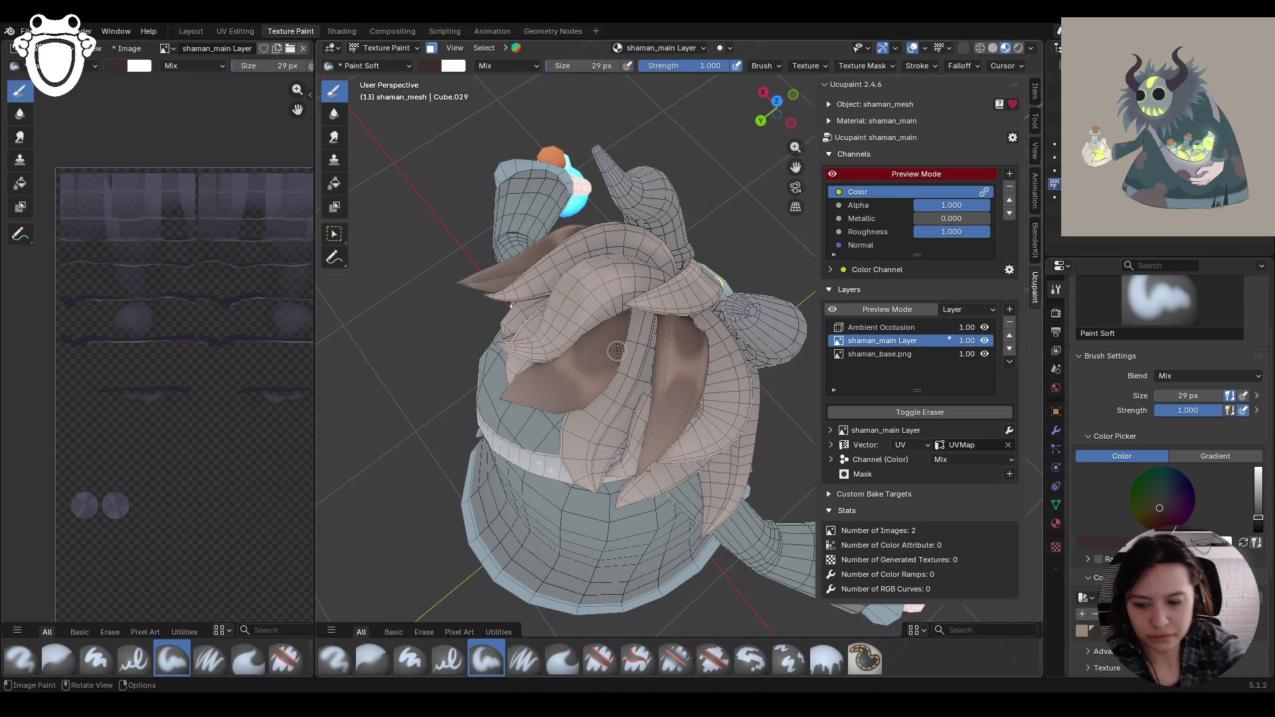
# Step: Paint brown strokes and dabs across the hair strands on the shaman_main Layer
pyautogui.moveTo(572, 344); pyautogui.dragTo(600, 324)
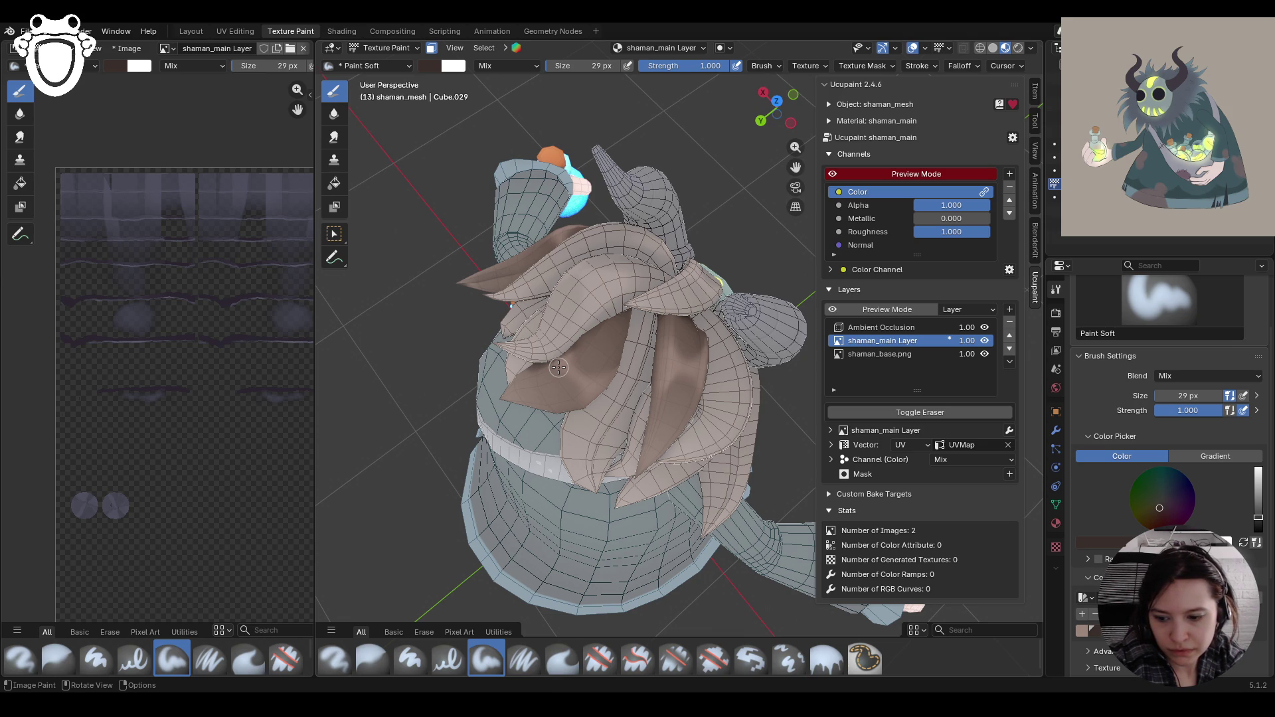
pyautogui.moveTo(551, 362)
pyautogui.mouseDown()
pyautogui.moveTo(635, 304)
pyautogui.moveTo(628, 314)
pyautogui.mouseUp()
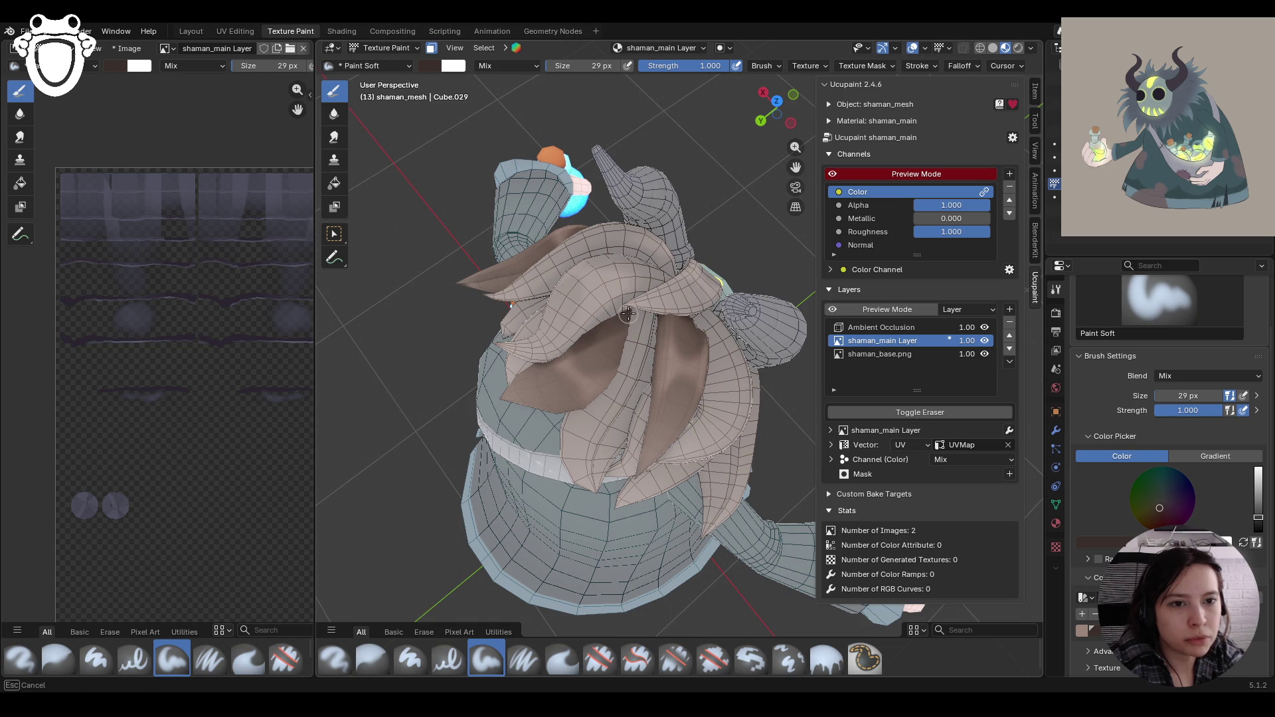
pyautogui.click(621, 332)
pyautogui.moveTo(617, 362)
pyautogui.mouseDown()
pyautogui.moveTo(629, 338)
pyautogui.moveTo(622, 353)
pyautogui.mouseUp()
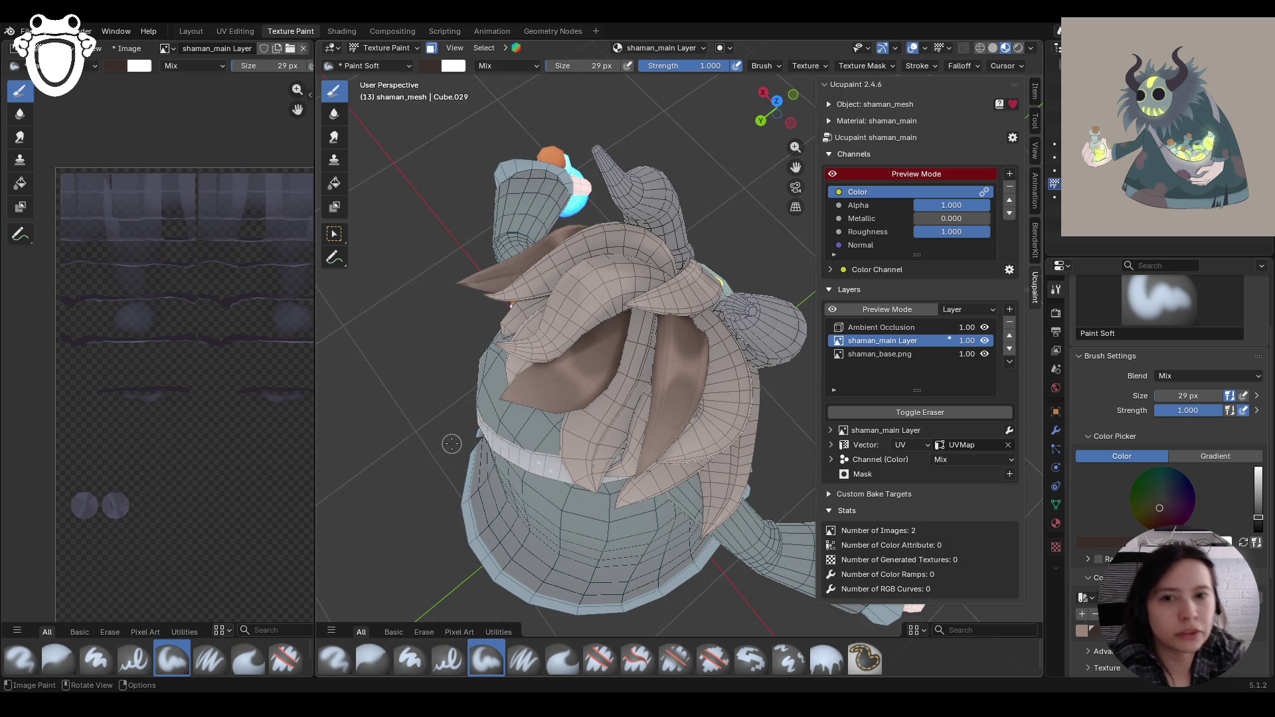
pyautogui.scroll(-3, 242, 454)
pyautogui.click(946, 352)
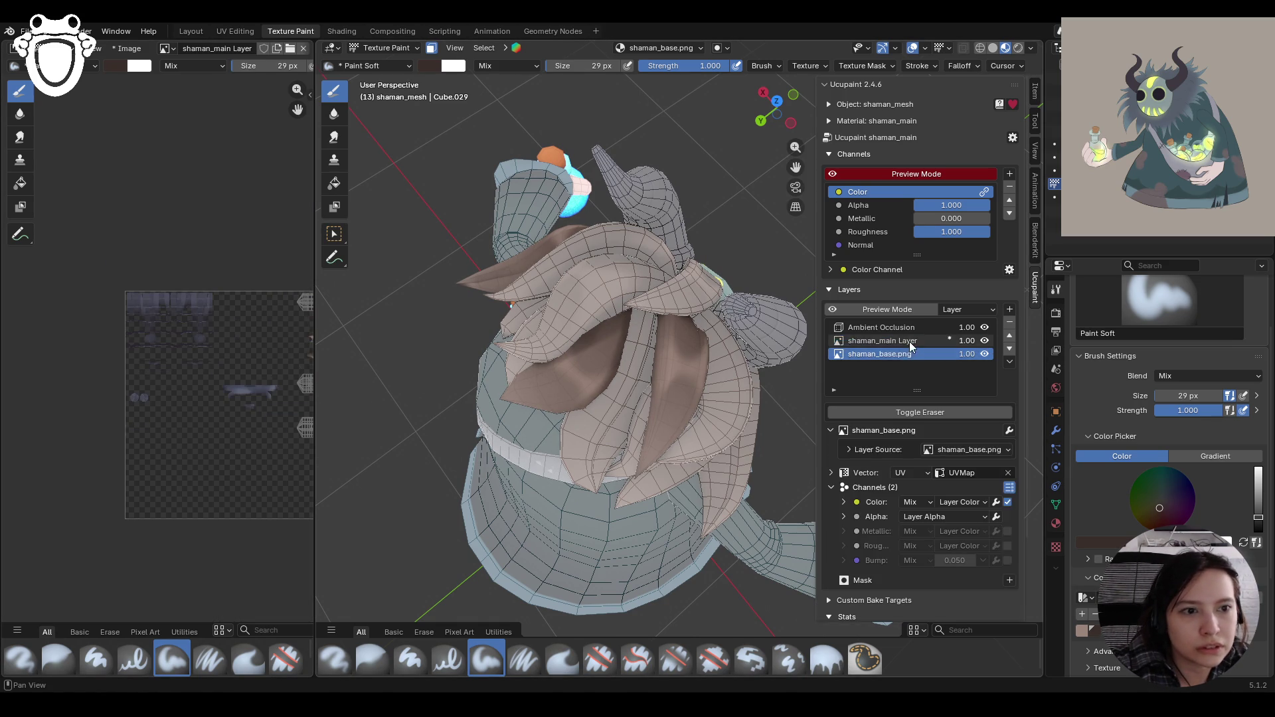
pyautogui.click(910, 341)
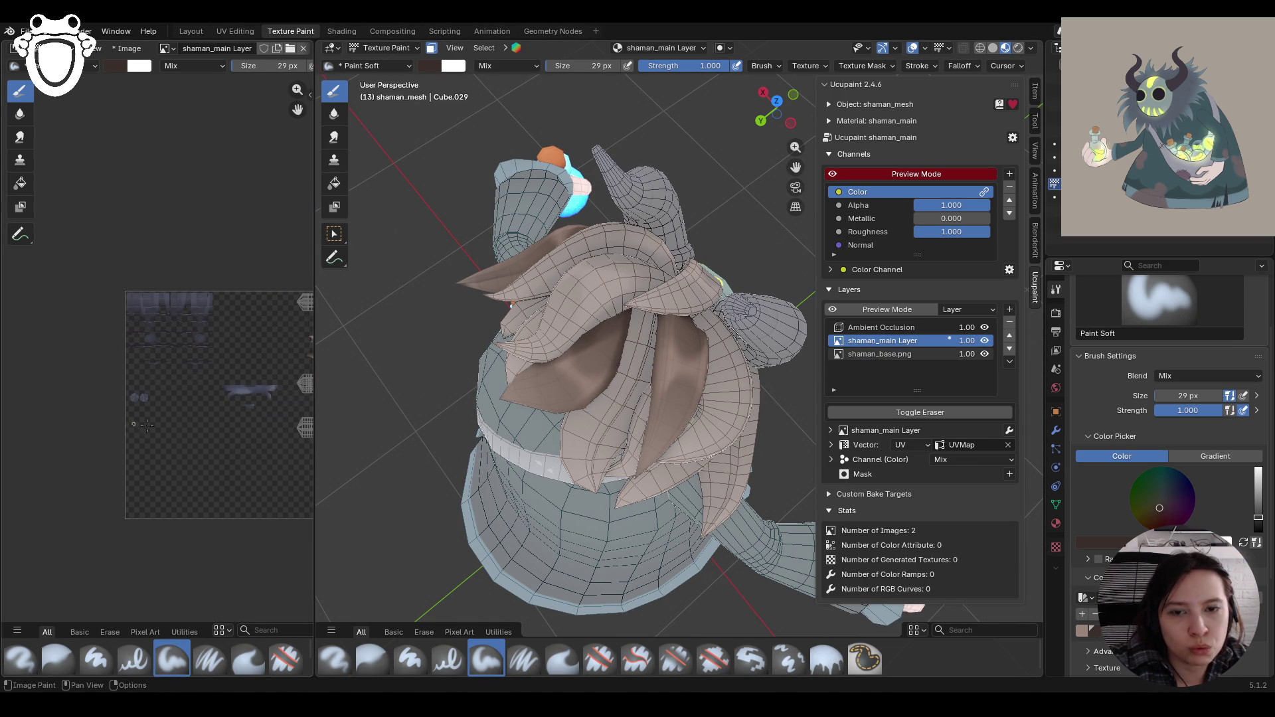
# Step: Add another hair stroke, check hair and horns from several angles, and frame the whole model
pyautogui.moveTo(511, 417); pyautogui.dragTo(575, 404, button='middle')
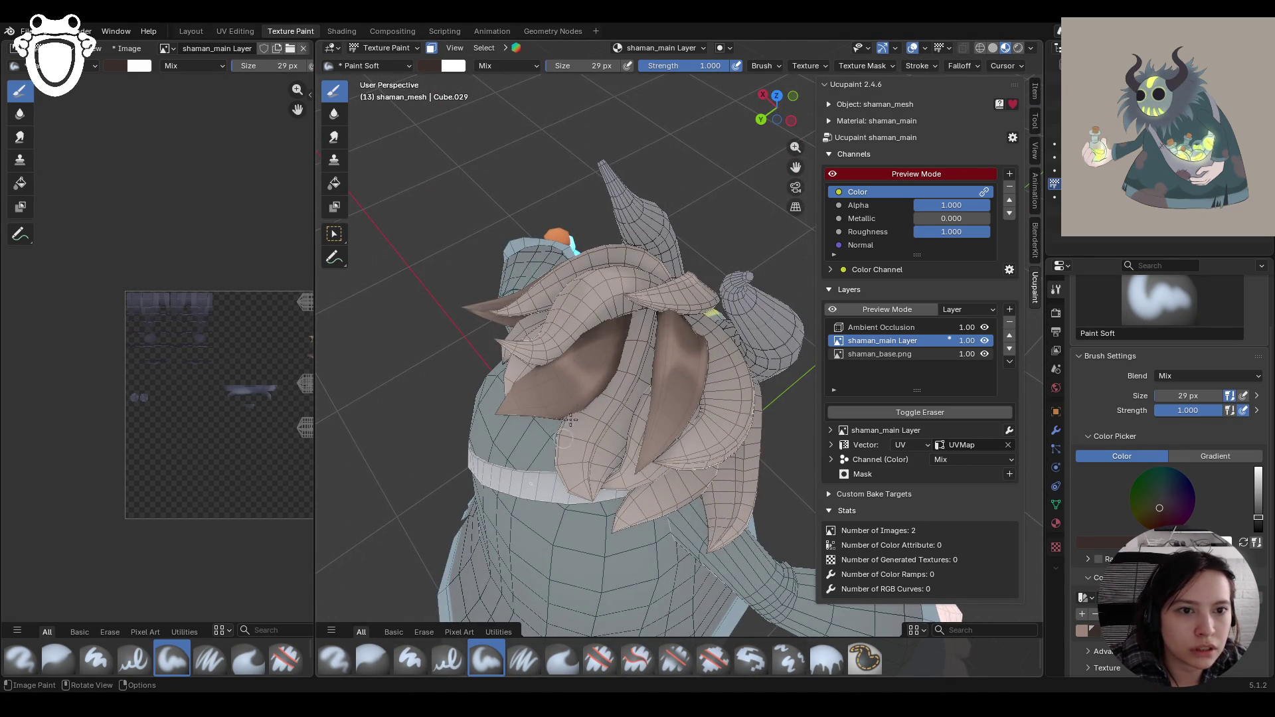
pyautogui.moveTo(560, 423); pyautogui.dragTo(550, 436, button='middle')
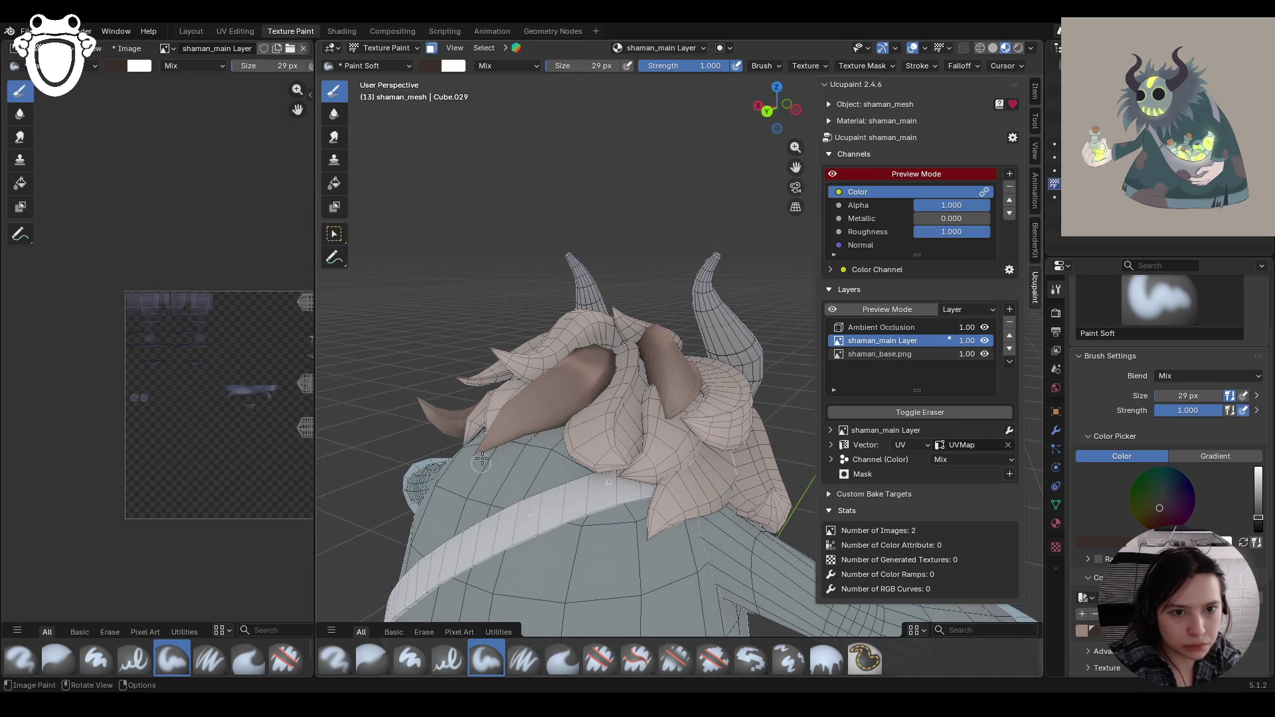
pyautogui.moveTo(551, 423); pyautogui.dragTo(601, 389)
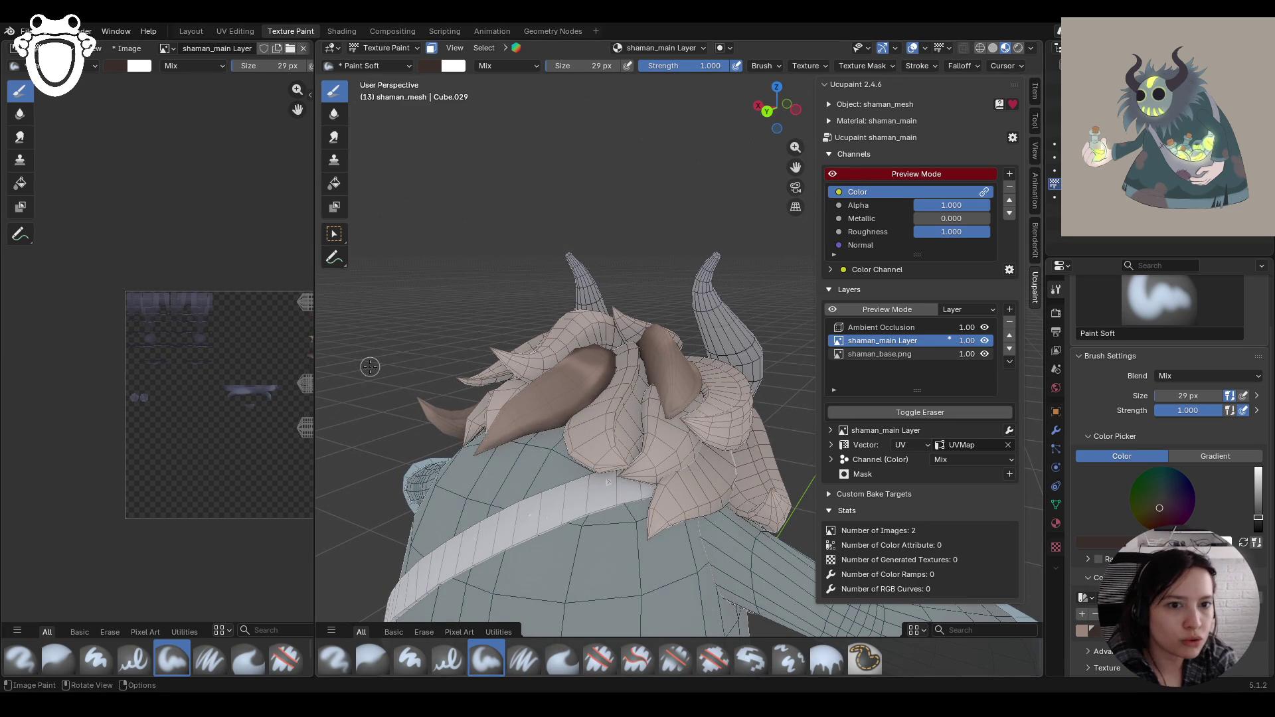
pyautogui.moveTo(437, 365); pyautogui.dragTo(536, 403, button='middle')
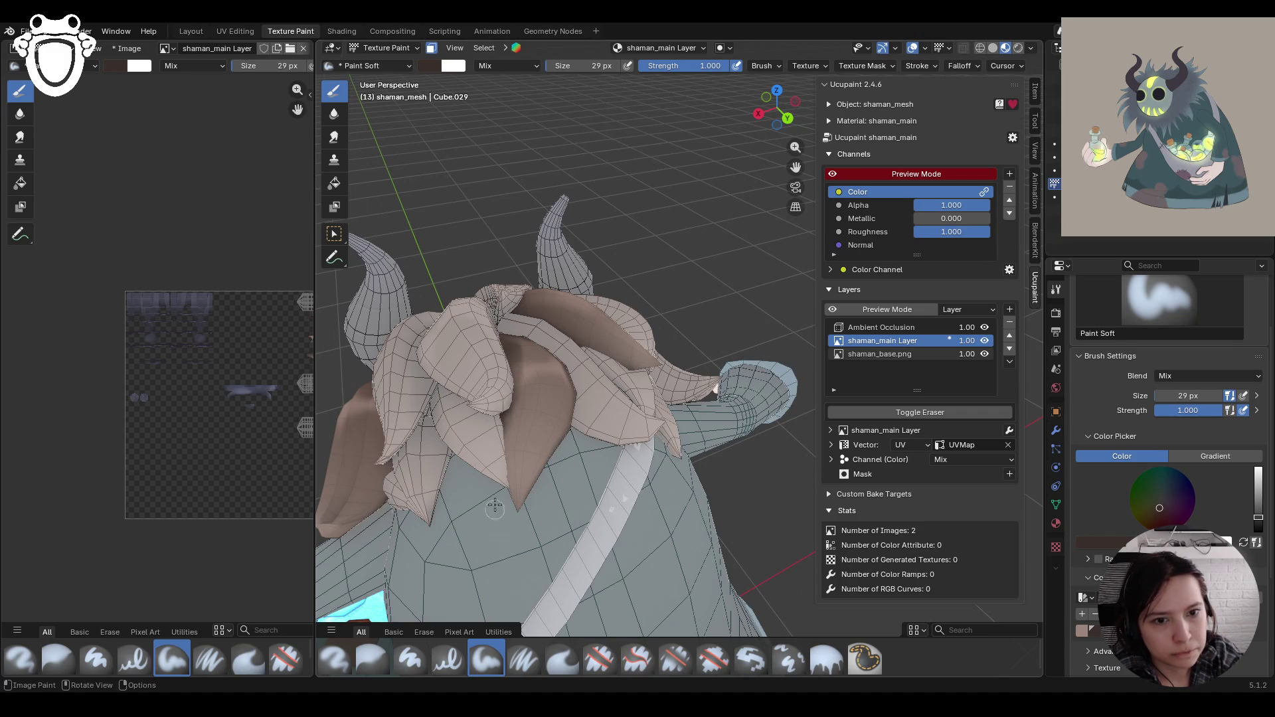
pyautogui.moveTo(477, 443); pyautogui.dragTo(539, 311, button='middle')
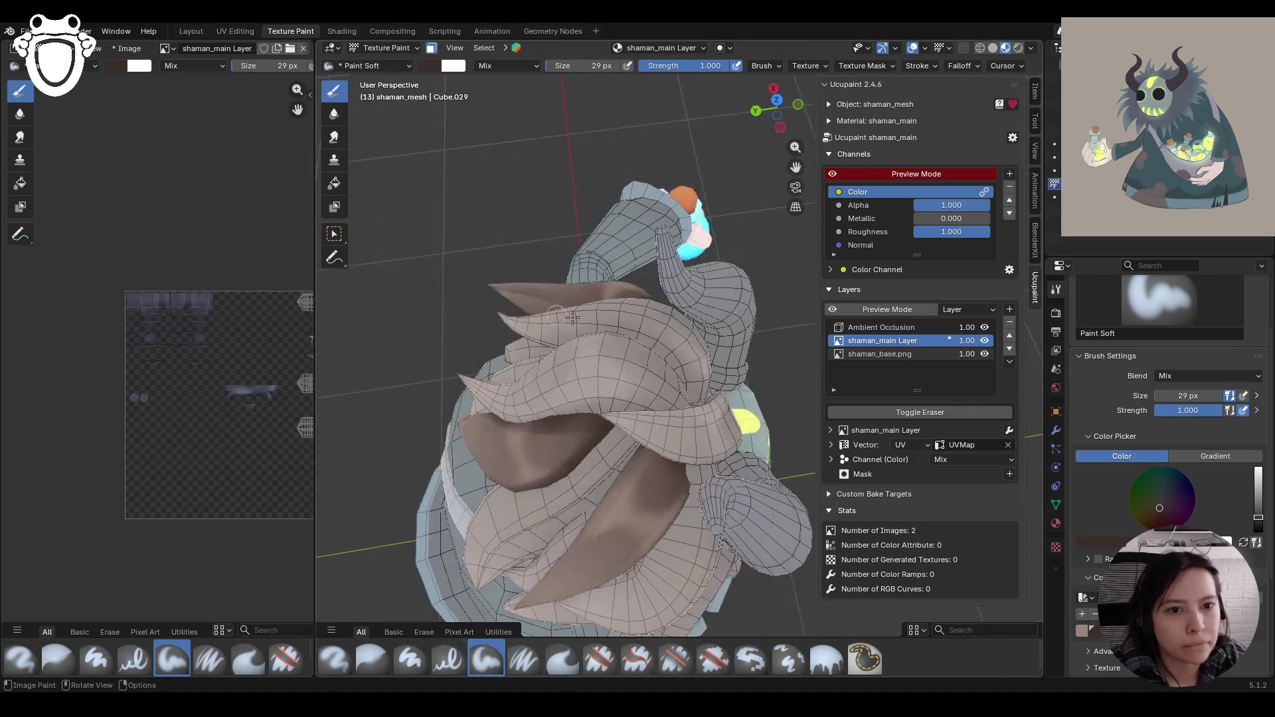
pyautogui.press('Home')
pyautogui.moveTo(512, 194)
pyautogui.mouseDown(button='middle')
pyautogui.moveTo(599, 313)
pyautogui.moveTo(633, 315)
pyautogui.moveTo(704, 252)
pyautogui.mouseUp(button='middle')
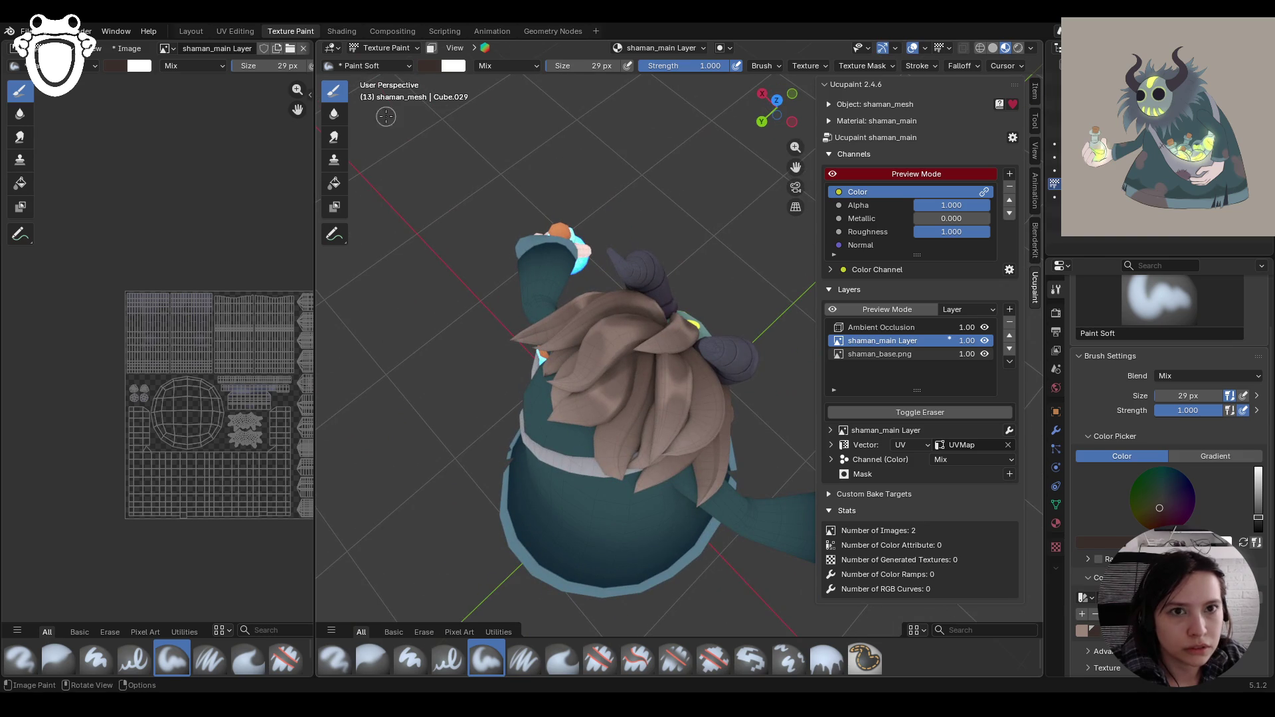
# Step: Turn face-selection masking back on and switch to the Select Box tool
pyautogui.click(432, 47)
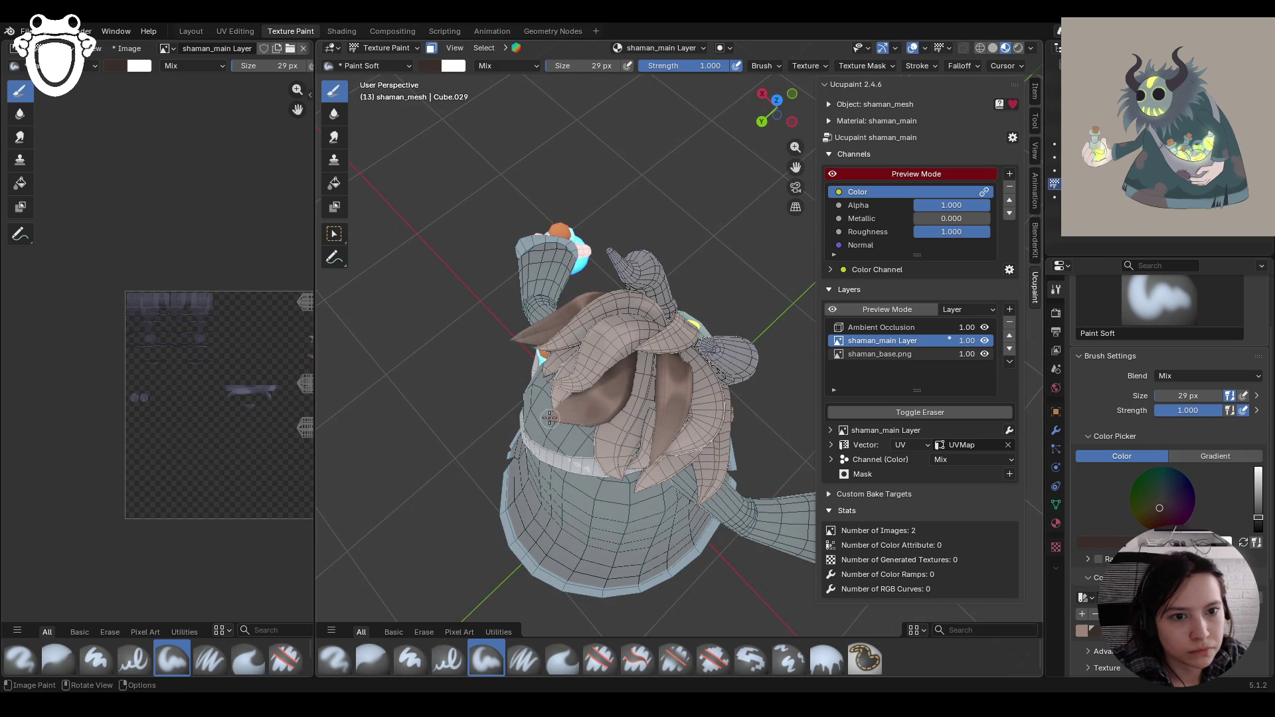
pyautogui.moveTo(492, 389)
pyautogui.mouseDown(button='middle')
pyautogui.moveTo(623, 440)
pyautogui.moveTo(611, 437)
pyautogui.mouseUp(button='middle')
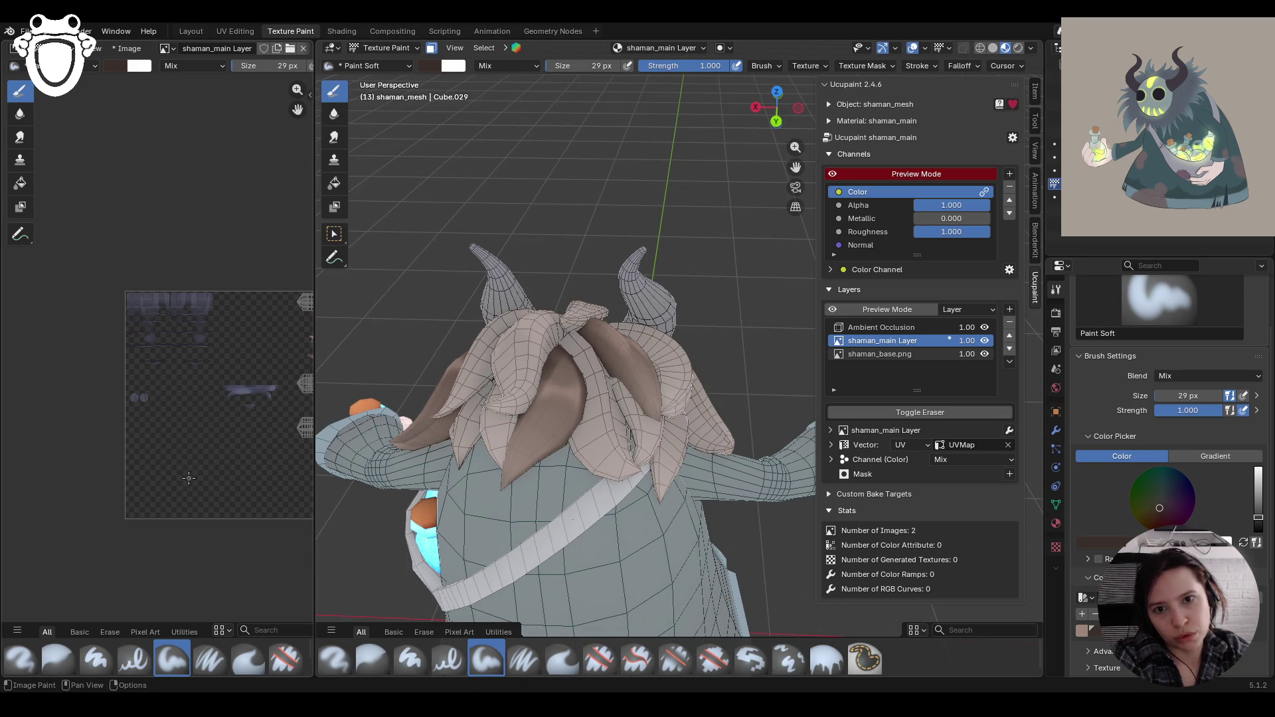
pyautogui.scroll(-2, 225, 438)
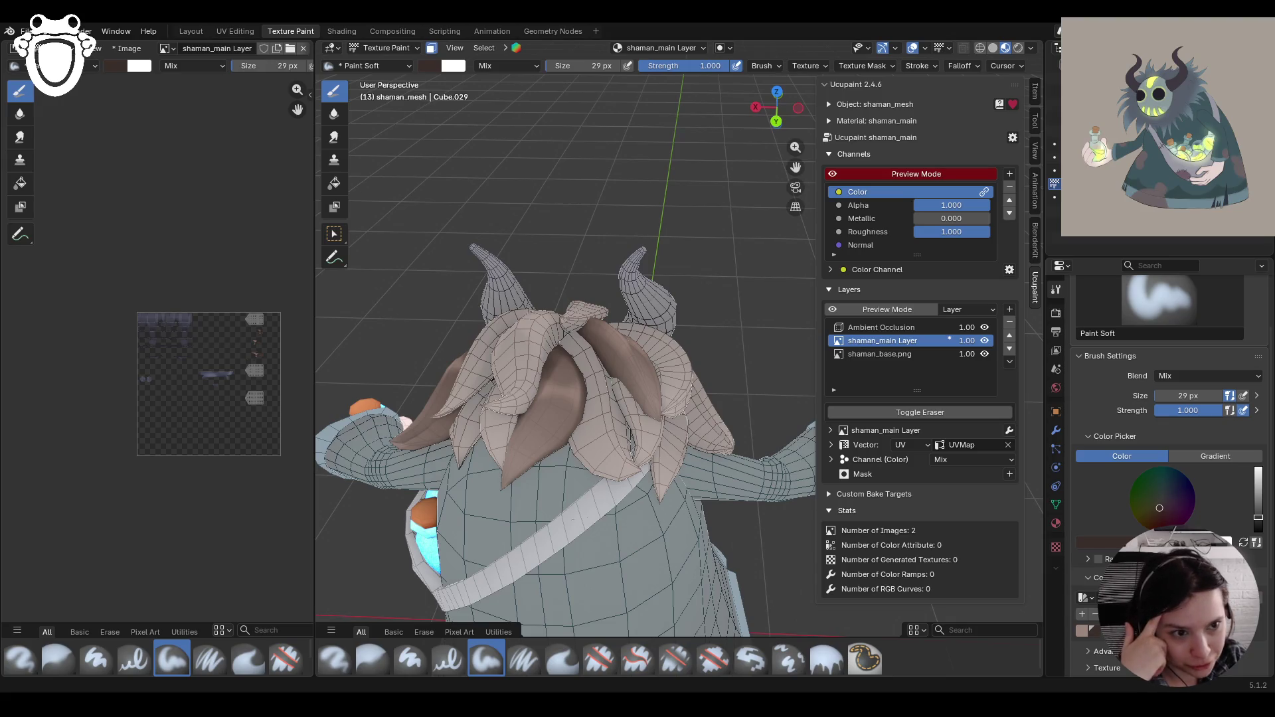
pyautogui.moveTo(581, 432)
pyautogui.mouseDown(button='middle')
pyautogui.moveTo(501, 455)
pyautogui.moveTo(515, 157)
pyautogui.mouseUp(button='middle')
pyautogui.scroll(6, 633, 326)
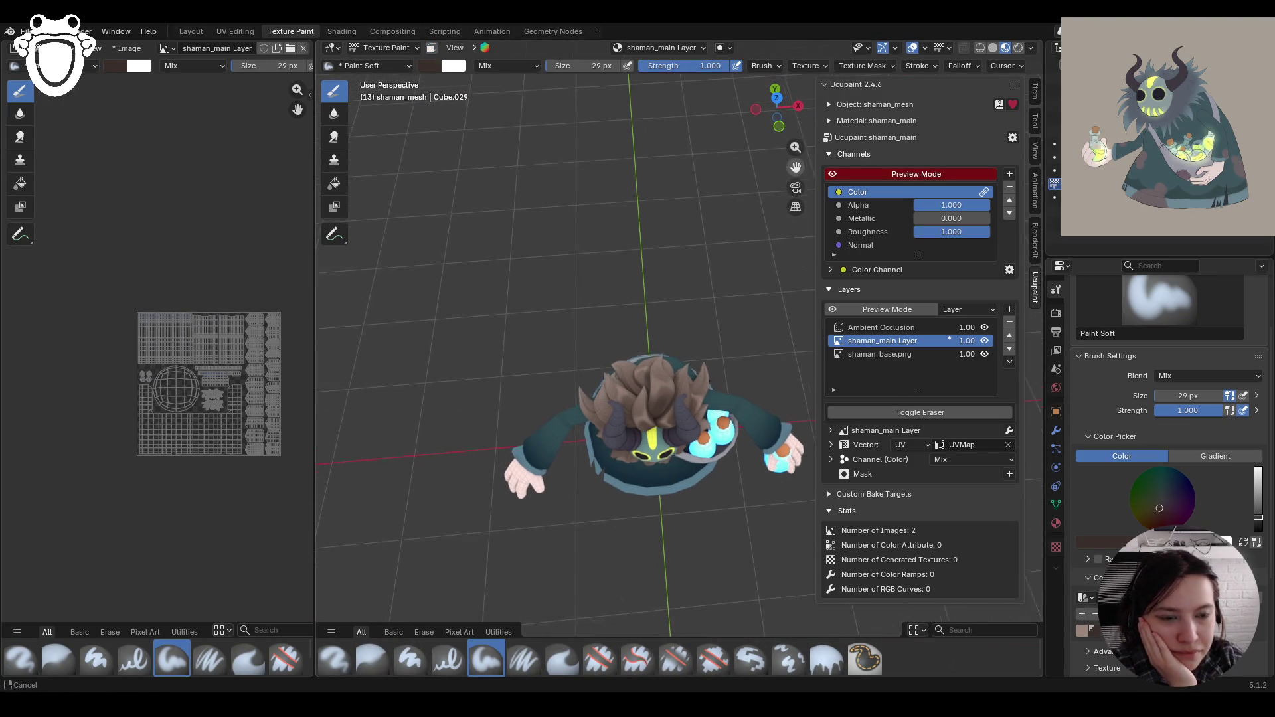
pyautogui.moveTo(632, 326)
pyautogui.mouseDown(button='middle')
pyautogui.moveTo(512, 464)
pyautogui.moveTo(586, 385)
pyautogui.moveTo(544, 398)
pyautogui.moveTo(492, 392)
pyautogui.moveTo(531, 385)
pyautogui.moveTo(463, 382)
pyautogui.moveTo(521, 450)
pyautogui.moveTo(617, 388)
pyautogui.moveTo(650, 339)
pyautogui.moveTo(815, 405)
pyautogui.moveTo(359, 405)
pyautogui.moveTo(425, 372)
pyautogui.mouseUp(button='middle')
pyautogui.click(433, 49)
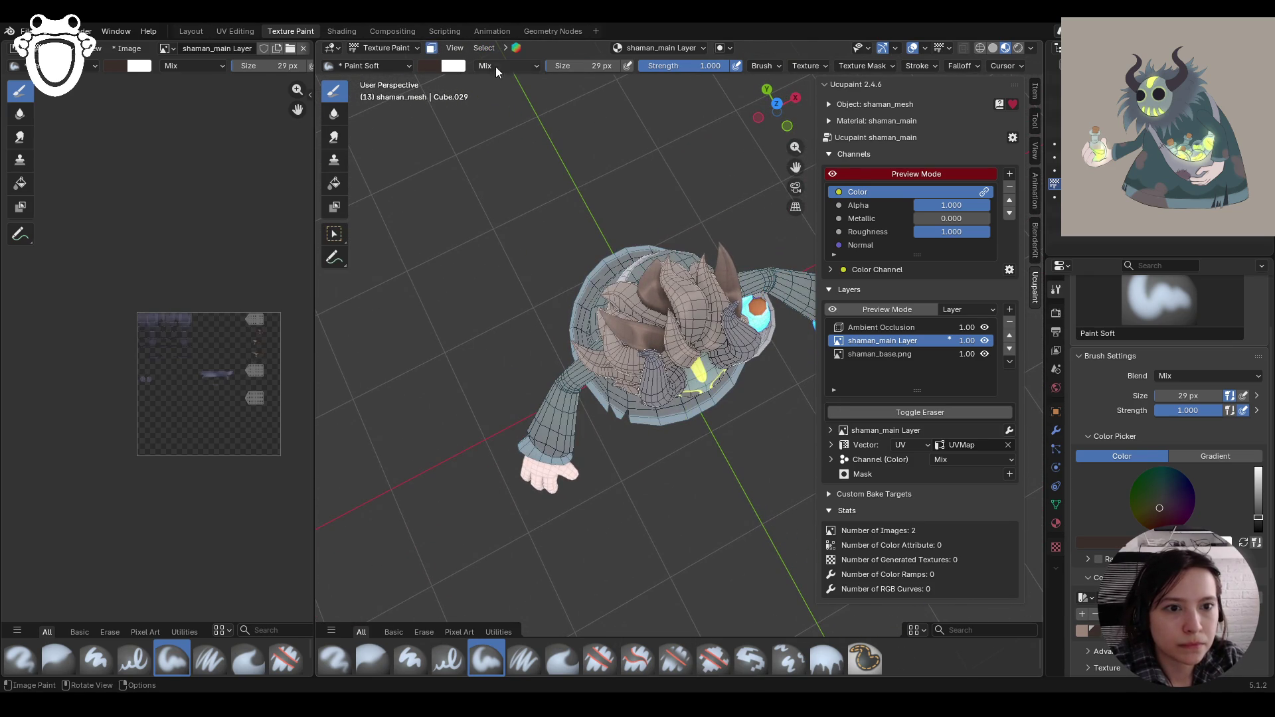
pyautogui.click(339, 234)
# Step: Choose the Paint Soft brush and give it a light beige paint colour
pyautogui.moveTo(632, 363)
pyautogui.mouseDown(button='middle')
pyautogui.moveTo(735, 316)
pyautogui.moveTo(649, 332)
pyautogui.moveTo(684, 368)
pyautogui.moveTo(714, 276)
pyautogui.moveTo(871, 297)
pyautogui.moveTo(899, 329)
pyautogui.moveTo(917, 301)
pyautogui.moveTo(975, 326)
pyautogui.moveTo(696, 320)
pyautogui.mouseUp(button='middle')
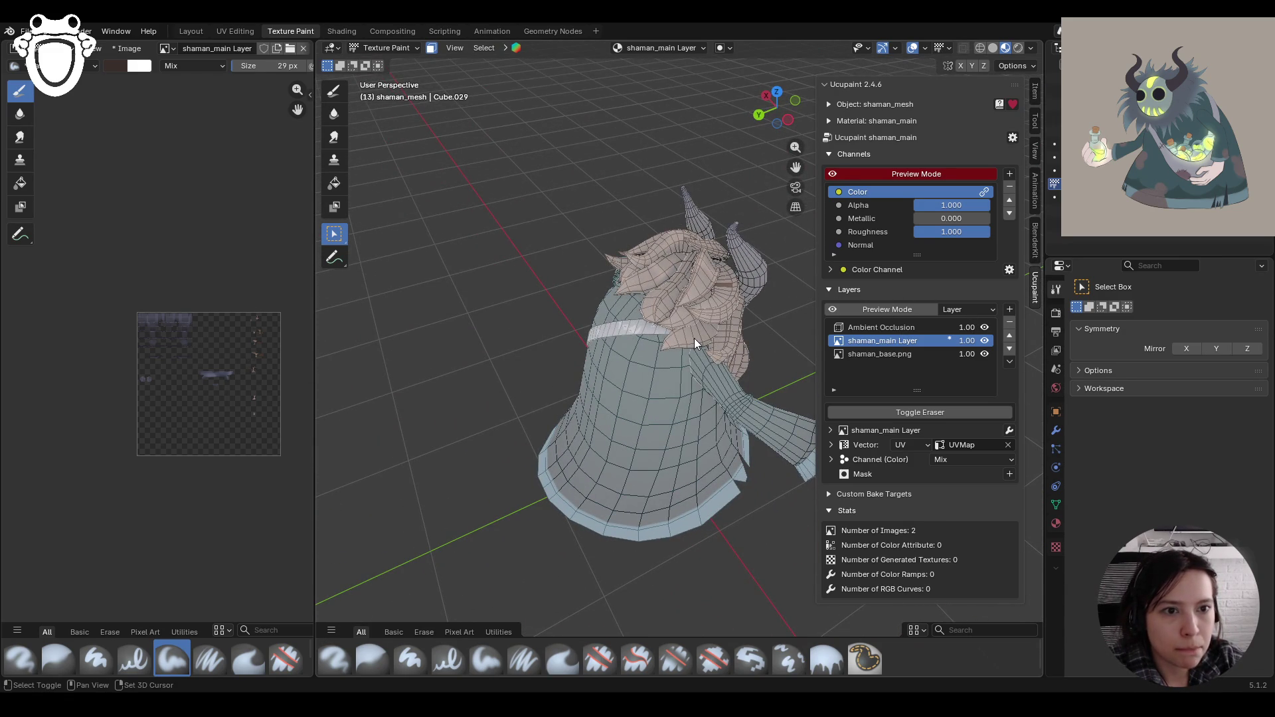
pyautogui.moveTo(694, 338)
pyautogui.mouseDown(button='middle')
pyautogui.moveTo(747, 342)
pyautogui.moveTo(759, 202)
pyautogui.moveTo(389, 258)
pyautogui.moveTo(414, 256)
pyautogui.moveTo(536, 621)
pyautogui.moveTo(525, 544)
pyautogui.moveTo(584, 445)
pyautogui.mouseUp(button='middle')
pyautogui.click(486, 657)
pyautogui.scroll(-3, 1162, 399)
pyautogui.click(1077, 629)
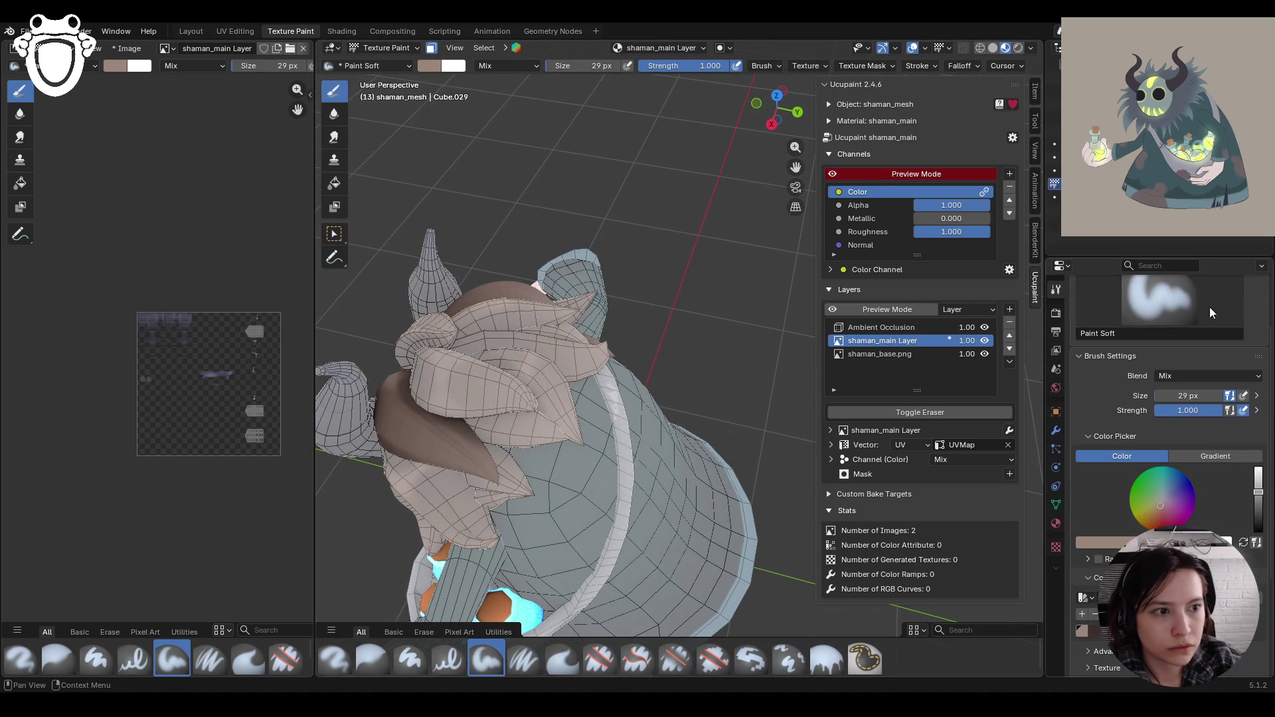
pyautogui.scroll(3, 1164, 382)
pyautogui.scroll(-4, 1159, 377)
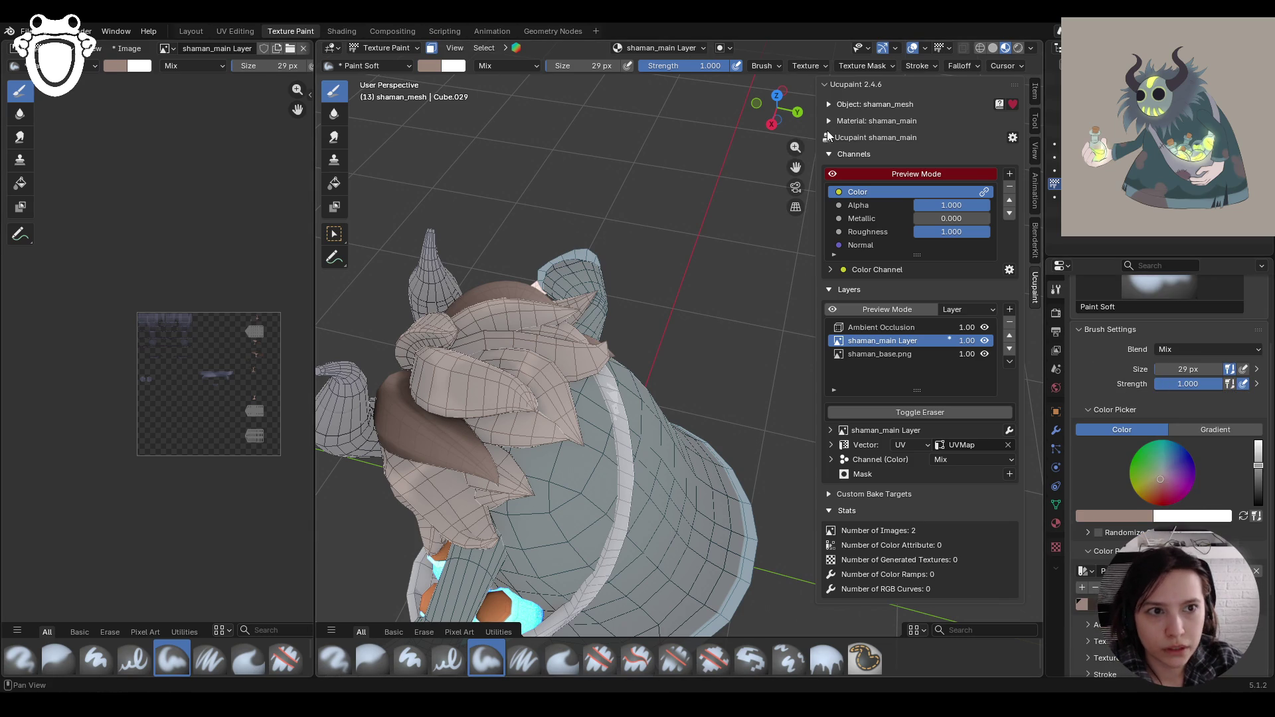
pyautogui.moveTo(795, 167); pyautogui.dragTo(895, 121)
pyautogui.moveTo(598, 285); pyautogui.dragTo(612, 276, button='middle')
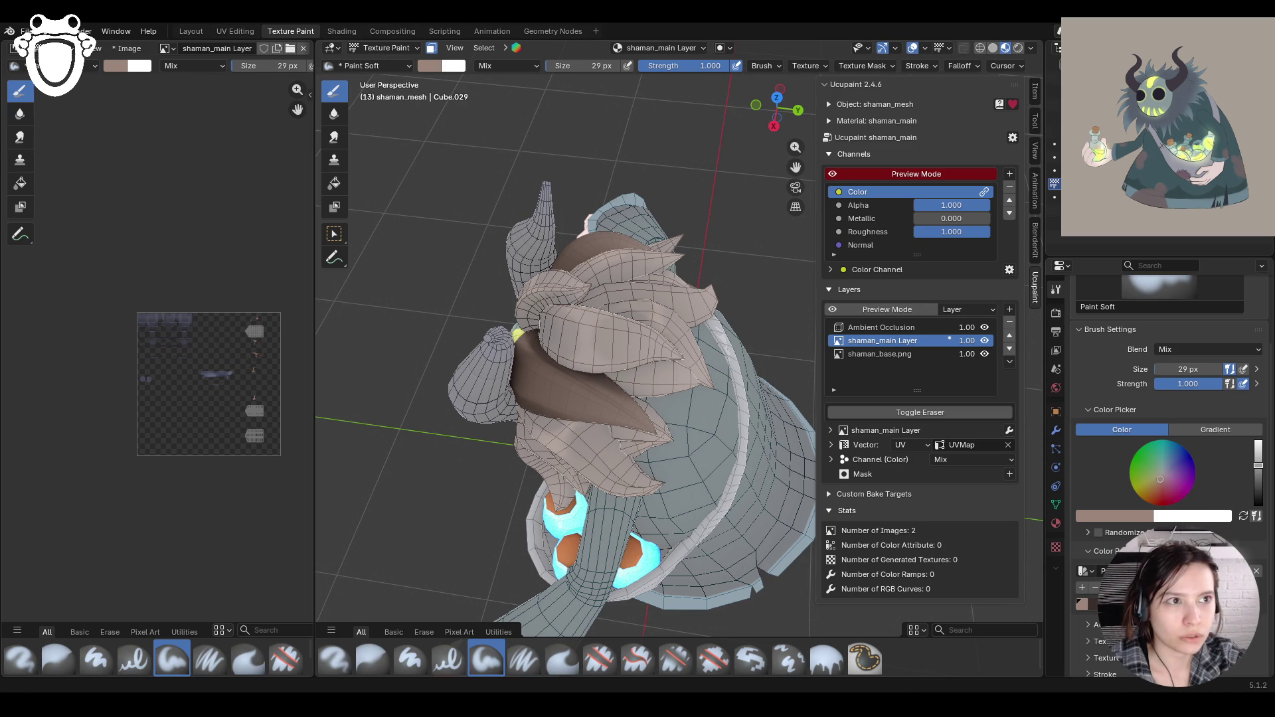
pyautogui.moveTo(654, 476); pyautogui.dragTo(635, 474, button='middle')
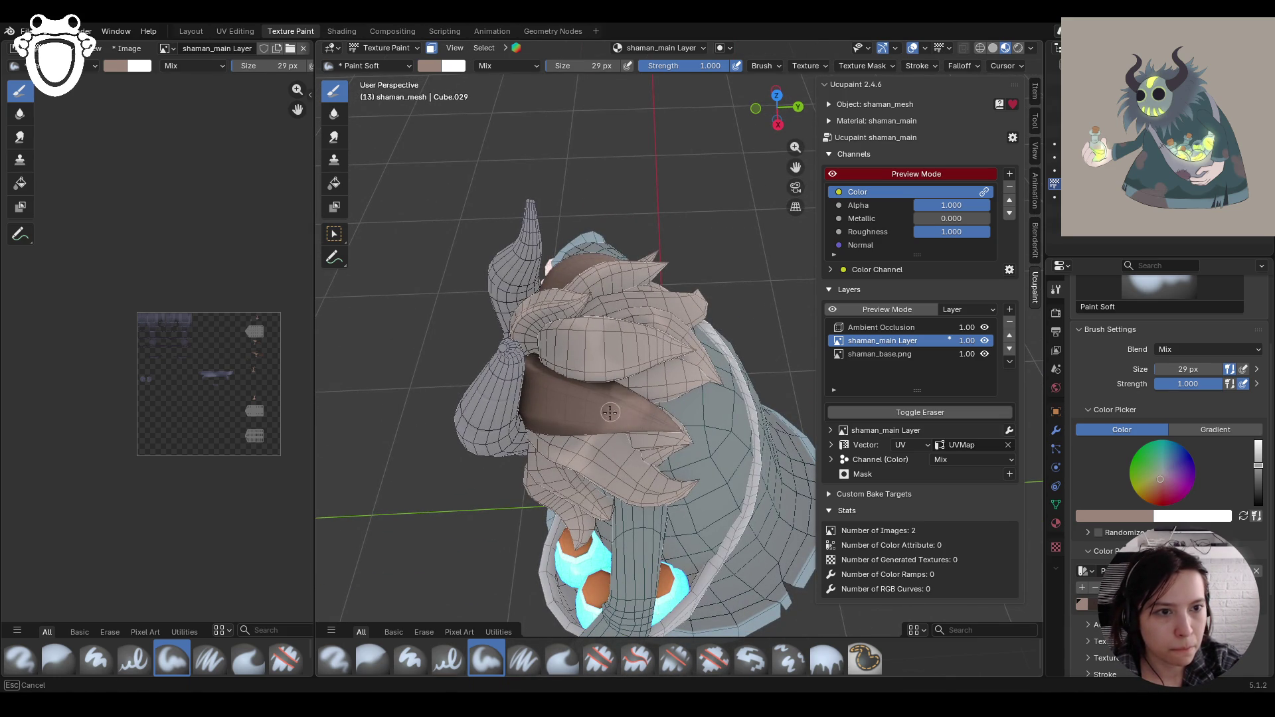
pyautogui.click(596, 660)
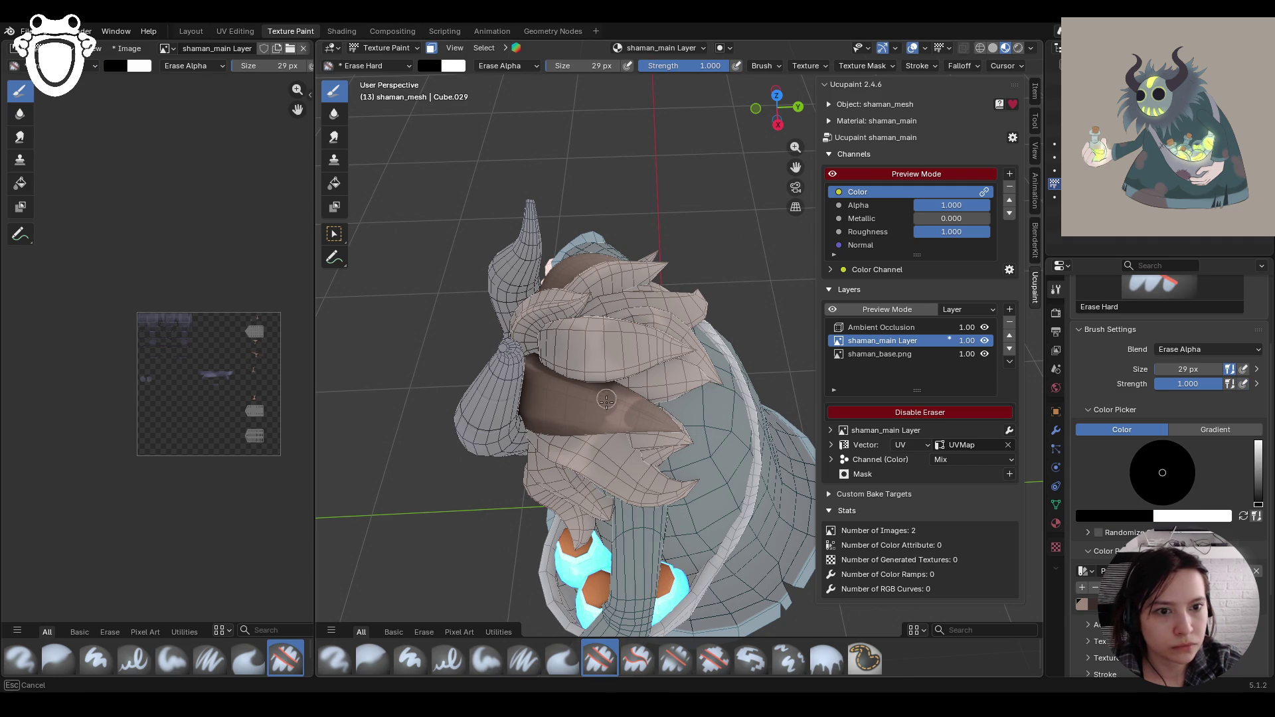
# Step: Switch to the Blur brush and bring the character into a front-facing view
pyautogui.click(370, 654)
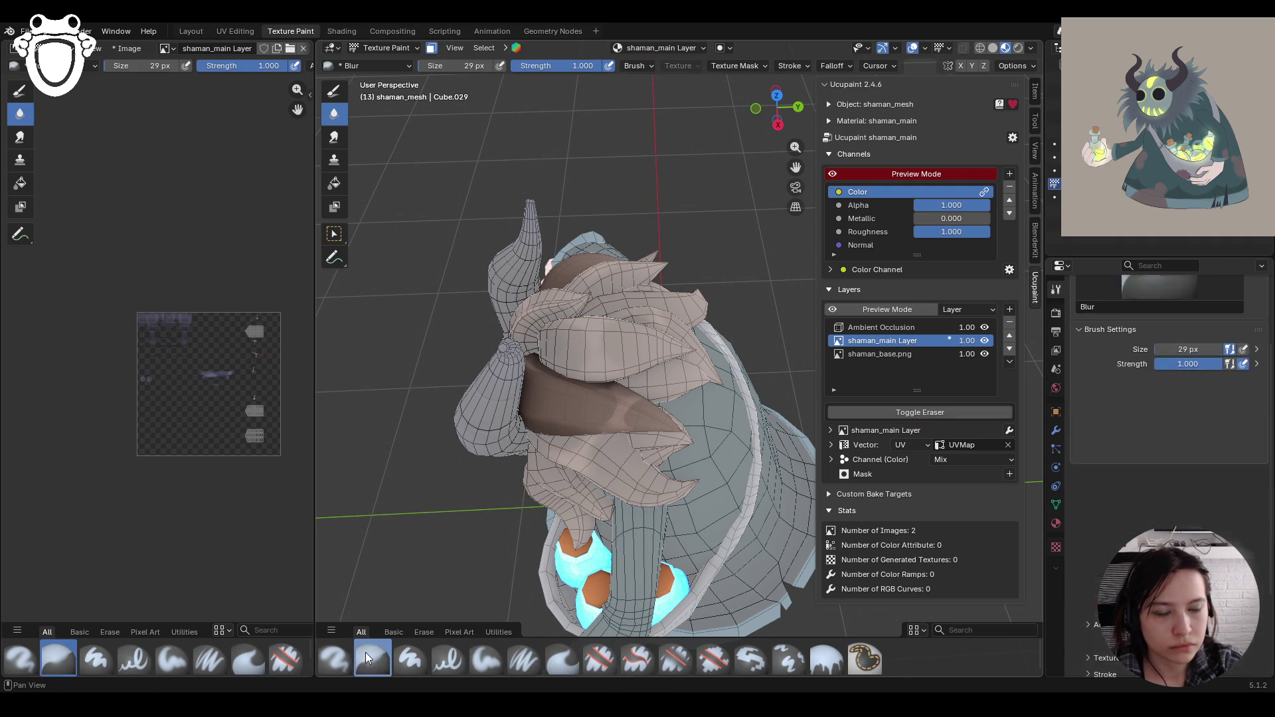
pyautogui.moveTo(617, 505)
pyautogui.keyDown('ctrl'); pyautogui.mouseDown(button='middle')
pyautogui.moveTo(529, 452)
pyautogui.moveTo(344, 437)
pyautogui.moveTo(318, 423)
pyautogui.moveTo(317, 452)
pyautogui.mouseUp(button='middle'); pyautogui.keyUp('ctrl')
pyautogui.moveTo(764, 412)
pyautogui.mouseDown(button='middle')
pyautogui.moveTo(545, 199)
pyautogui.moveTo(558, 223)
pyautogui.moveTo(668, 267)
pyautogui.moveTo(636, 360)
pyautogui.moveTo(575, 426)
pyautogui.moveTo(654, 390)
pyautogui.moveTo(602, 534)
pyautogui.mouseUp(button='middle')
# Step: With Paint Soft, paint brown strokes onto the forehead and face
pyautogui.click(486, 659)
pyautogui.moveTo(518, 546)
pyautogui.mouseDown(button='middle')
pyautogui.moveTo(531, 545)
pyautogui.moveTo(514, 552)
pyautogui.mouseUp(button='middle')
pyautogui.moveTo(639, 344)
pyautogui.mouseDown()
pyautogui.moveTo(644, 395)
pyautogui.moveTo(672, 394)
pyautogui.moveTo(631, 398)
pyautogui.moveTo(624, 382)
pyautogui.mouseUp()
pyautogui.moveTo(609, 356); pyautogui.dragTo(552, 353, button='middle')
pyautogui.moveTo(666, 369); pyautogui.dragTo(654, 391)
pyautogui.moveTo(654, 392)
pyautogui.mouseDown(button='middle')
pyautogui.moveTo(641, 412)
pyautogui.moveTo(690, 302)
pyautogui.mouseUp(button='middle')
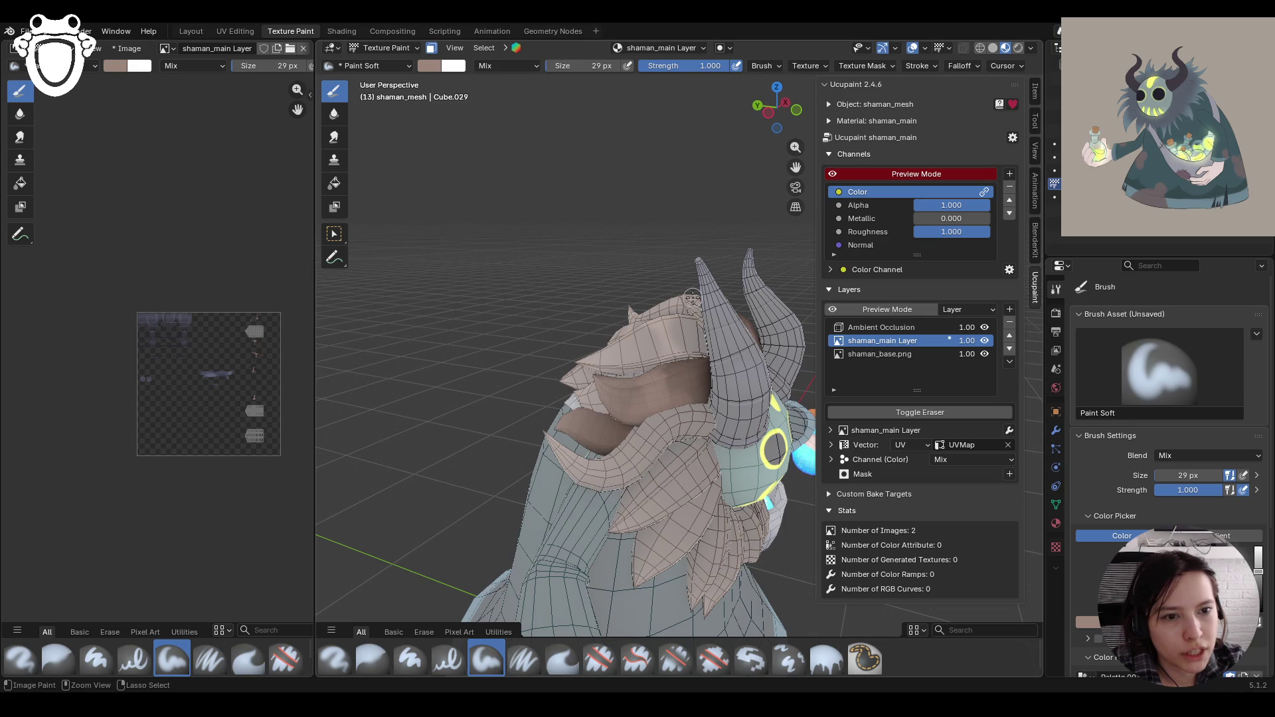
# Step: Add a stroke on the face, then remove the excess with Erase Hard
pyautogui.moveTo(692, 298); pyautogui.dragTo(634, 397, button='middle')
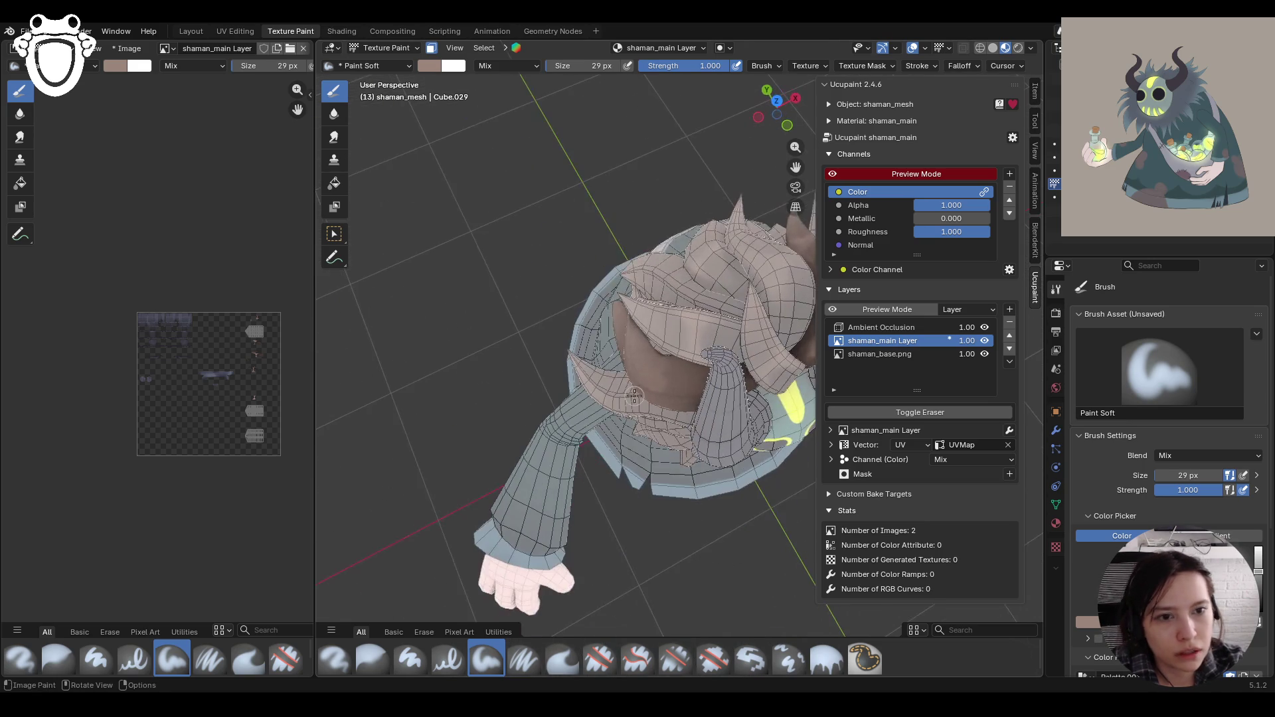
pyautogui.moveTo(646, 372)
pyautogui.mouseDown()
pyautogui.moveTo(654, 386)
pyautogui.moveTo(667, 352)
pyautogui.moveTo(661, 364)
pyautogui.mouseUp()
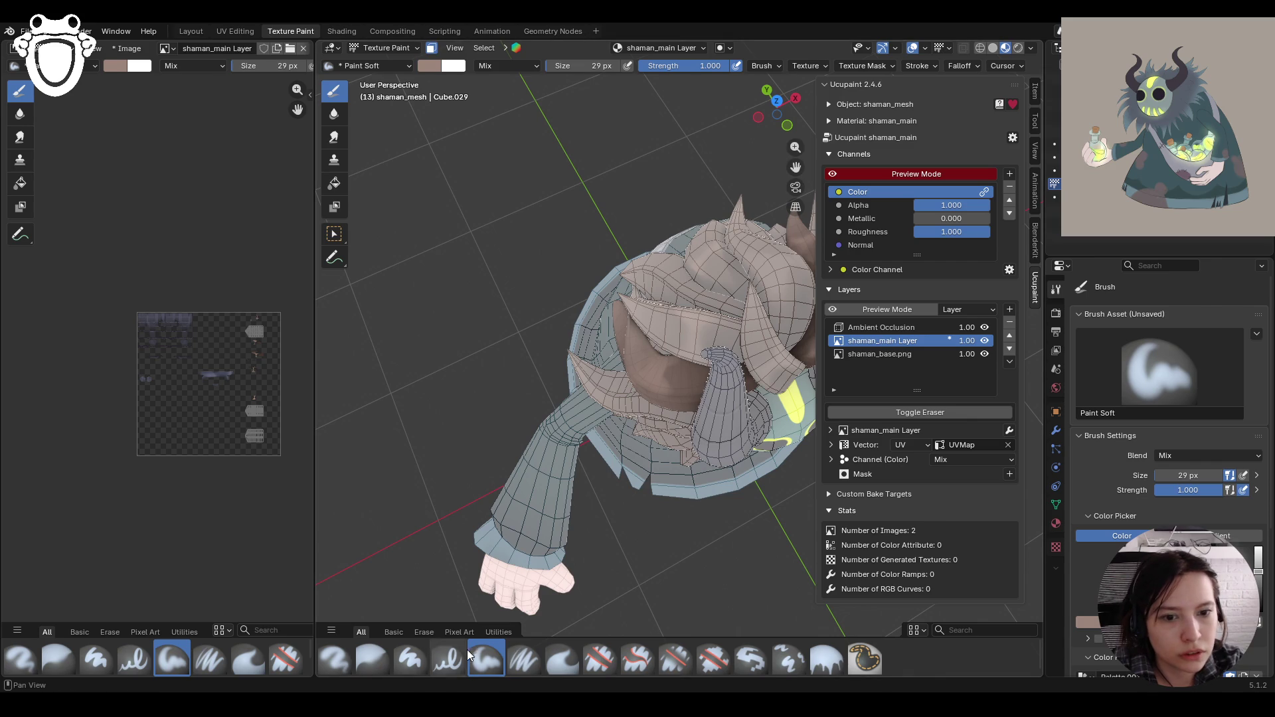
pyautogui.click(634, 659)
pyautogui.click(600, 660)
pyautogui.moveTo(672, 377)
pyautogui.mouseDown()
pyautogui.moveTo(636, 352)
pyautogui.moveTo(635, 367)
pyautogui.mouseUp()
pyautogui.moveTo(568, 322)
pyautogui.mouseDown(button='middle')
pyautogui.moveTo(771, 291)
pyautogui.moveTo(505, 504)
pyautogui.mouseUp(button='middle')
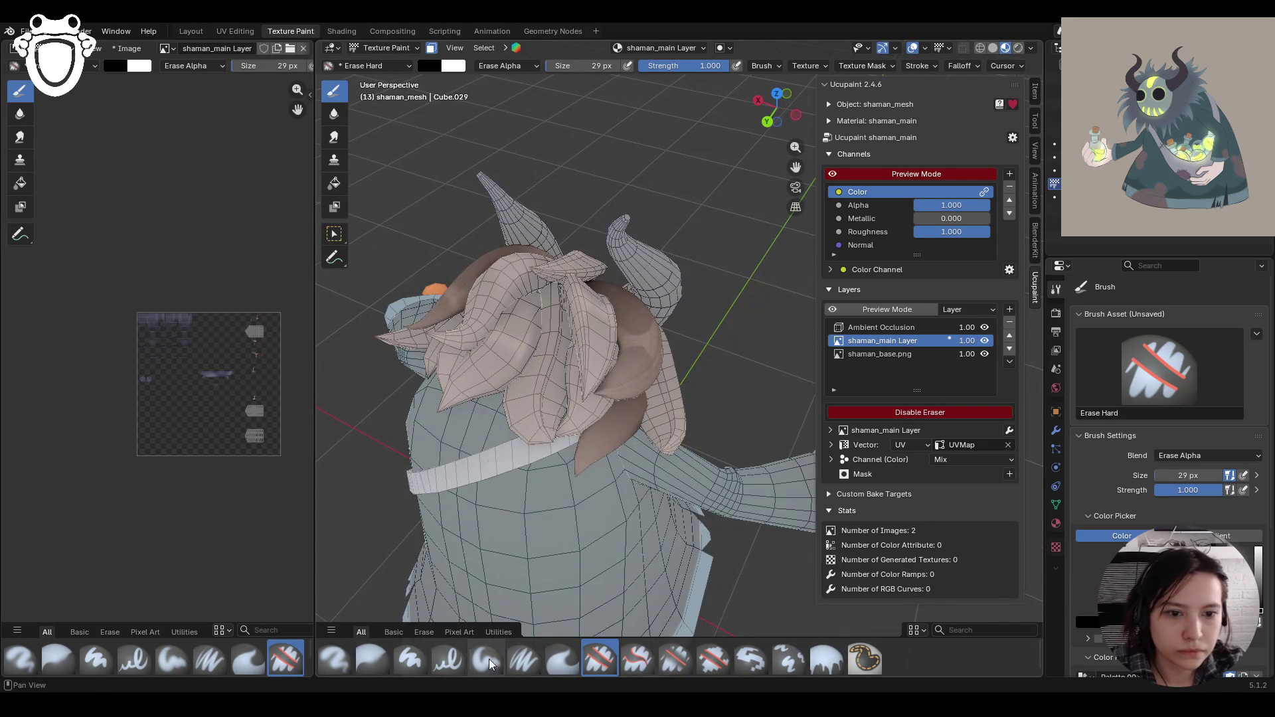
# Step: Back on Paint Soft, stroke soft shading along the brown hair strand up to its top
pyautogui.click(523, 659)
pyautogui.click(486, 659)
pyautogui.moveTo(524, 505); pyautogui.dragTo(556, 484, button='middle')
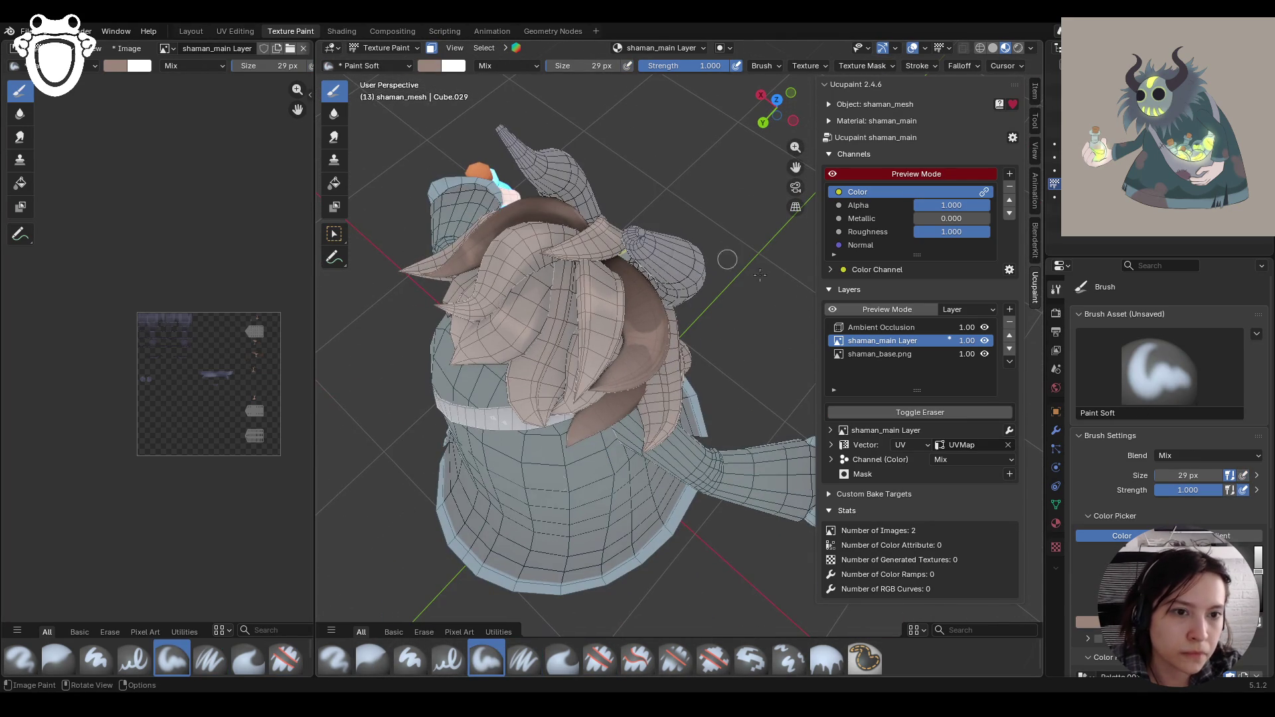
pyautogui.scroll(3, 625, 328)
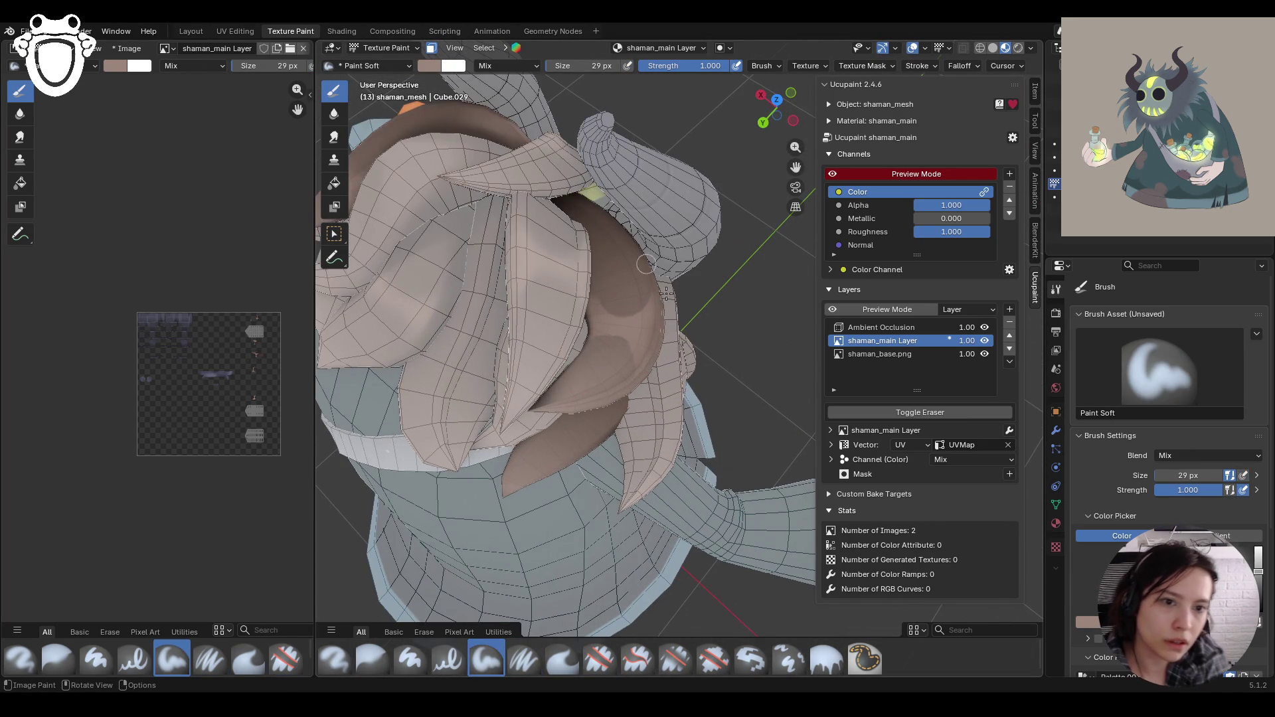
pyautogui.moveTo(580, 415)
pyautogui.mouseDown()
pyautogui.moveTo(644, 349)
pyautogui.moveTo(632, 362)
pyautogui.mouseUp()
pyautogui.moveTo(627, 242); pyautogui.dragTo(658, 311)
pyautogui.moveTo(601, 390); pyautogui.dragTo(614, 323, button='middle')
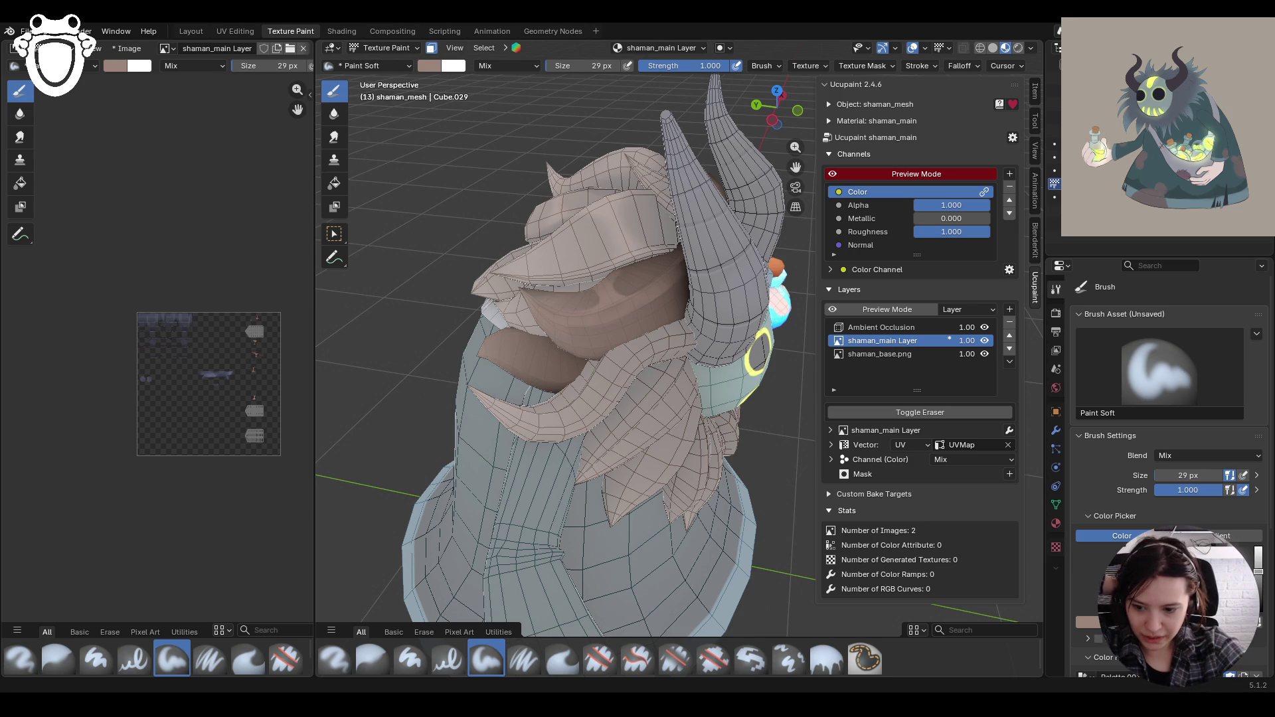
pyautogui.moveTo(505, 372); pyautogui.dragTo(498, 383, button='middle')
pyautogui.scroll(-5, 498, 384)
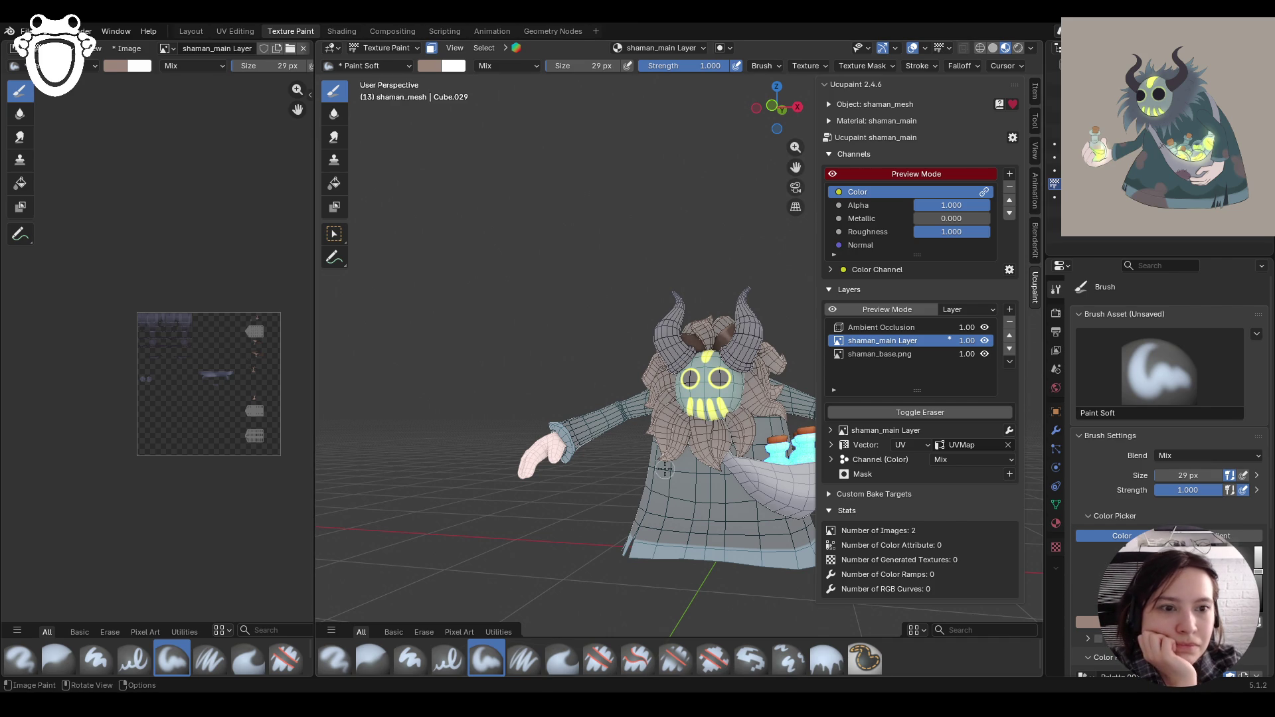
# Step: Frame the back of the head and paint brown shading onto the back hair
pyautogui.moveTo(777, 108); pyautogui.dragTo(764, 110)
pyautogui.moveTo(795, 166); pyautogui.dragTo(671, 253)
pyautogui.moveTo(777, 108)
pyautogui.mouseDown()
pyautogui.moveTo(743, 113)
pyautogui.moveTo(790, 162)
pyautogui.moveTo(664, 269)
pyautogui.mouseUp()
pyautogui.scroll(5, 558, 352)
pyautogui.scroll(-5, 667, 346)
pyautogui.moveTo(796, 166); pyautogui.dragTo(824, 167)
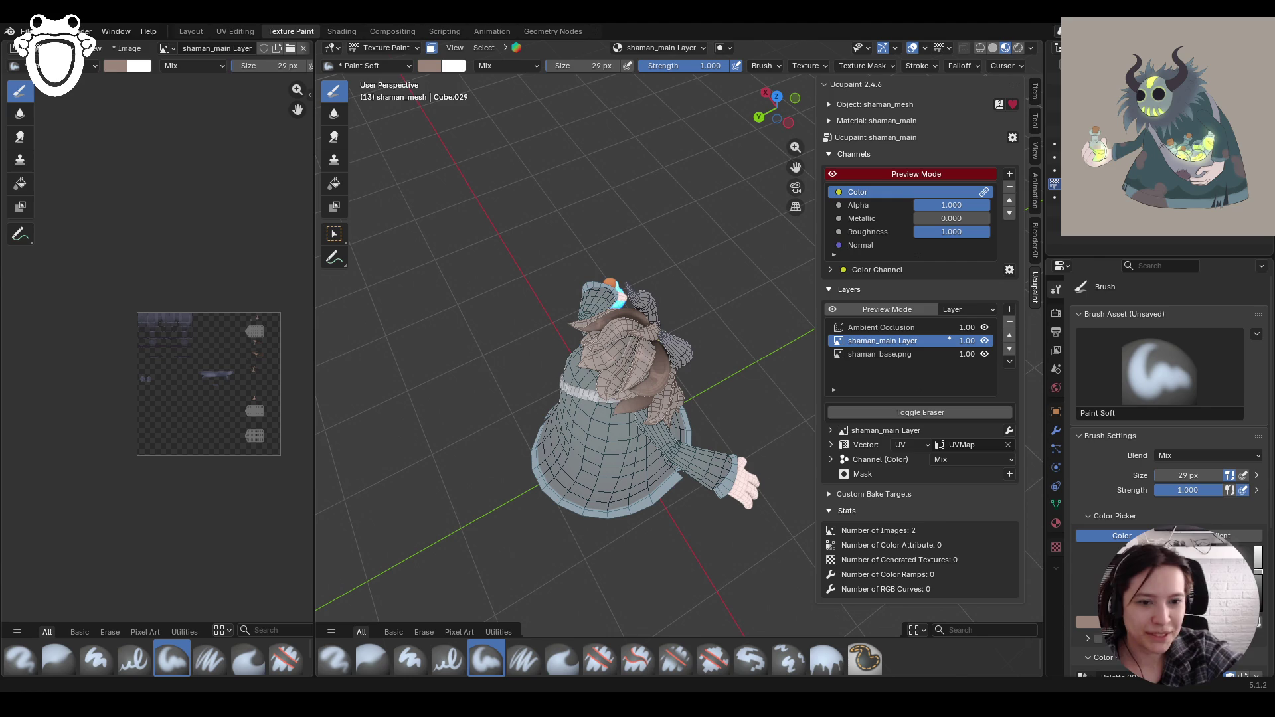
pyautogui.moveTo(680, 468)
pyautogui.mouseDown(button='middle')
pyautogui.moveTo(592, 435)
pyautogui.moveTo(594, 411)
pyautogui.moveTo(657, 454)
pyautogui.mouseUp(button='middle')
pyautogui.scroll(4, 593, 410)
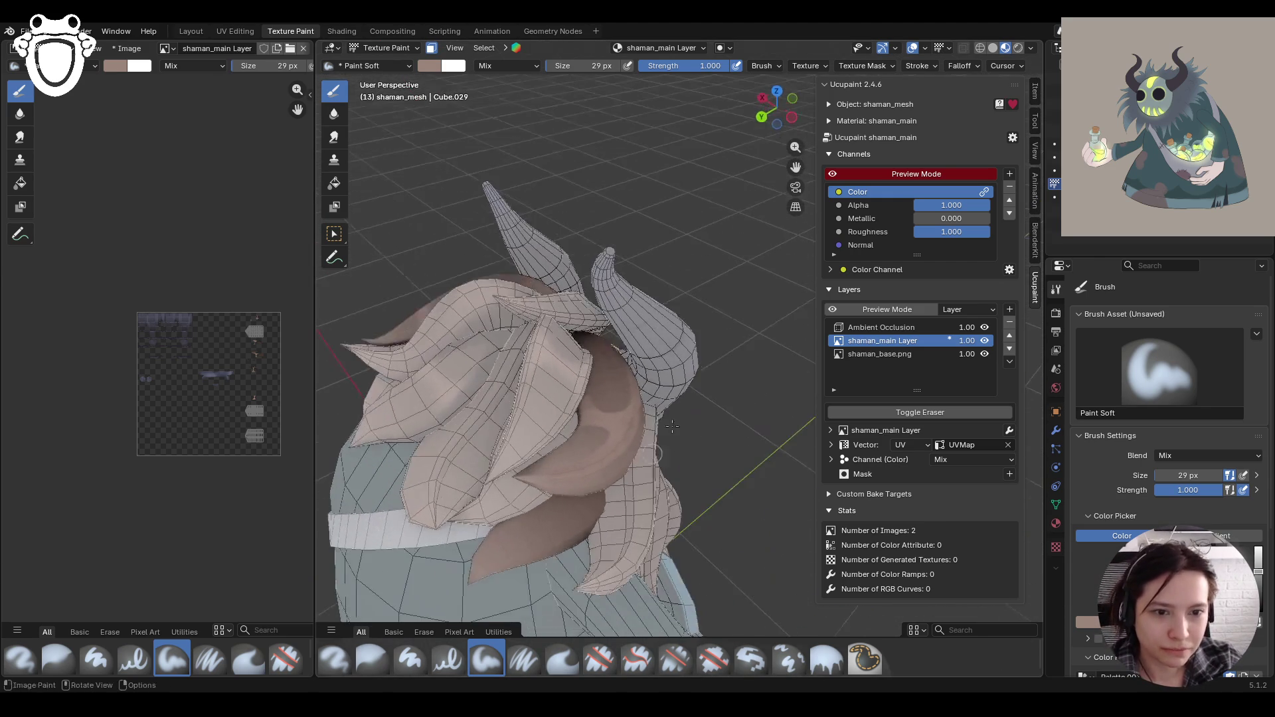
pyautogui.moveTo(796, 166); pyautogui.dragTo(628, 299)
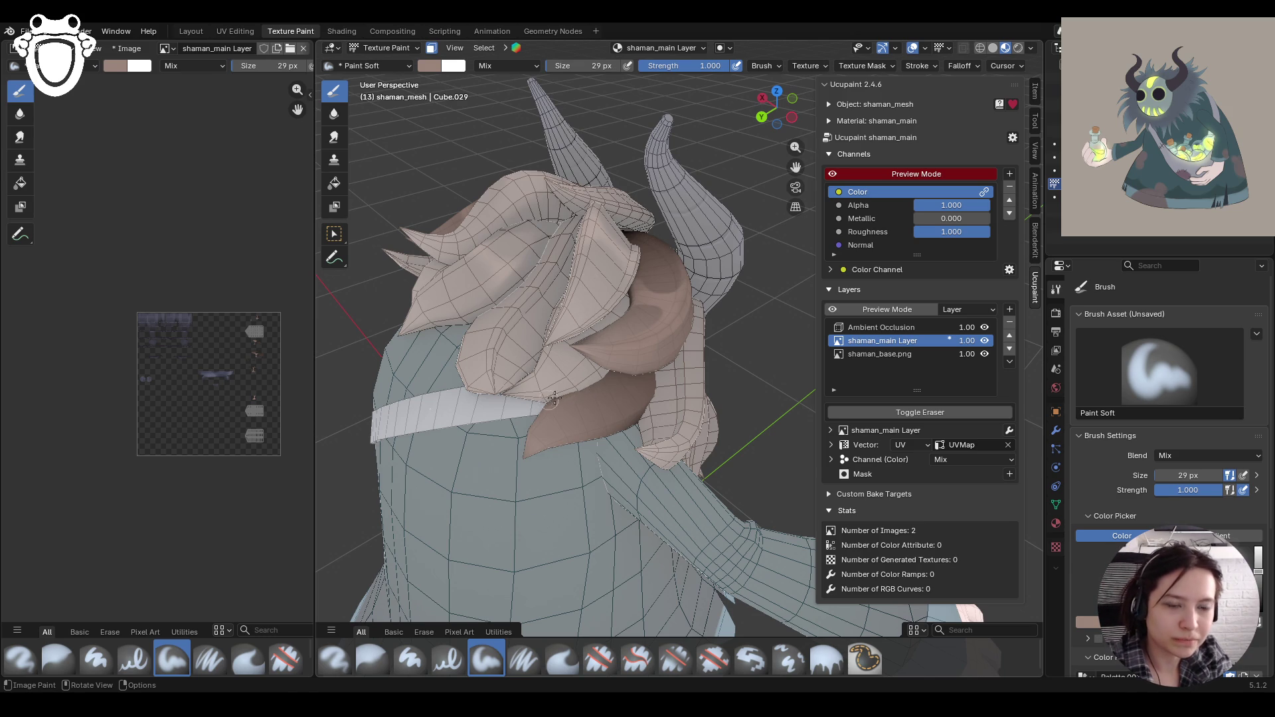
pyautogui.moveTo(588, 385)
pyautogui.mouseDown()
pyautogui.moveTo(573, 396)
pyautogui.moveTo(580, 432)
pyautogui.moveTo(548, 420)
pyautogui.moveTo(588, 392)
pyautogui.moveTo(584, 416)
pyautogui.moveTo(589, 395)
pyautogui.moveTo(555, 437)
pyautogui.moveTo(604, 425)
pyautogui.mouseUp()
# Step: Erase the excess brown paint along the hair edge with Erase Hard
pyautogui.moveTo(545, 469); pyautogui.dragTo(594, 458, button='middle')
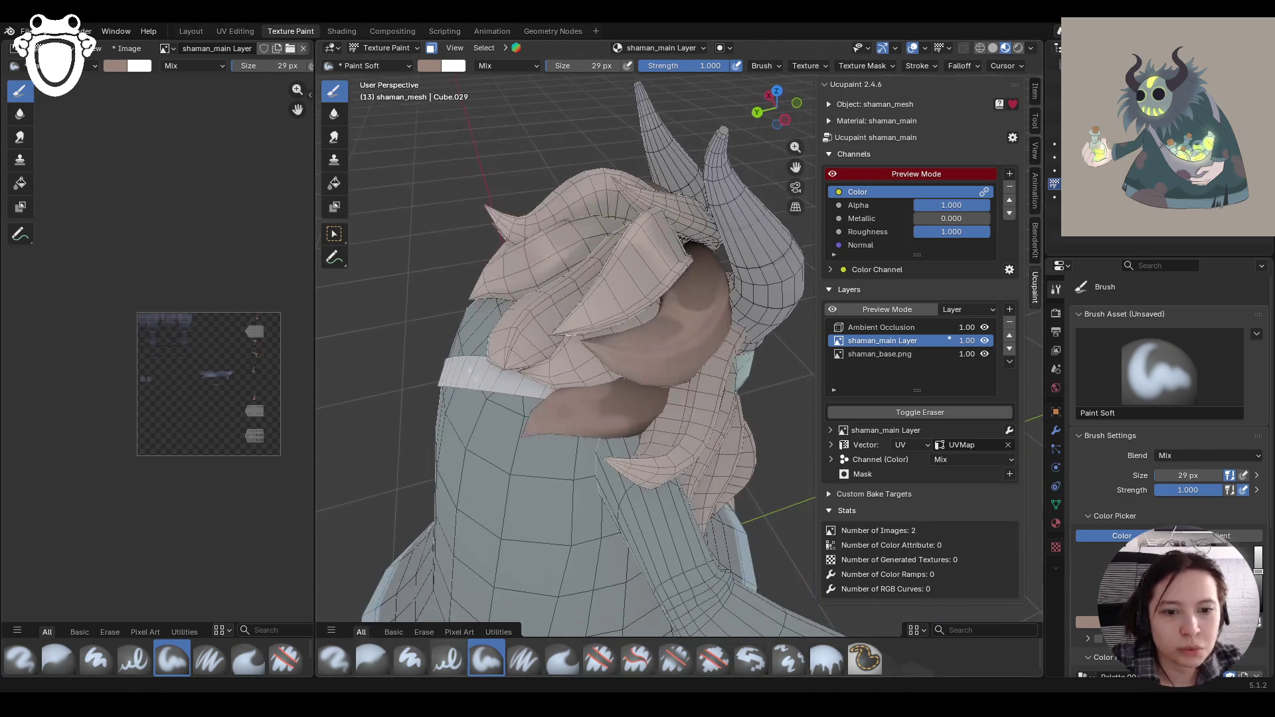
pyautogui.click(599, 657)
pyautogui.moveTo(623, 394)
pyautogui.mouseDown()
pyautogui.moveTo(605, 408)
pyautogui.moveTo(638, 412)
pyautogui.moveTo(556, 419)
pyautogui.mouseUp()
pyautogui.moveTo(556, 419); pyautogui.dragTo(589, 455, button='middle')
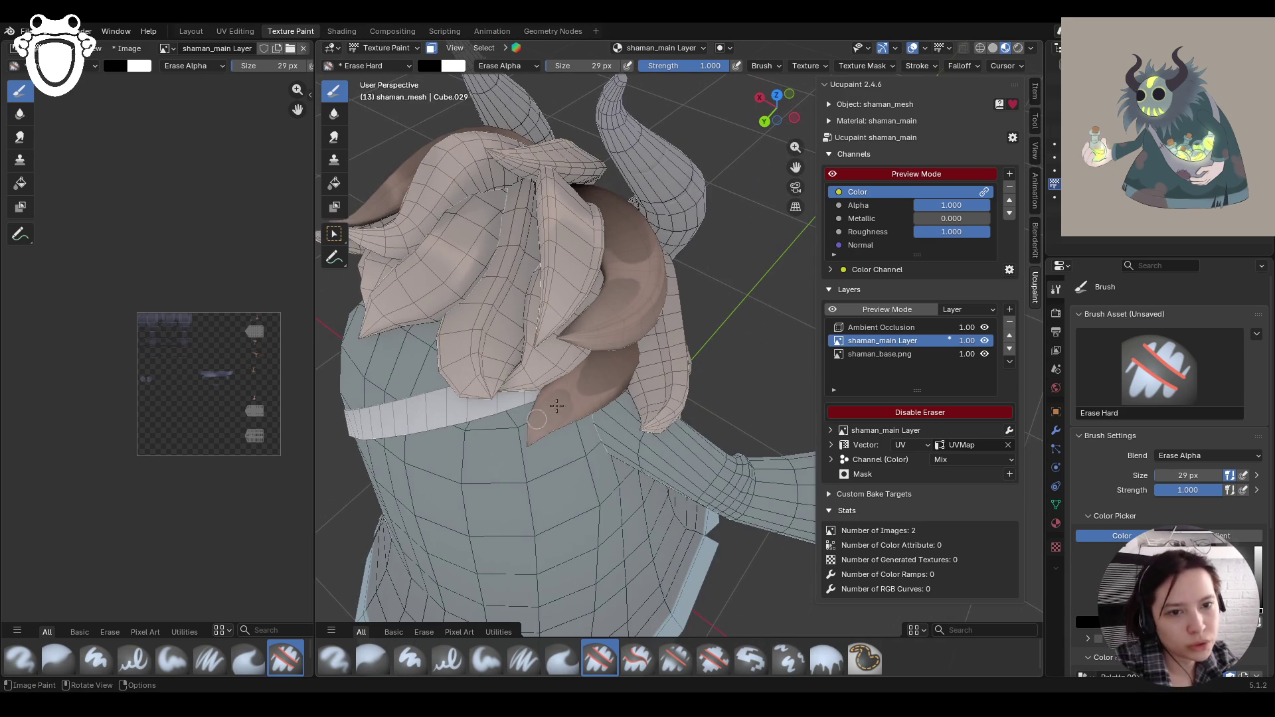
# Step: Erase stray paint on the hair edge and blur the brown shading
pyautogui.moveTo(554, 403); pyautogui.dragTo(528, 442)
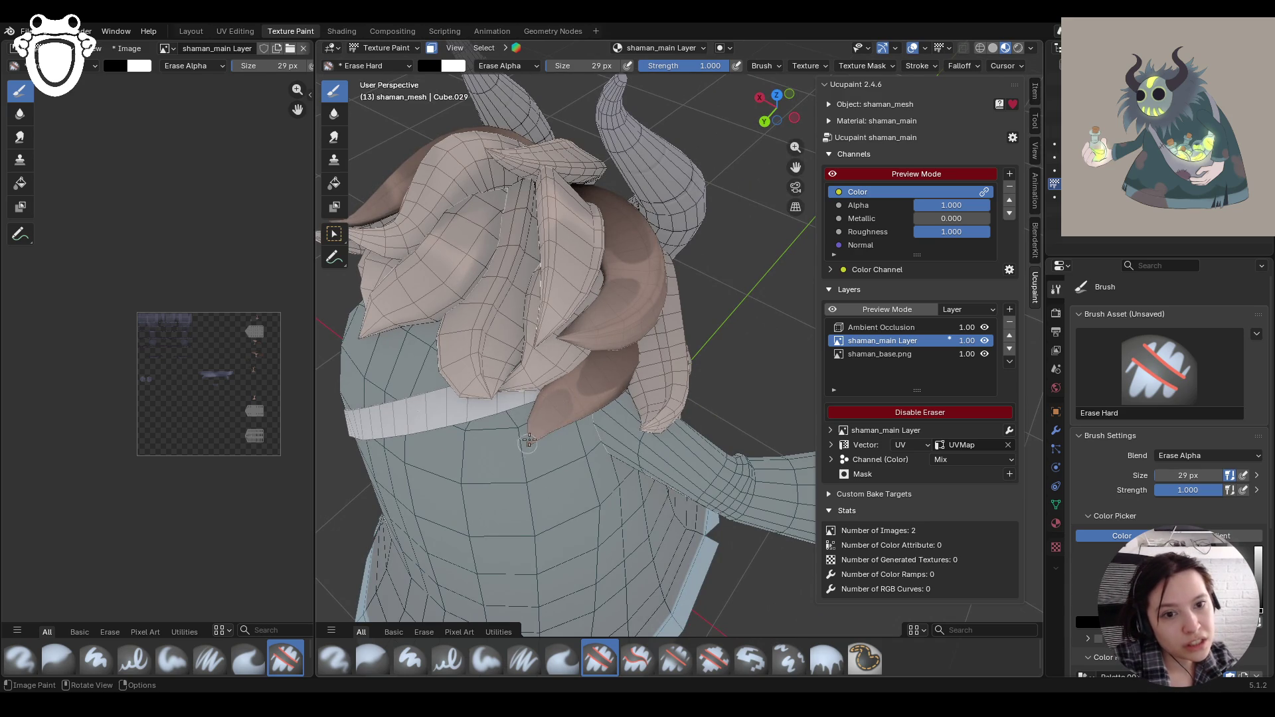
pyautogui.moveTo(561, 409); pyautogui.dragTo(660, 380, button='middle')
pyautogui.scroll(-5, 660, 380)
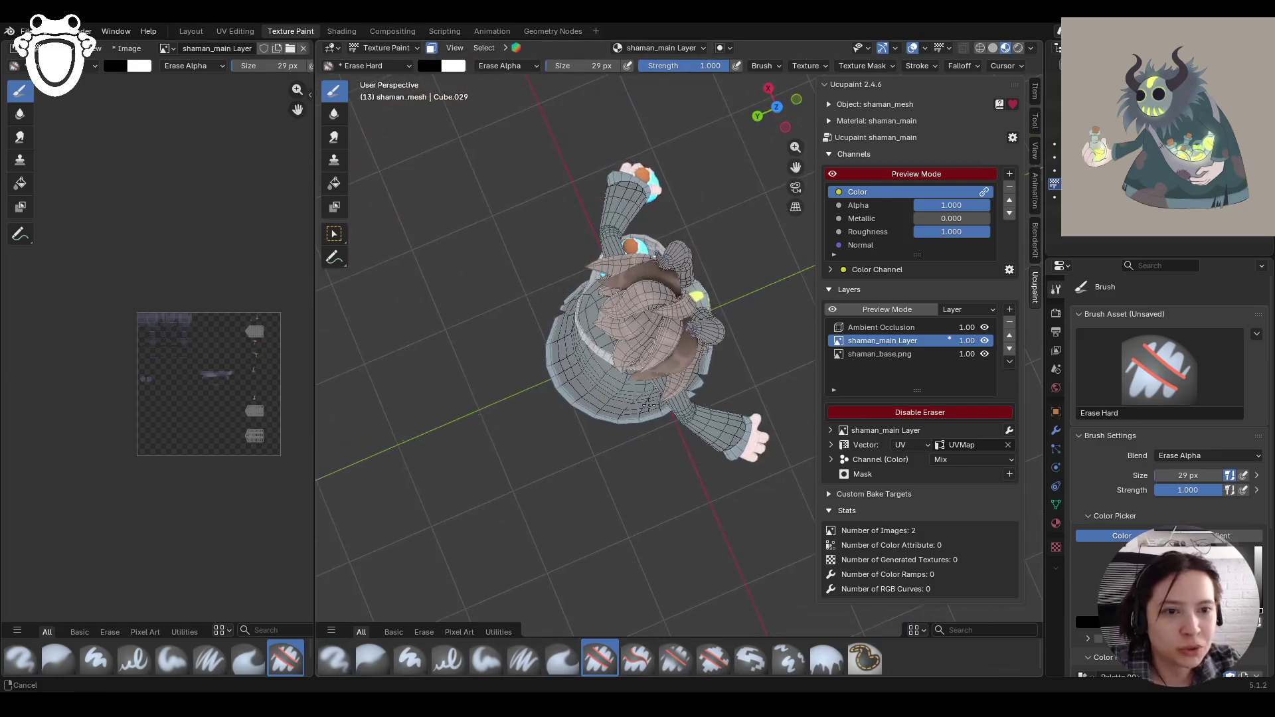
pyautogui.moveTo(688, 431)
pyautogui.mouseDown(button='middle')
pyautogui.moveTo(672, 425)
pyautogui.moveTo(565, 518)
pyautogui.mouseUp(button='middle')
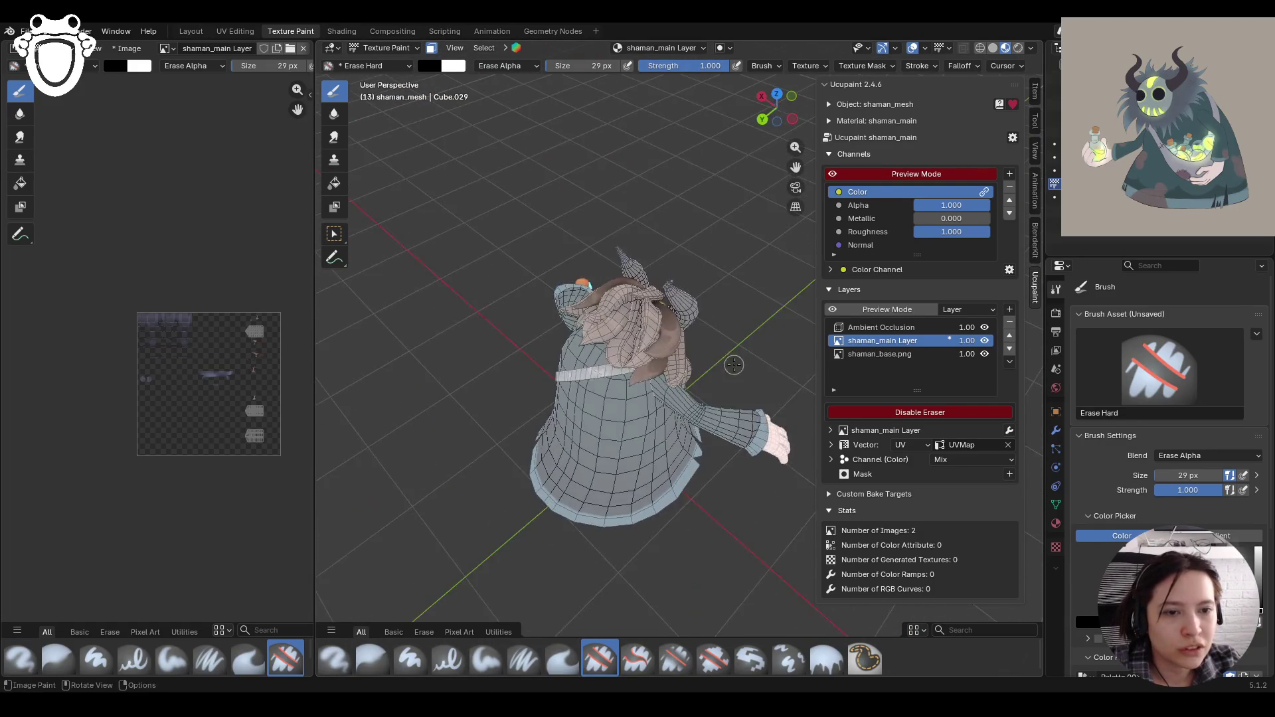
pyautogui.scroll(5, 467, 604)
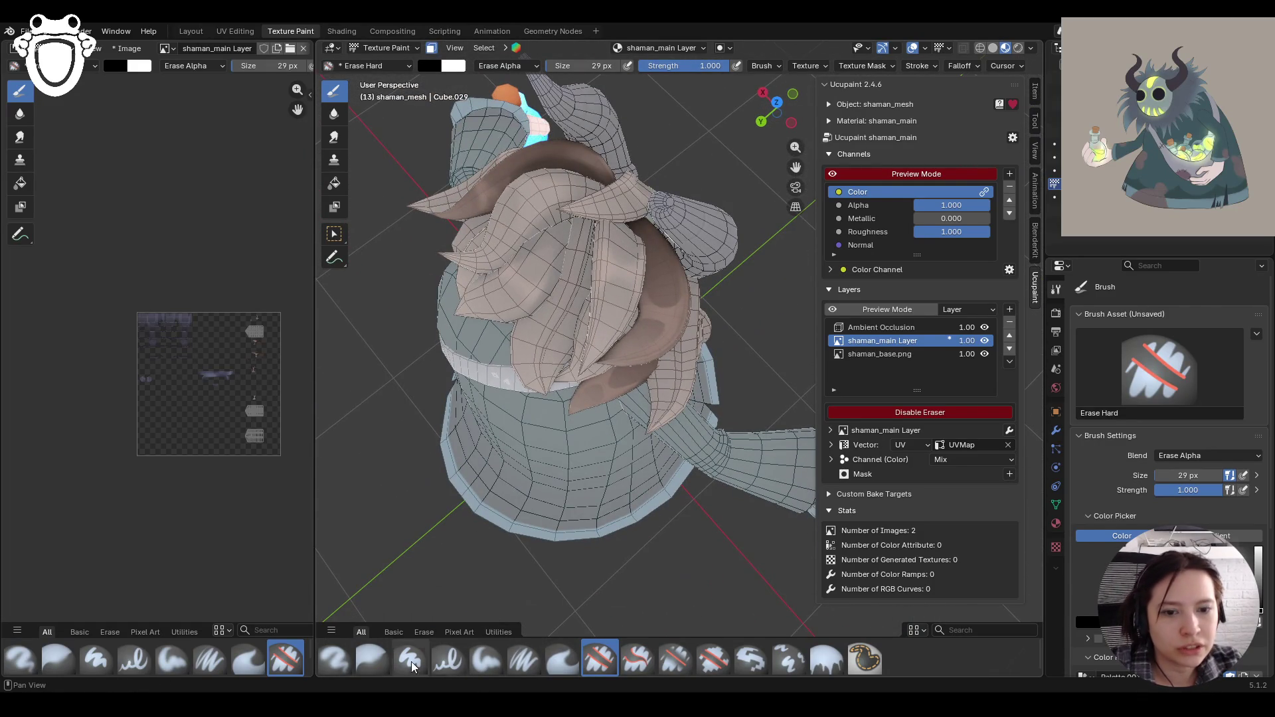
pyautogui.click(372, 660)
pyautogui.moveTo(627, 372)
pyautogui.mouseDown()
pyautogui.moveTo(671, 316)
pyautogui.moveTo(690, 320)
pyautogui.mouseUp()
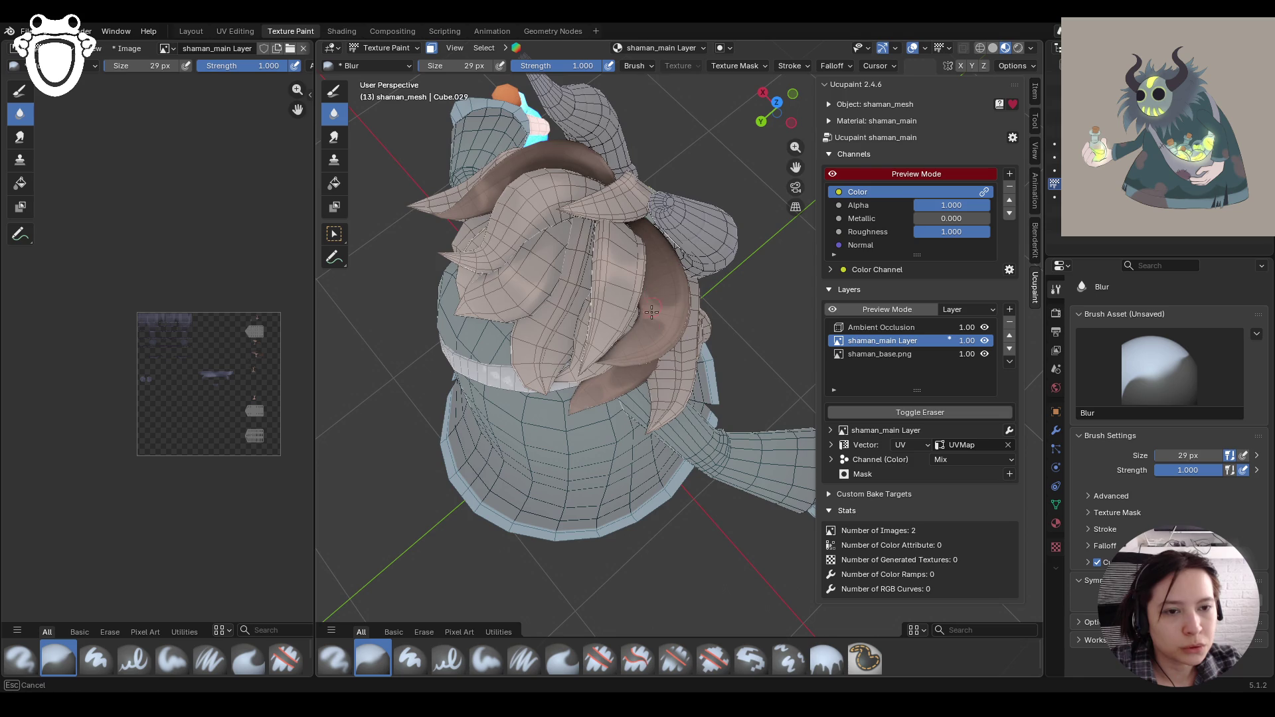
# Step: Switch back to Paint Soft and pick a dark brown paint colour
pyautogui.moveTo(604, 374)
pyautogui.mouseDown(button='middle')
pyautogui.moveTo(601, 453)
pyautogui.moveTo(498, 367)
pyautogui.moveTo(429, 352)
pyautogui.mouseUp(button='middle')
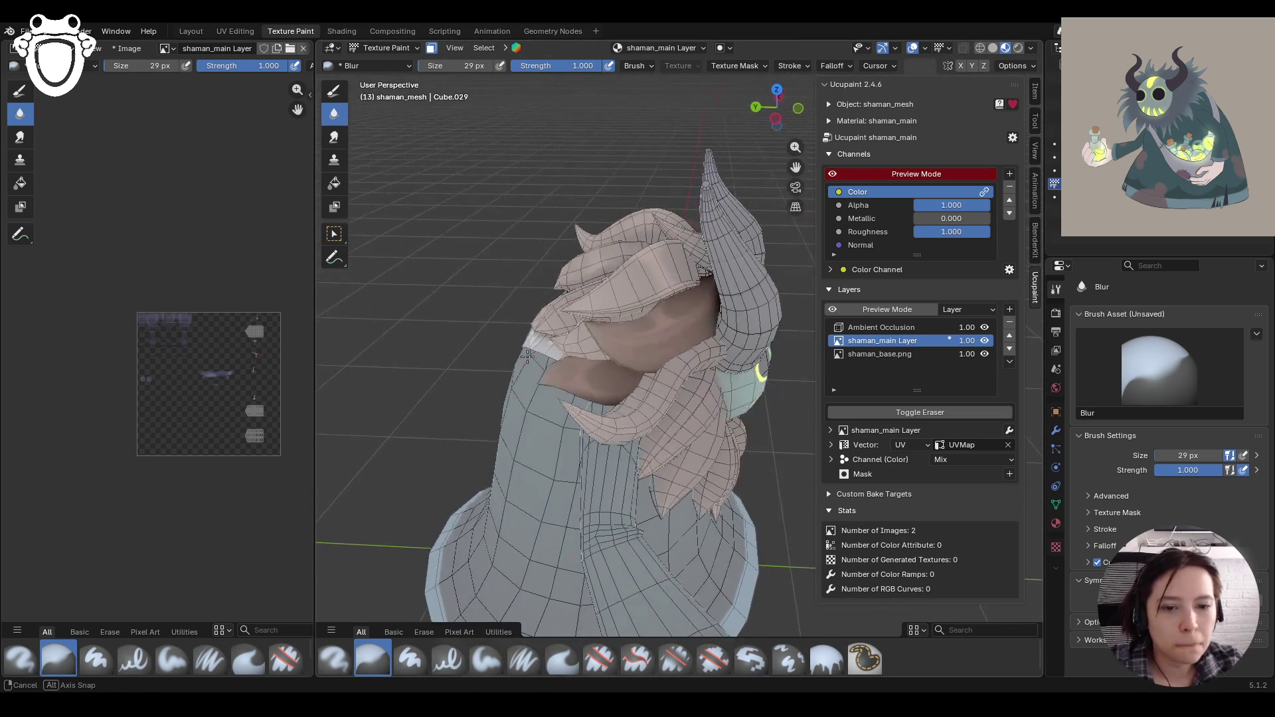
pyautogui.click(486, 659)
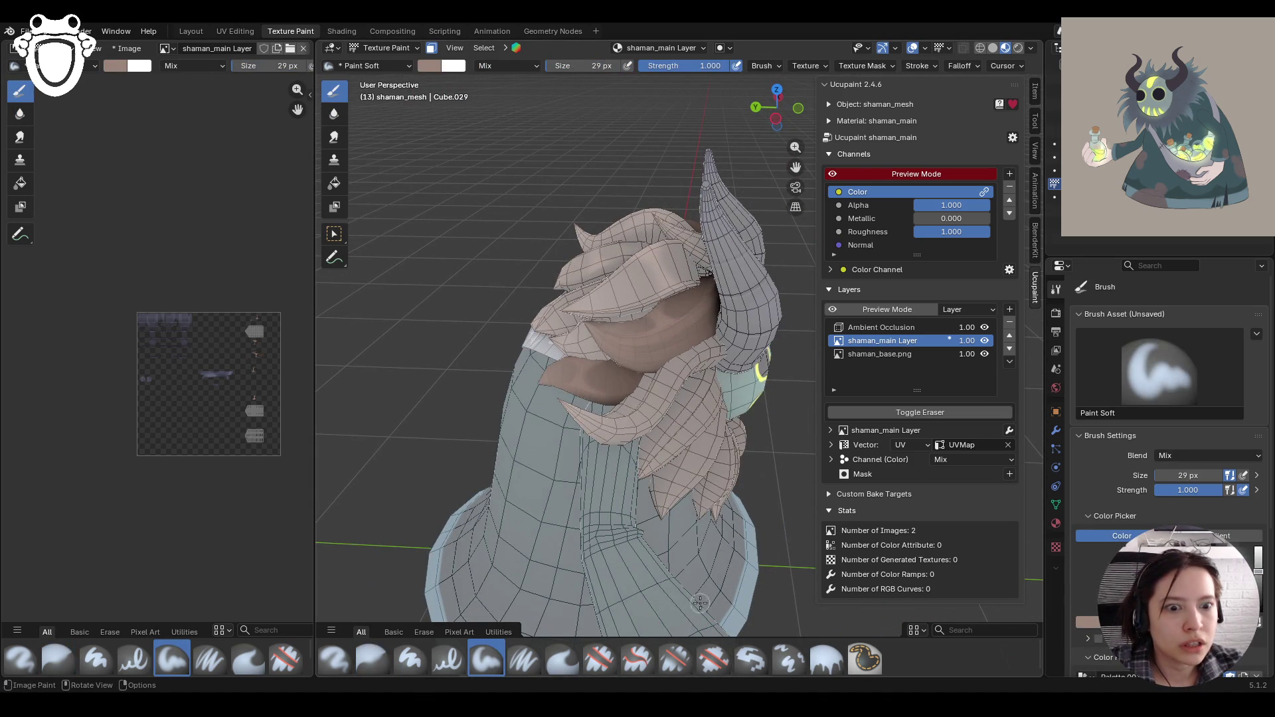
pyautogui.scroll(-3, 1094, 630)
pyautogui.click(1094, 631)
pyautogui.moveTo(717, 425); pyautogui.dragTo(755, 390, button='middle')
pyautogui.moveTo(753, 338); pyautogui.dragTo(661, 355, button='middle')
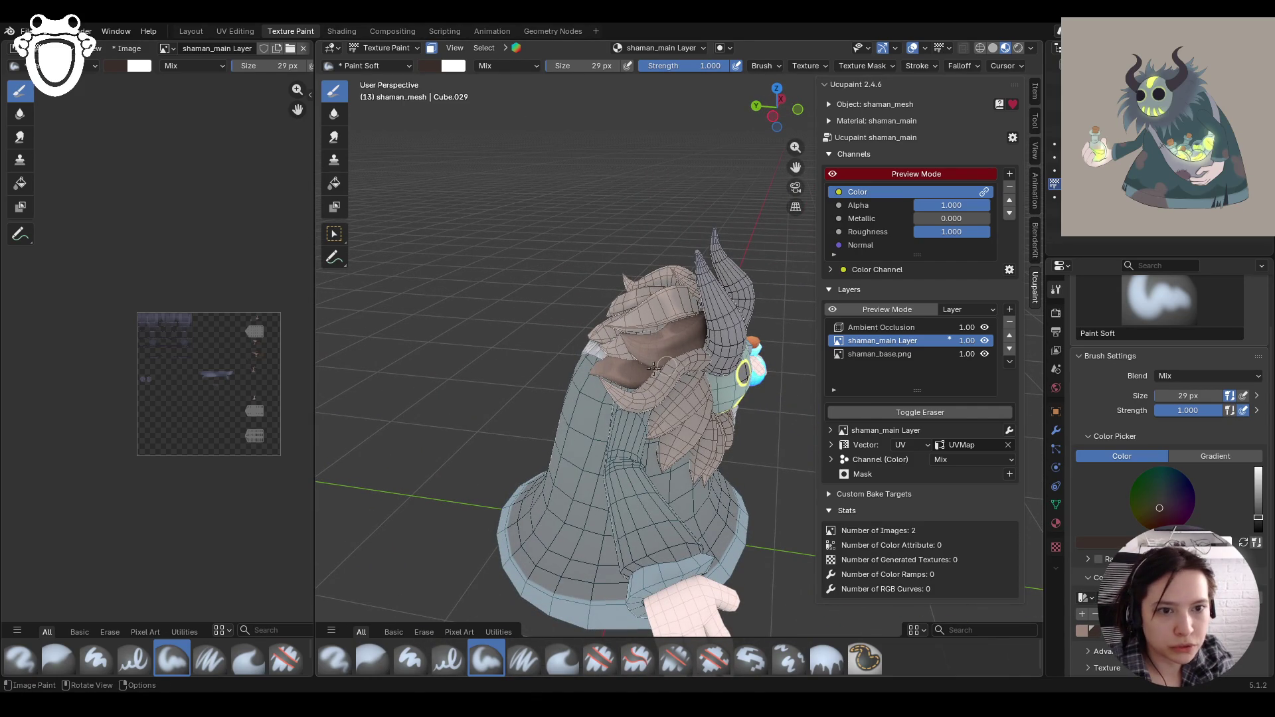
# Step: Paint more brown shading down the hair and on the strand near the horn
pyautogui.moveTo(638, 359); pyautogui.dragTo(673, 373, button='middle')
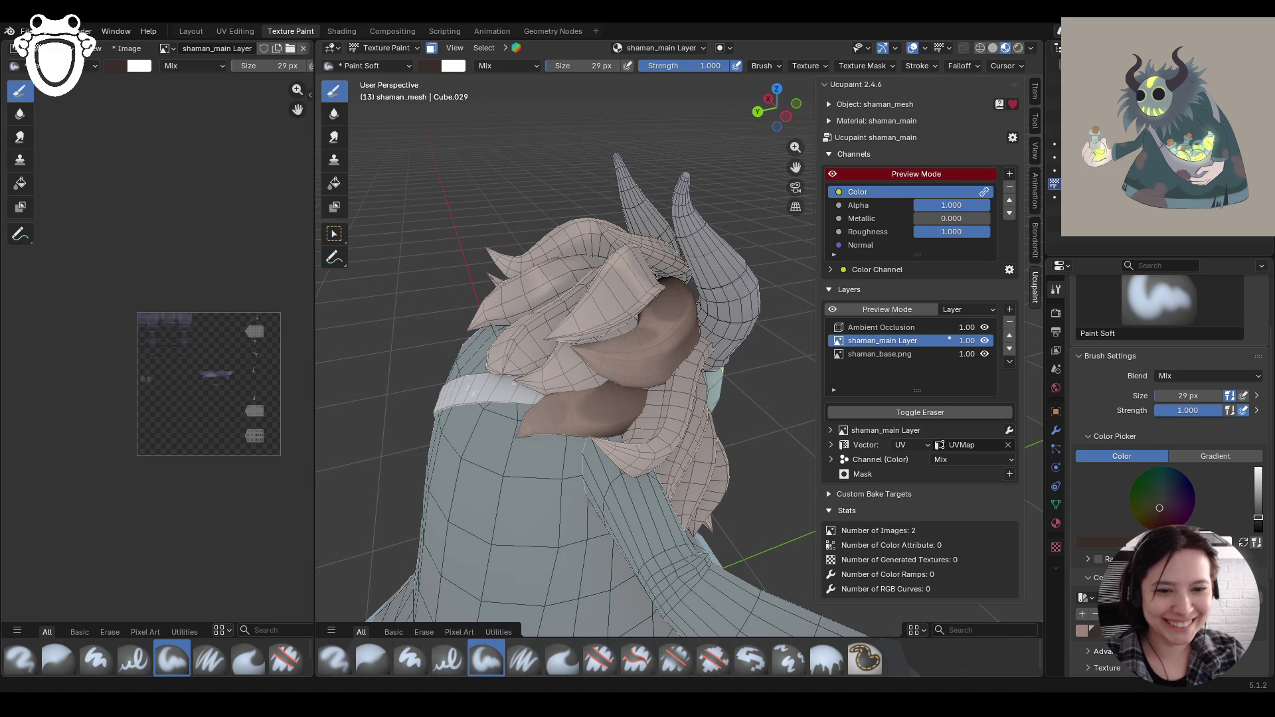
pyautogui.moveTo(594, 425); pyautogui.dragTo(619, 372, button='middle')
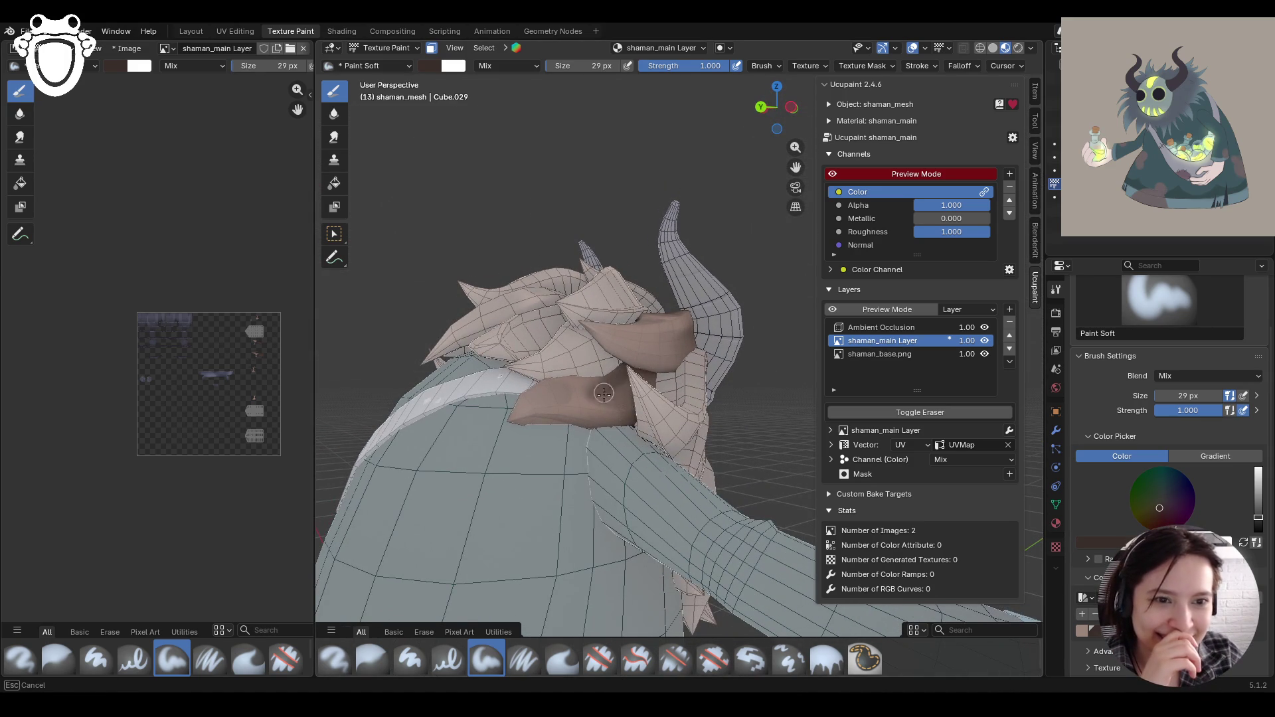
pyautogui.moveTo(623, 354); pyautogui.dragTo(579, 322, button='middle')
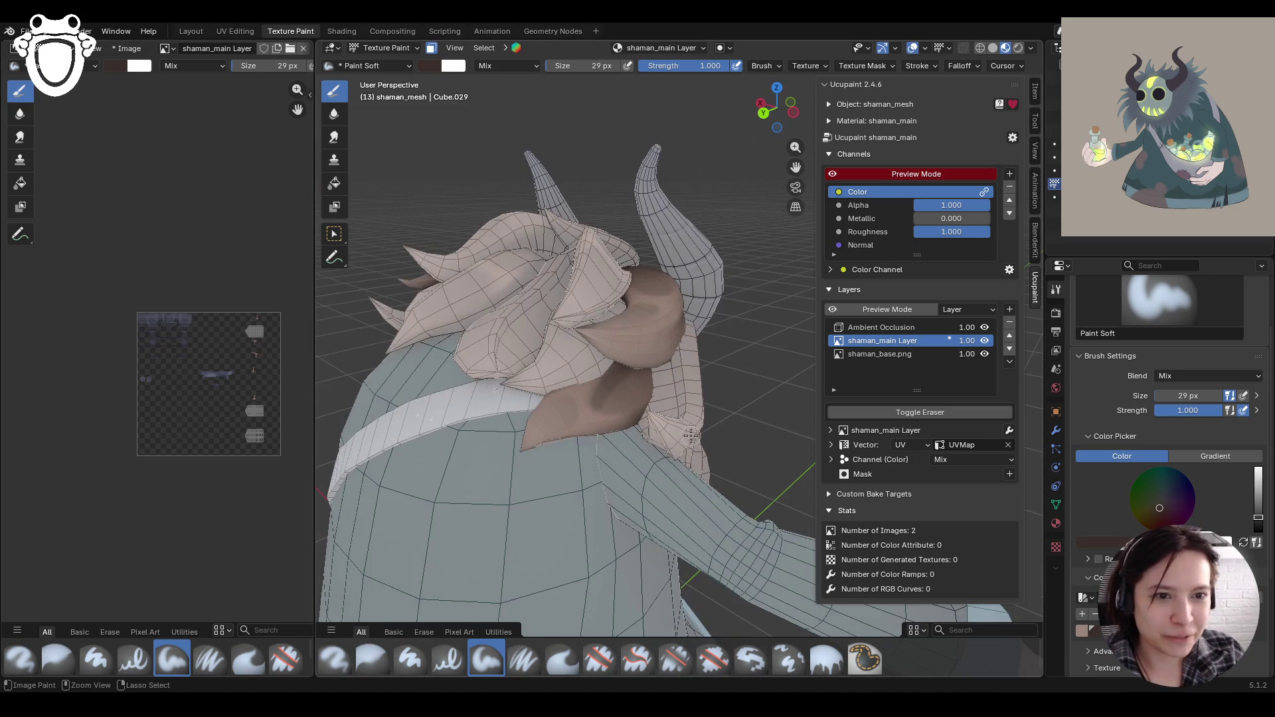
pyautogui.moveTo(625, 389); pyautogui.dragTo(604, 392)
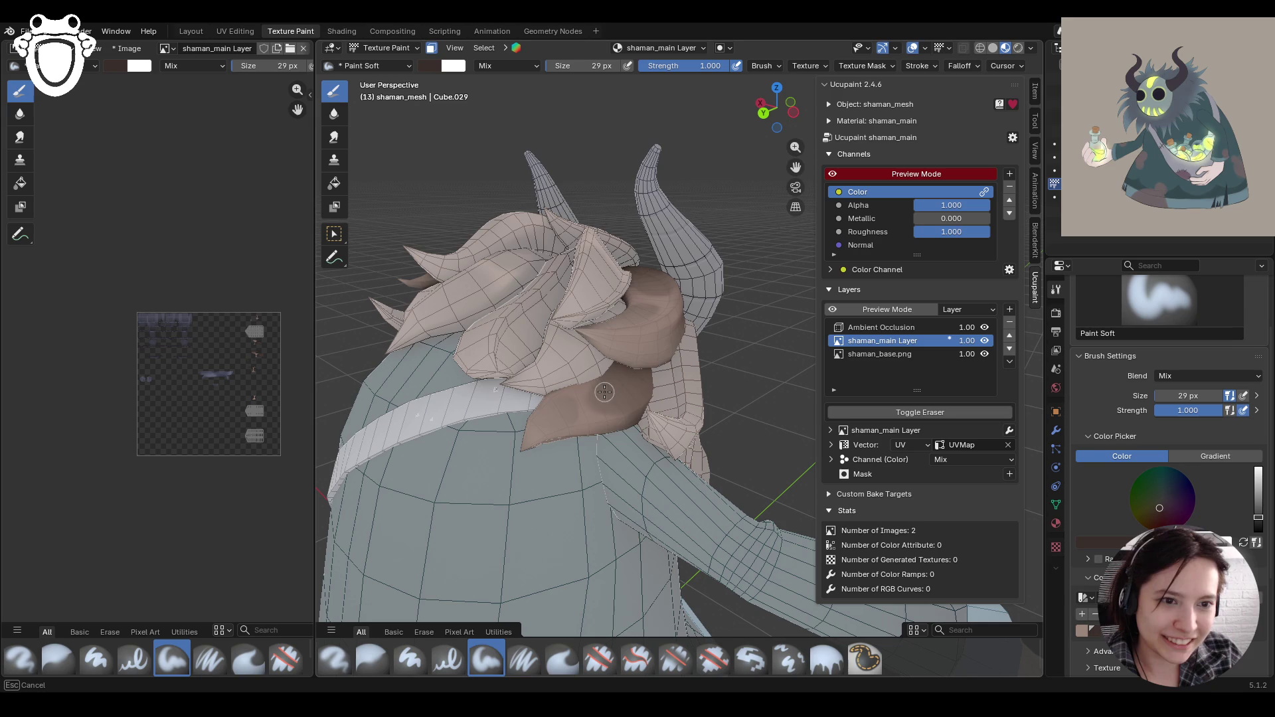
pyautogui.moveTo(627, 383); pyautogui.dragTo(570, 414)
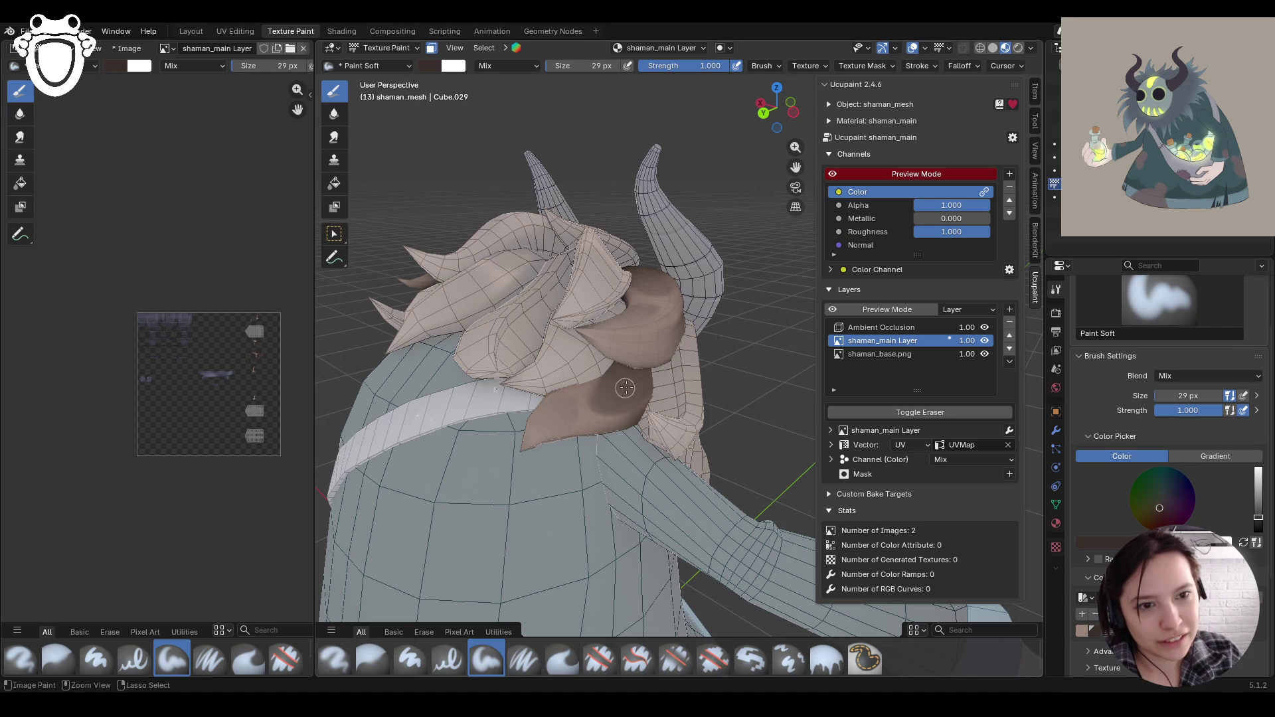
pyautogui.moveTo(610, 388)
pyautogui.mouseDown()
pyautogui.moveTo(597, 400)
pyautogui.moveTo(637, 398)
pyautogui.mouseUp()
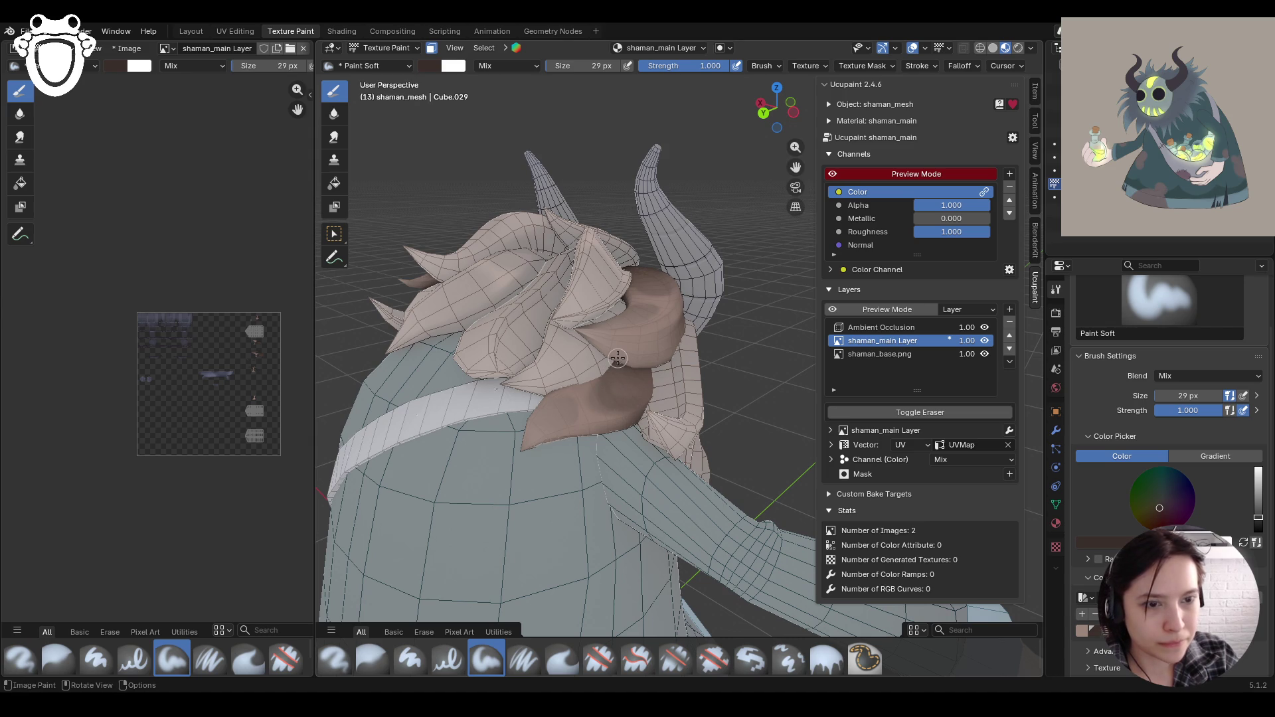
pyautogui.moveTo(621, 359)
pyautogui.mouseDown(button='middle')
pyautogui.moveTo(718, 411)
pyautogui.moveTo(664, 435)
pyautogui.moveTo(568, 441)
pyautogui.moveTo(664, 442)
pyautogui.mouseUp(button='middle')
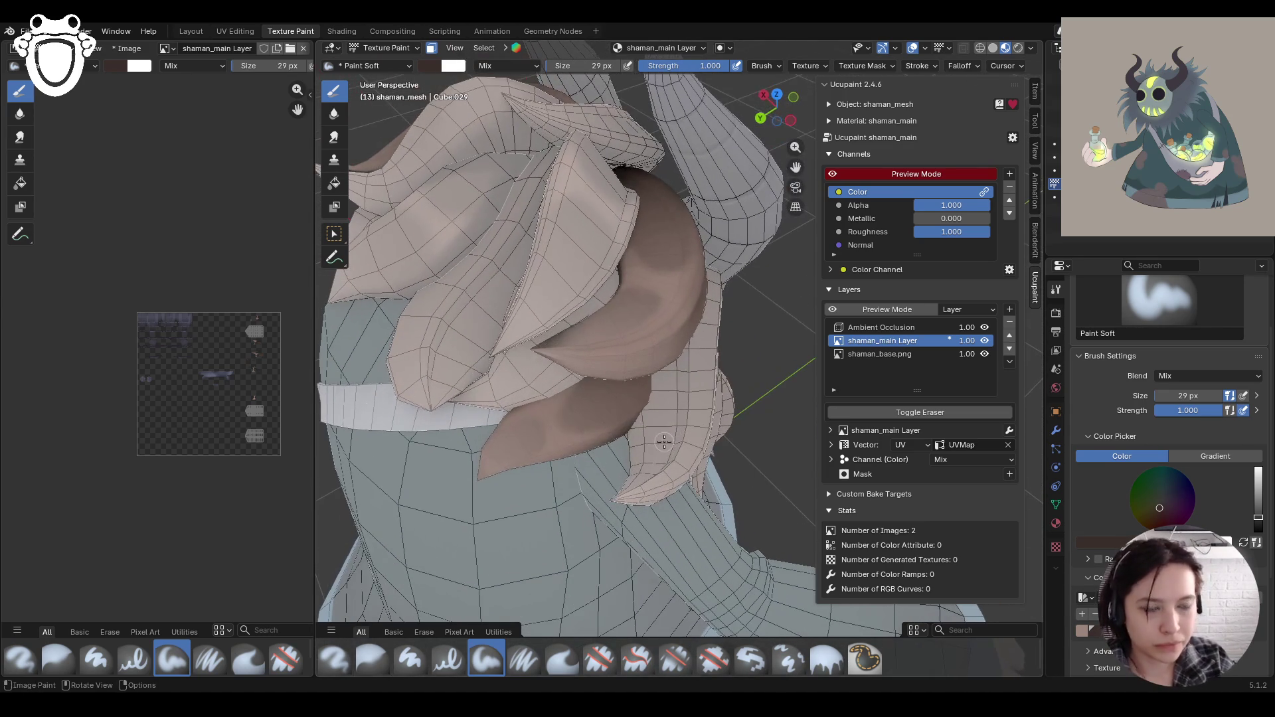
pyautogui.moveTo(574, 403); pyautogui.dragTo(594, 413)
pyautogui.moveTo(712, 413)
pyautogui.mouseDown(button='middle')
pyautogui.moveTo(724, 335)
pyautogui.moveTo(666, 284)
pyautogui.moveTo(772, 314)
pyautogui.moveTo(532, 299)
pyautogui.moveTo(575, 249)
pyautogui.moveTo(717, 379)
pyautogui.moveTo(730, 312)
pyautogui.mouseUp(button='middle')
pyautogui.scroll(-10, 736, 330)
# Step: Enable face masking, box-select one hair strand's face, and paint only within it
pyautogui.click(430, 50)
pyautogui.click(334, 234)
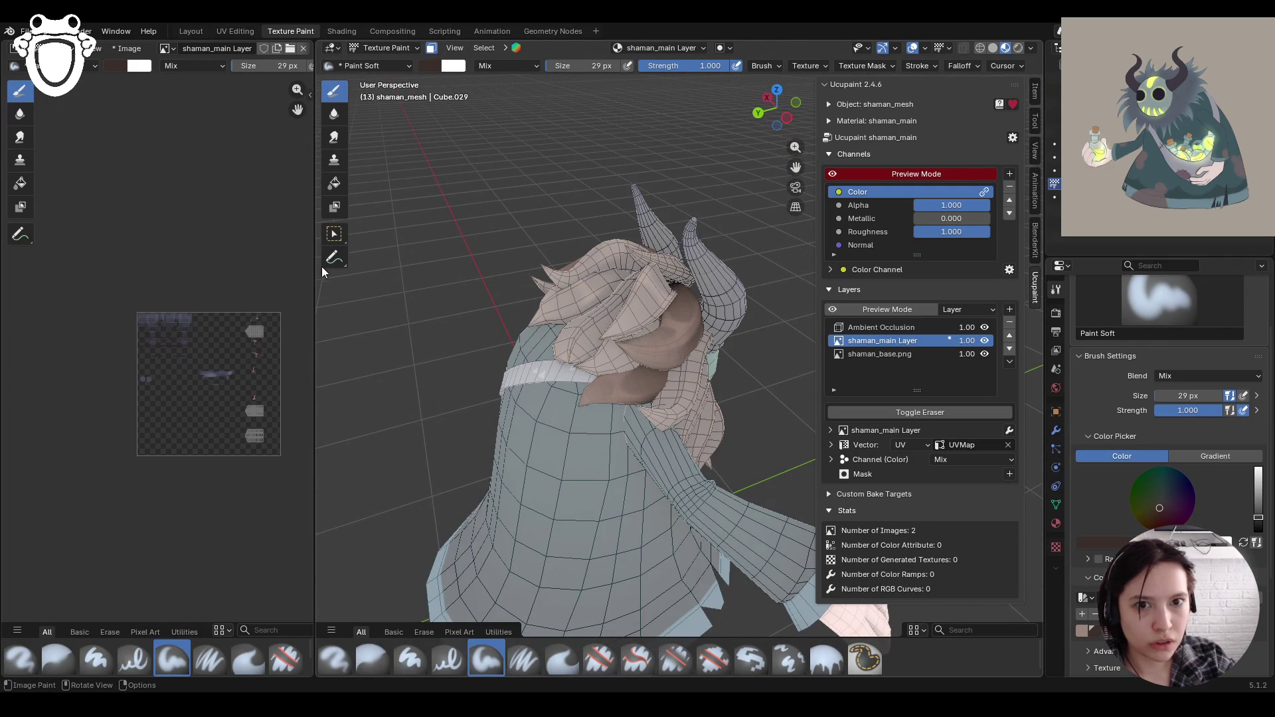
pyautogui.click(644, 388)
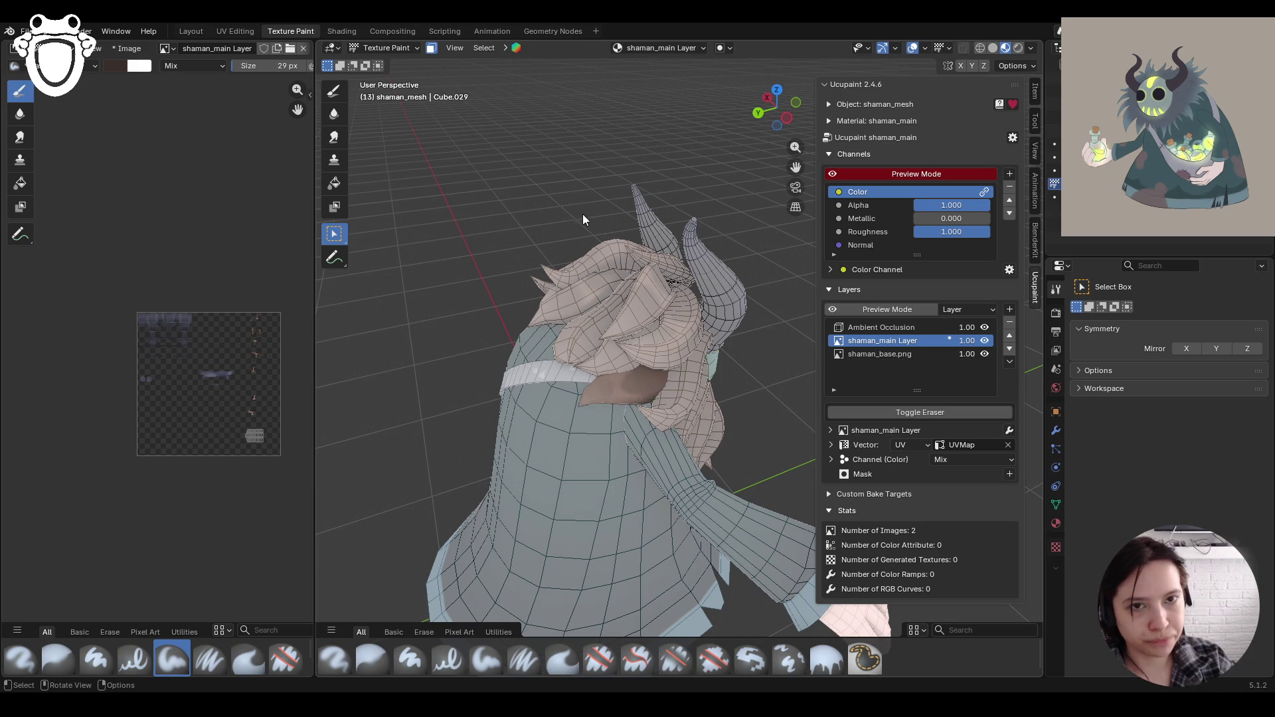
pyautogui.click(334, 91)
pyautogui.scroll(-2, 783, 435)
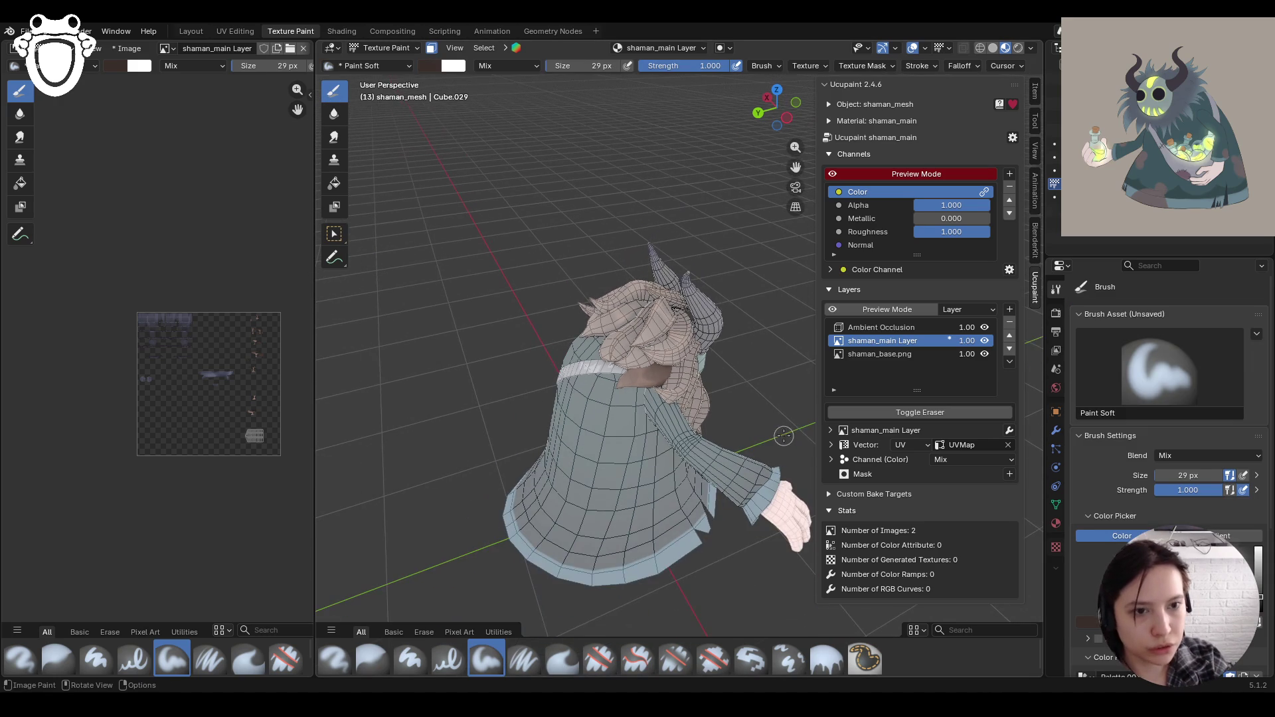
pyautogui.moveTo(670, 376); pyautogui.dragTo(660, 371)
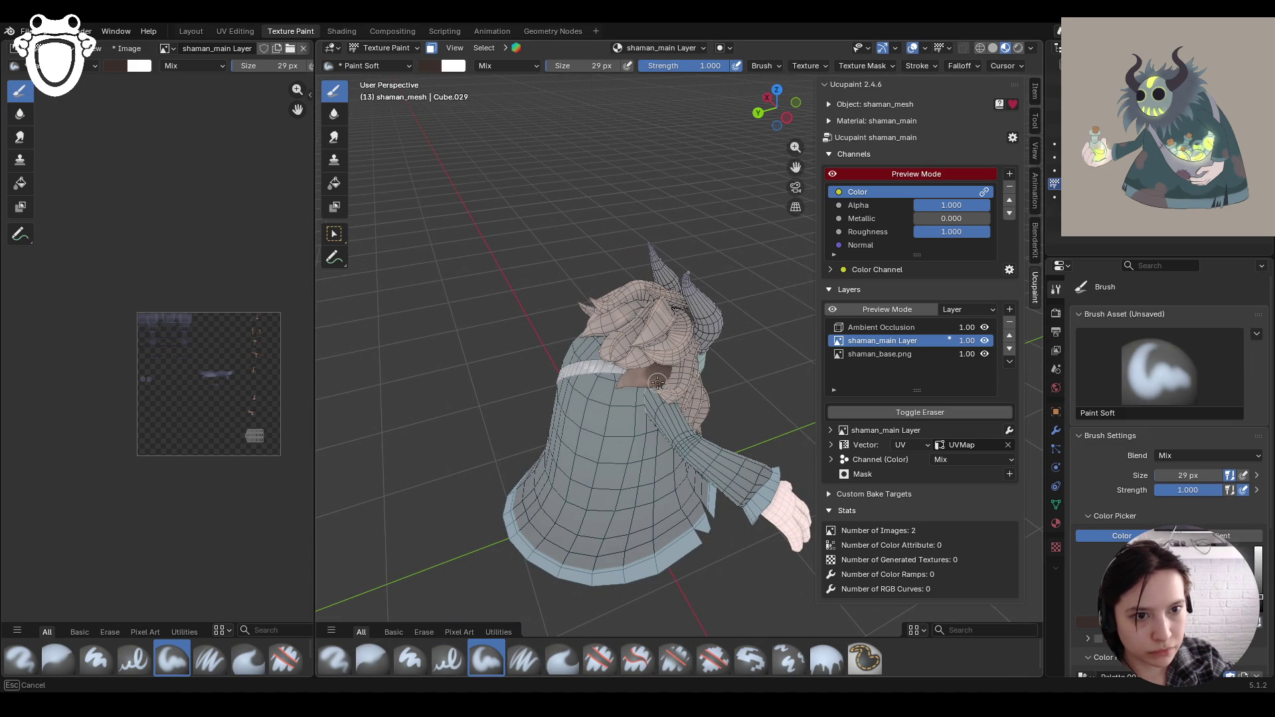
pyautogui.moveTo(659, 370); pyautogui.dragTo(638, 340)
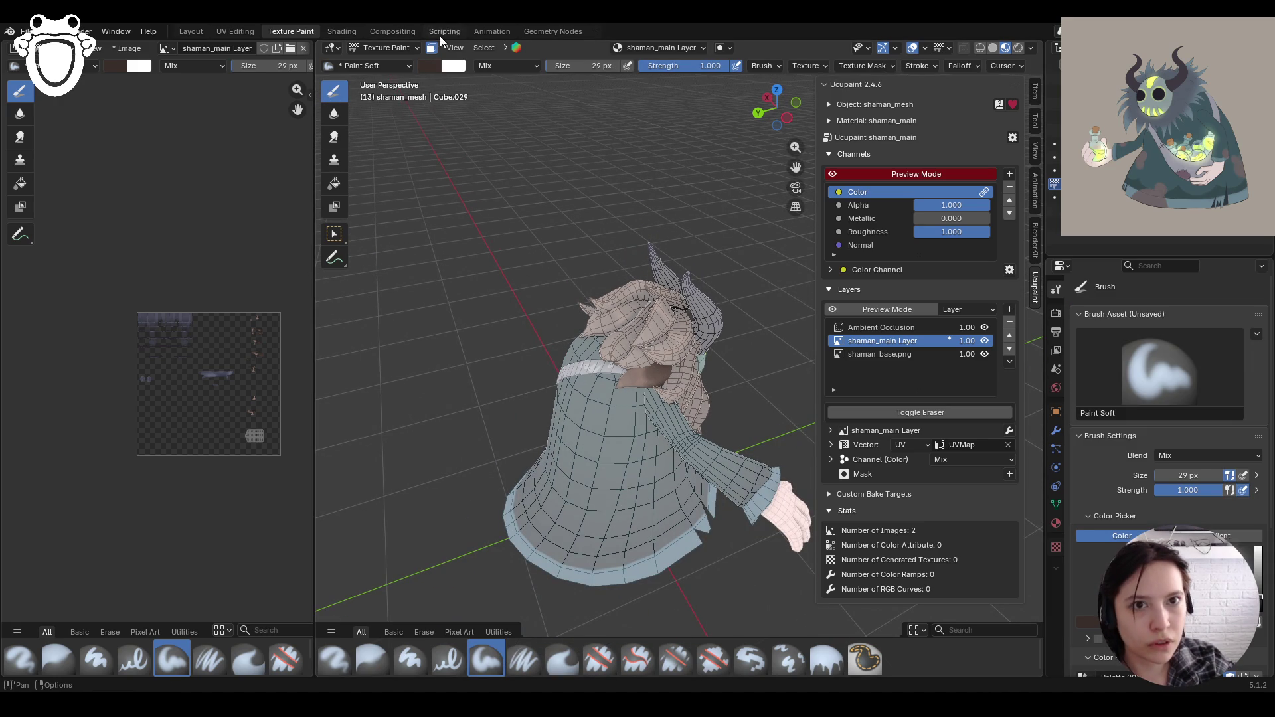
pyautogui.moveTo(638, 339)
pyautogui.mouseDown(button='middle')
pyautogui.moveTo(648, 222)
pyautogui.moveTo(596, 266)
pyautogui.moveTo(648, 214)
pyautogui.mouseUp(button='middle')
pyautogui.scroll(5, 597, 199)
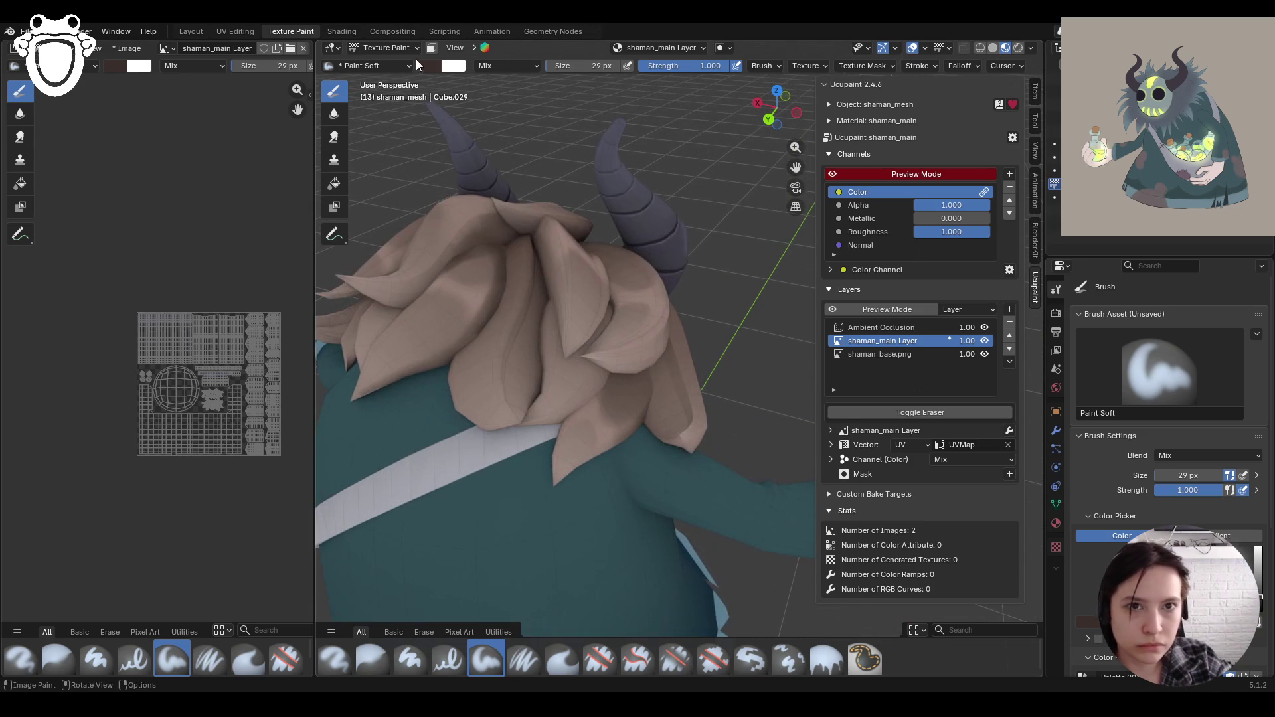
# Step: Grow the face selection to the whole linked hair strand with Ctrl+L, keeping masking on
pyautogui.click(431, 48)
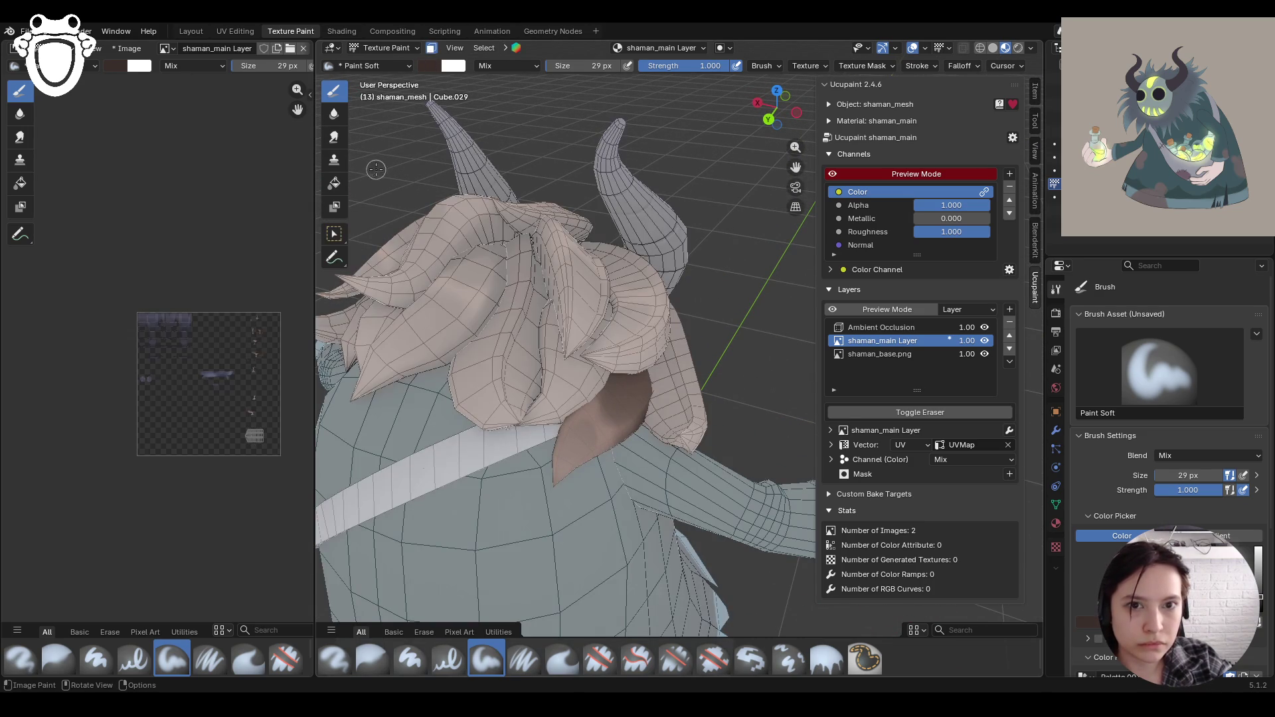
pyautogui.click(334, 234)
pyautogui.hotkey('ctrl', 'l')
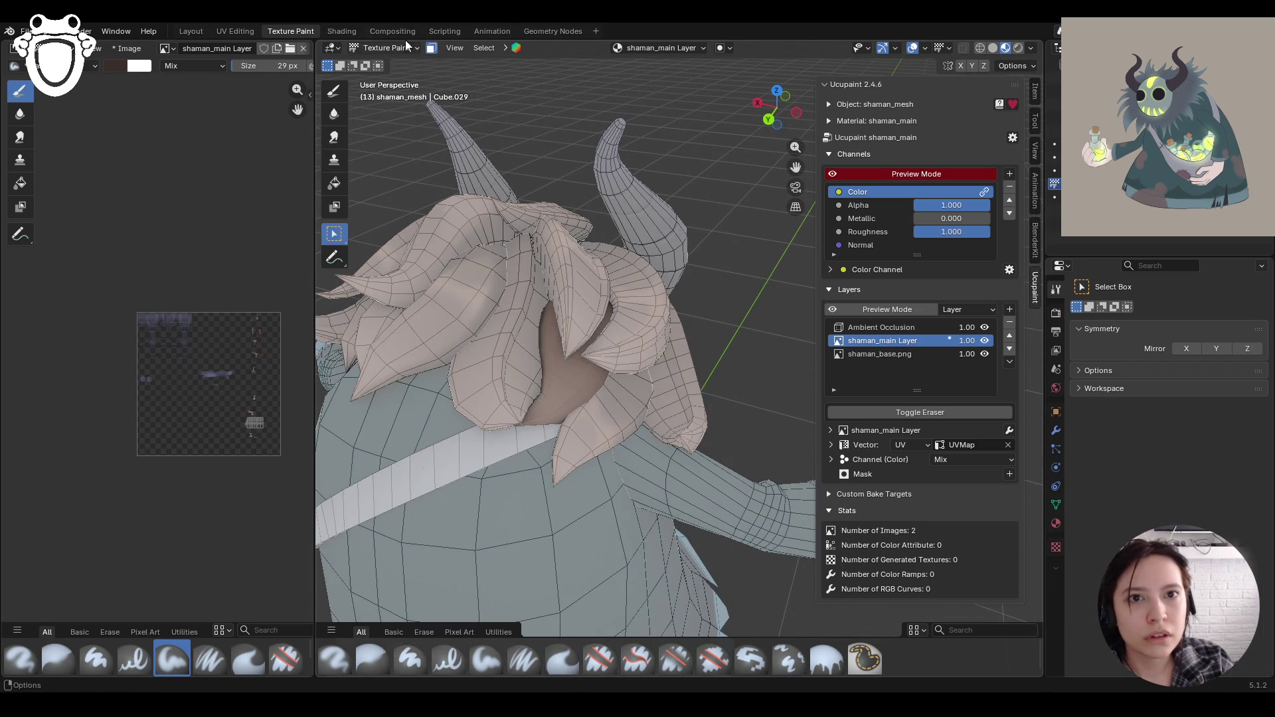
pyautogui.click(334, 91)
pyautogui.scroll(-5, 597, 332)
pyautogui.moveTo(630, 319); pyautogui.dragTo(682, 359, button='middle')
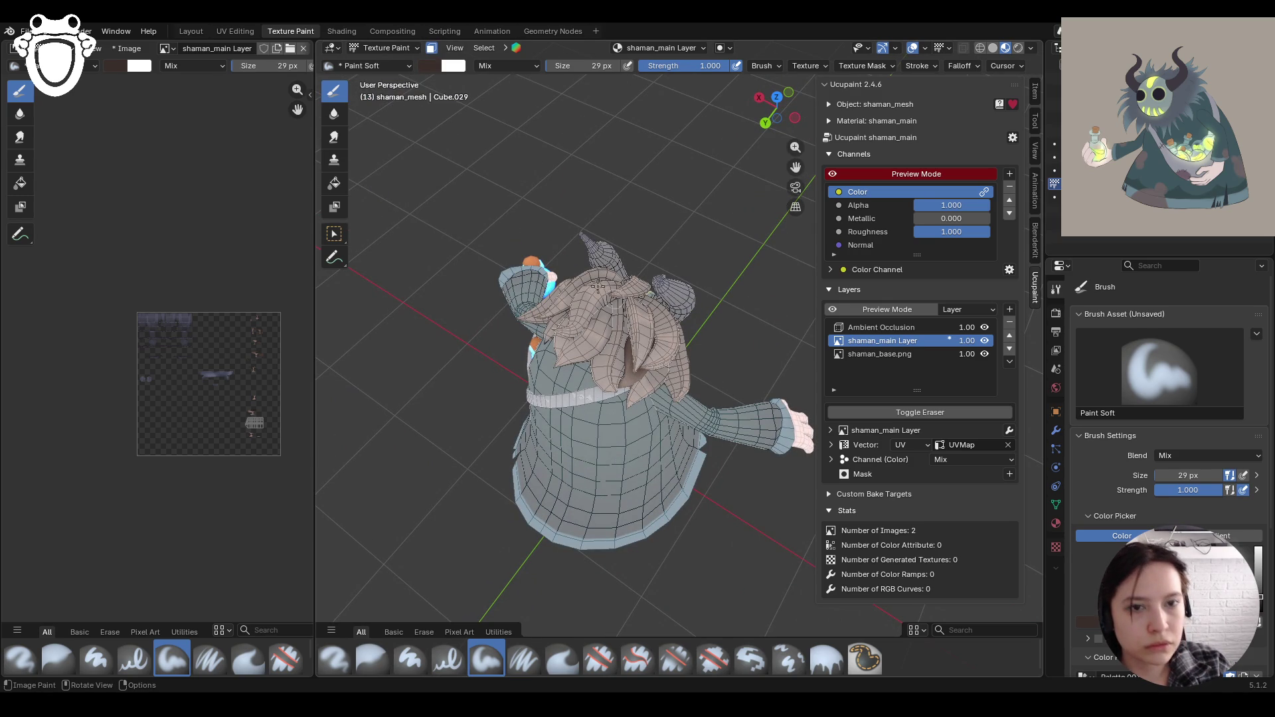
pyautogui.click(431, 48)
pyautogui.moveTo(664, 279)
pyautogui.mouseDown(button='middle')
pyautogui.moveTo(748, 297)
pyautogui.moveTo(360, 50)
pyautogui.mouseUp(button='middle')
pyautogui.click(431, 49)
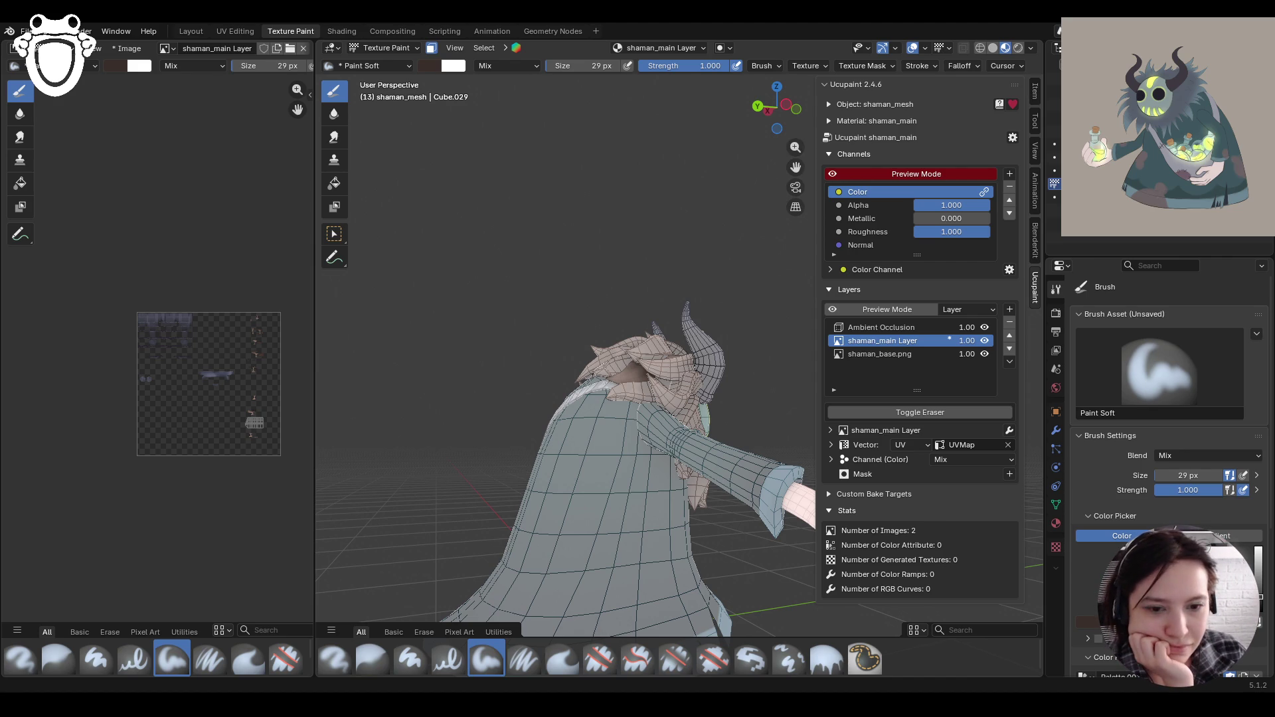
# Step: Select another hair strand to paint on and give Paint Soft a light pinkish-brown colour
pyautogui.moveTo(608, 417); pyautogui.dragTo(698, 418, button='middle')
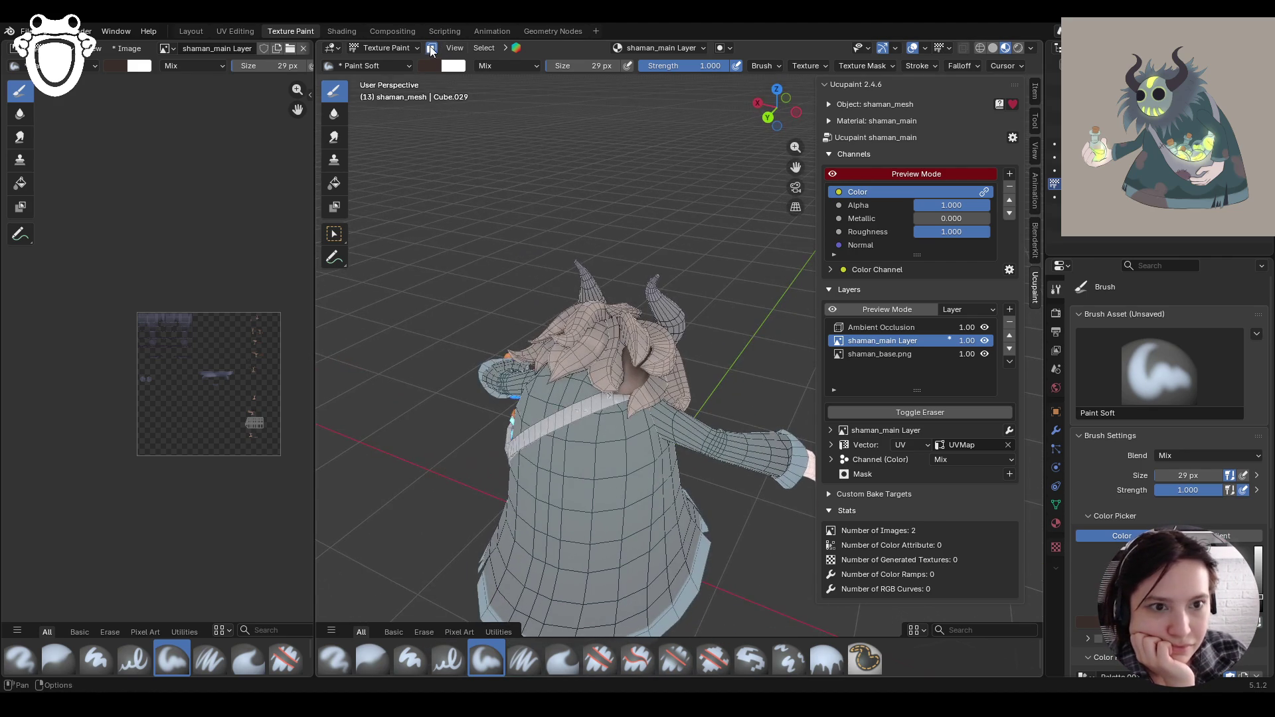
pyautogui.moveTo(425, 200); pyautogui.dragTo(372, 161, button='middle')
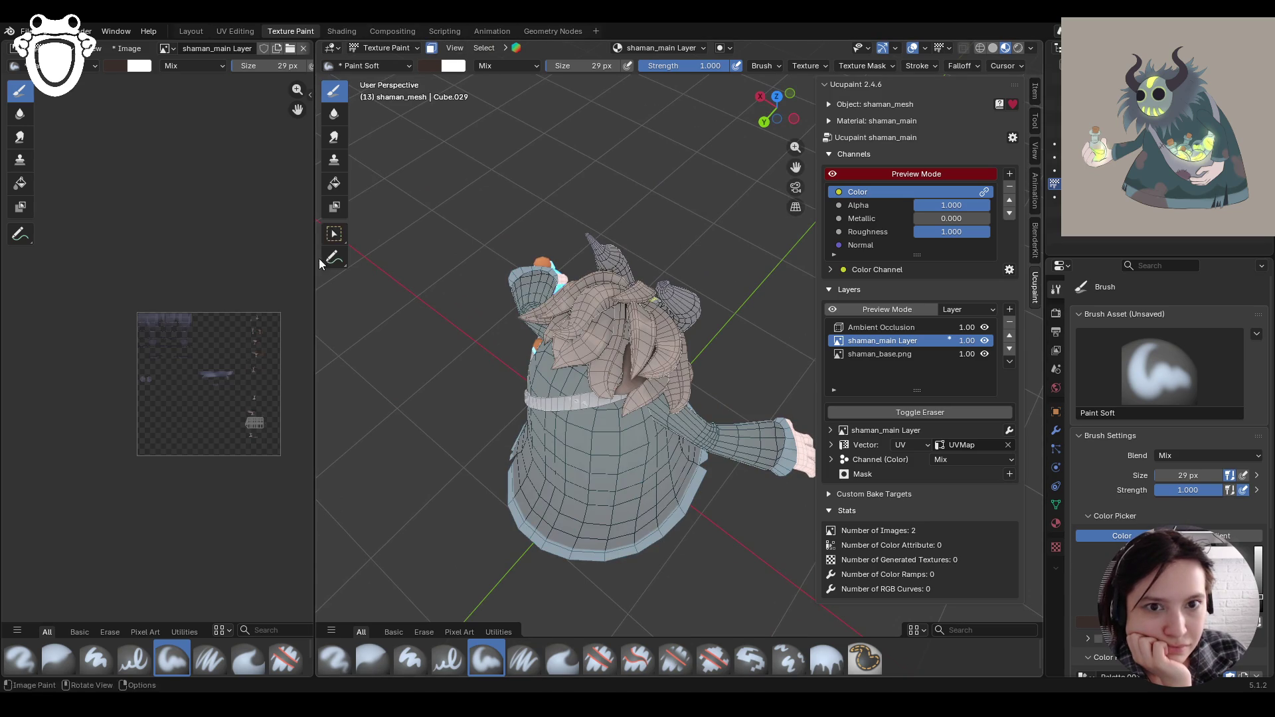
pyautogui.click(334, 235)
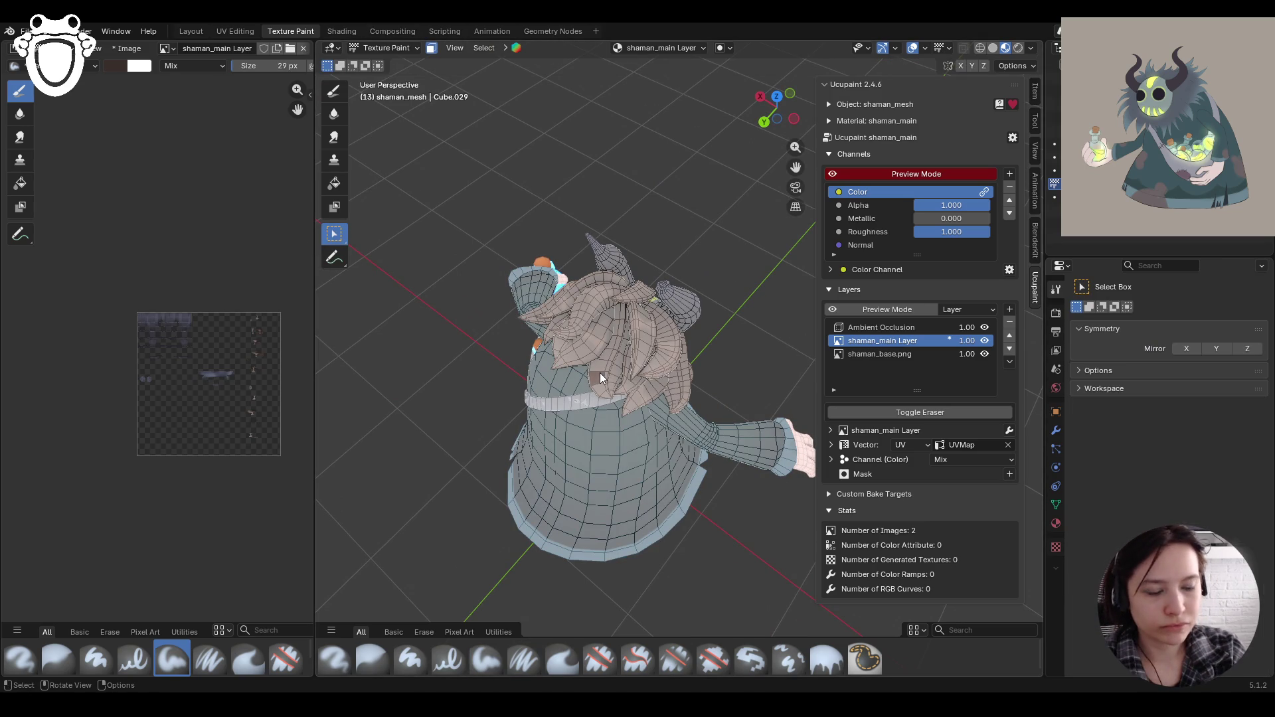
pyautogui.click(599, 373)
pyautogui.click(336, 91)
pyautogui.moveTo(465, 199)
pyautogui.mouseDown(button='middle')
pyautogui.moveTo(531, 252)
pyautogui.moveTo(620, 287)
pyautogui.mouseUp(button='middle')
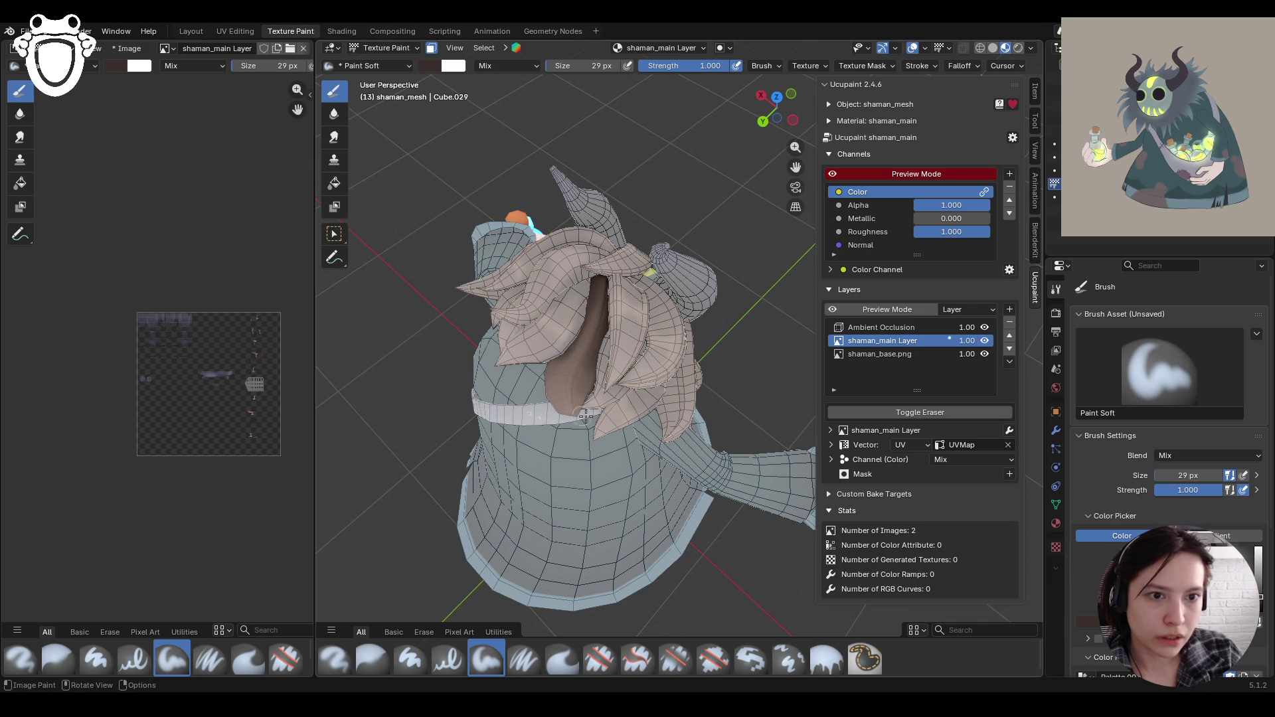
pyautogui.moveTo(539, 400); pyautogui.dragTo(568, 585, button='middle')
pyautogui.scroll(-3, 1169, 432)
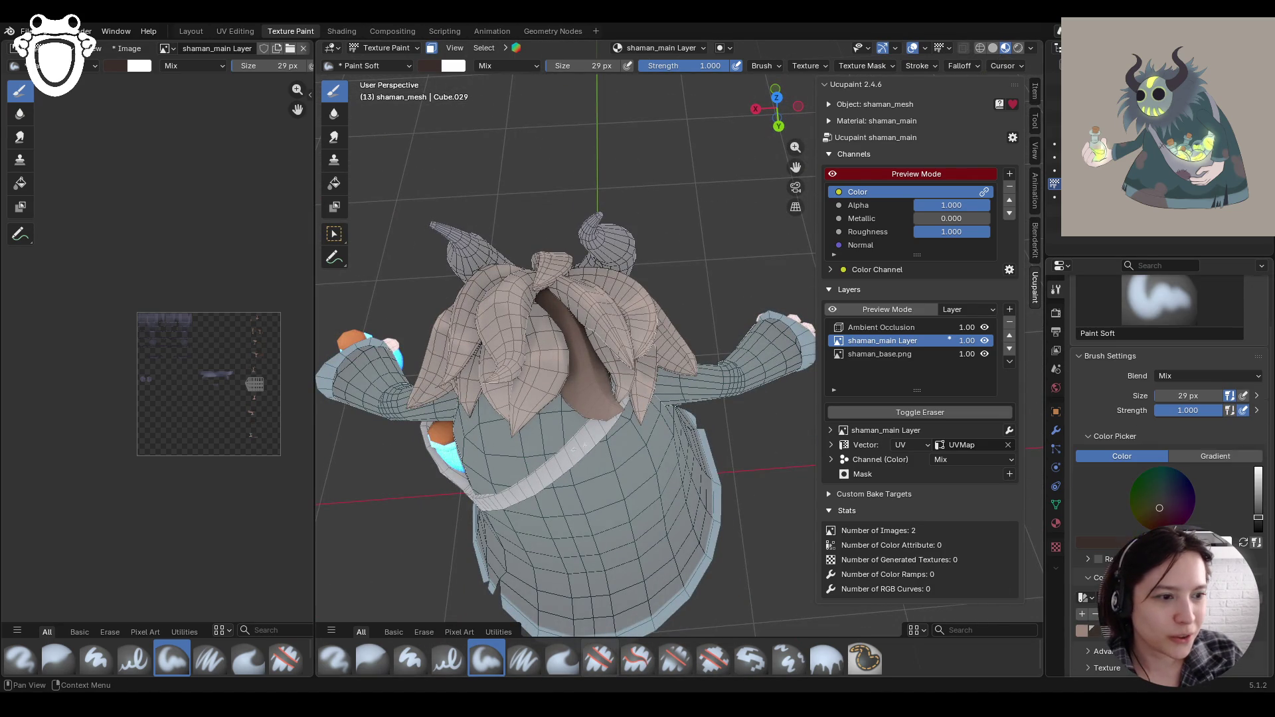
pyautogui.click(1089, 631)
pyautogui.moveTo(664, 399); pyautogui.dragTo(649, 303, button='middle')
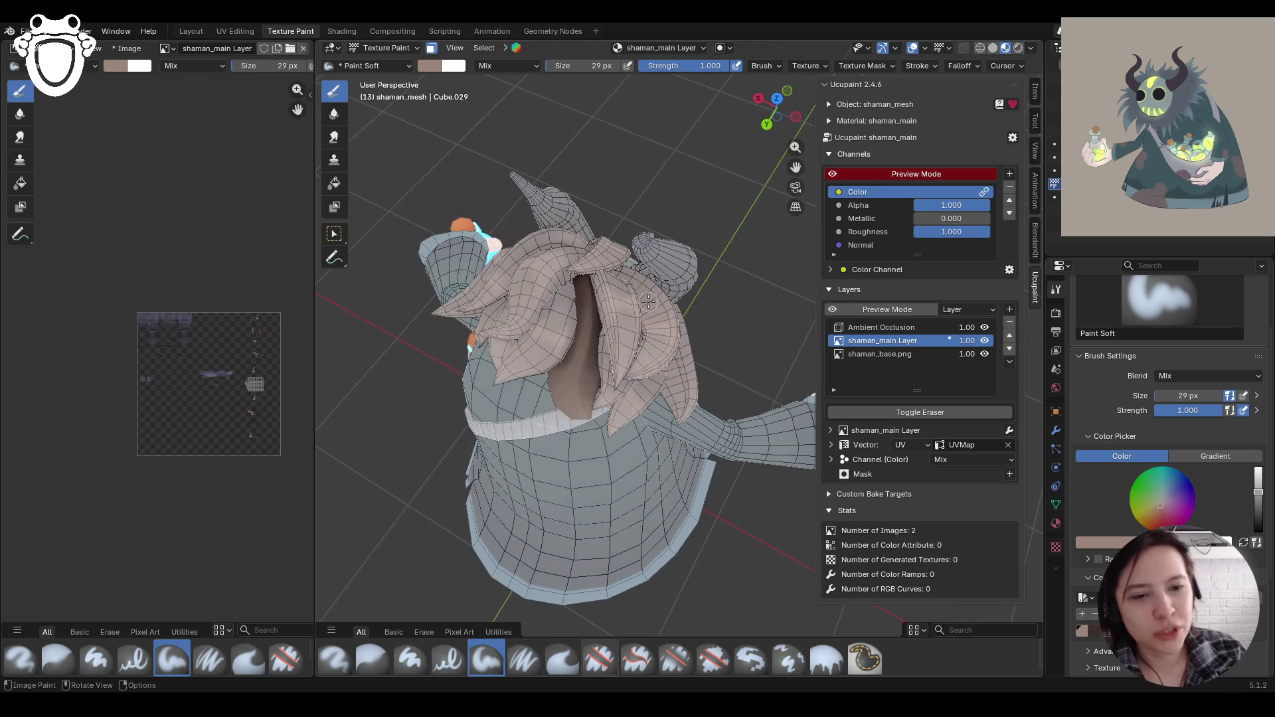
# Step: Paint pinkish-brown strokes over the central hair strand, then toggle to Erase Hard with E
pyautogui.moveTo(566, 392); pyautogui.dragTo(585, 395)
pyautogui.moveTo(647, 362); pyautogui.dragTo(651, 359, button='middle')
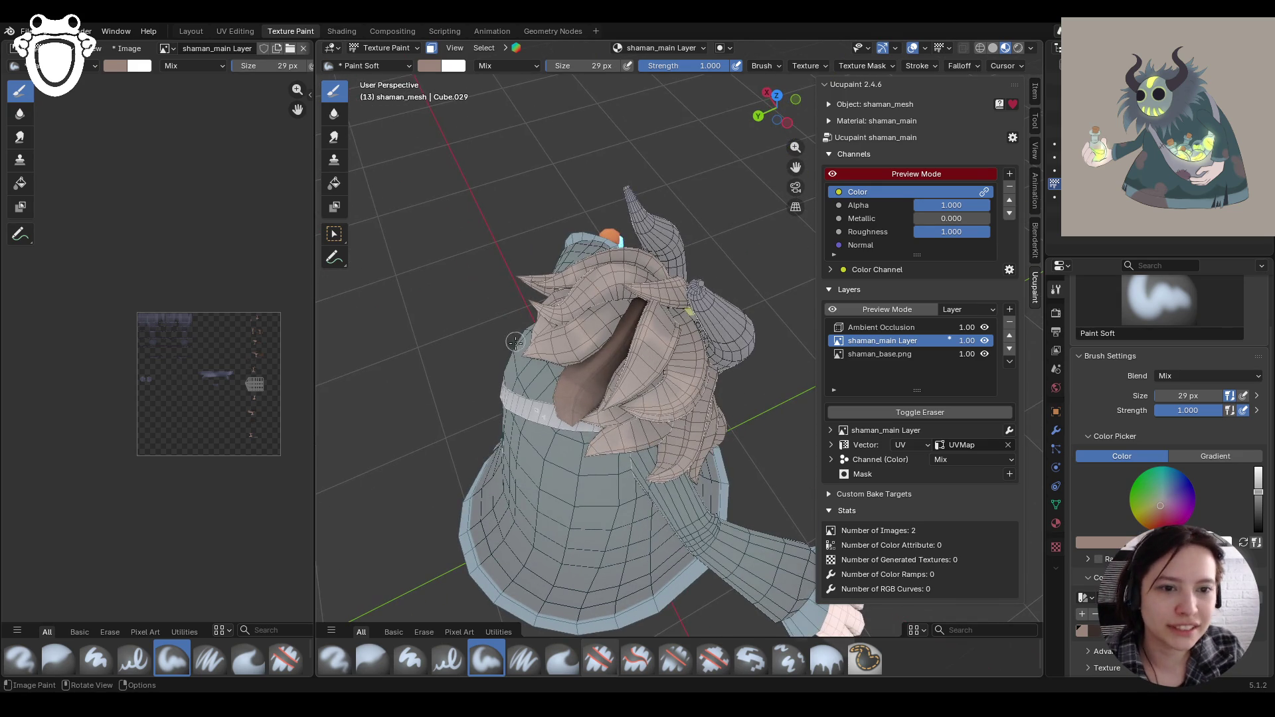
pyautogui.moveTo(552, 394)
pyautogui.mouseDown()
pyautogui.moveTo(603, 400)
pyautogui.moveTo(594, 412)
pyautogui.mouseUp()
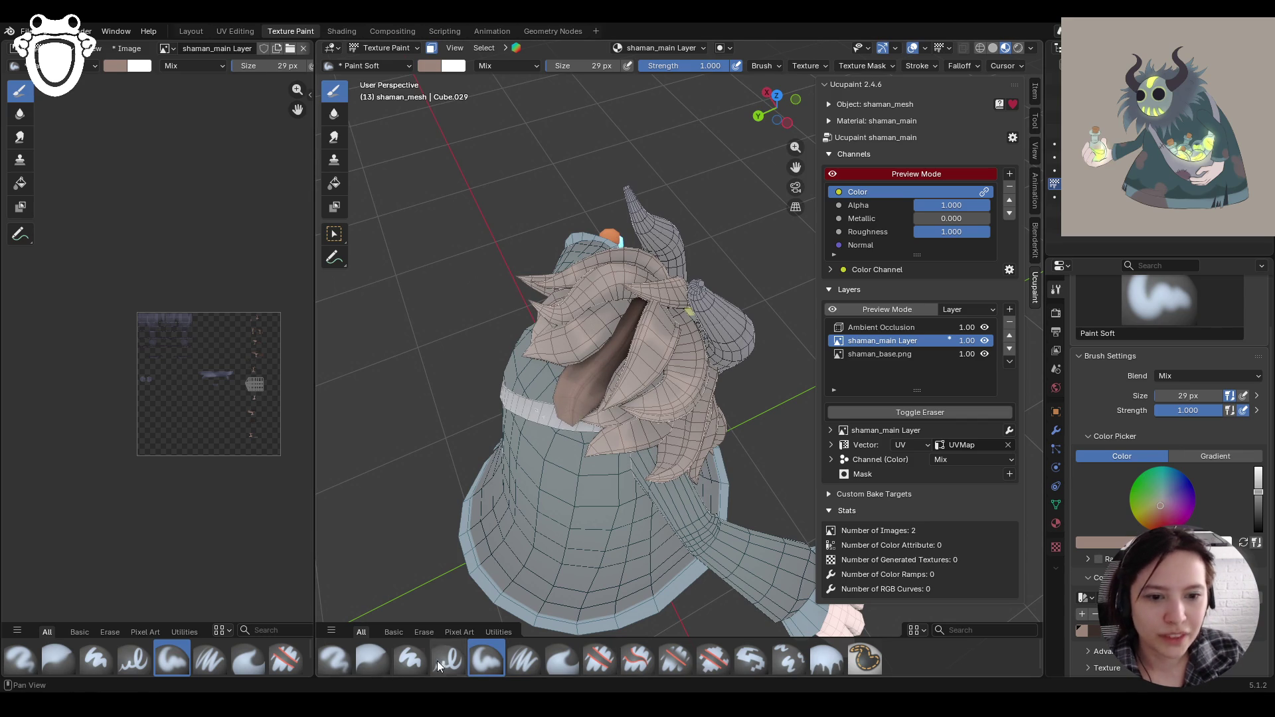
pyautogui.press('e')
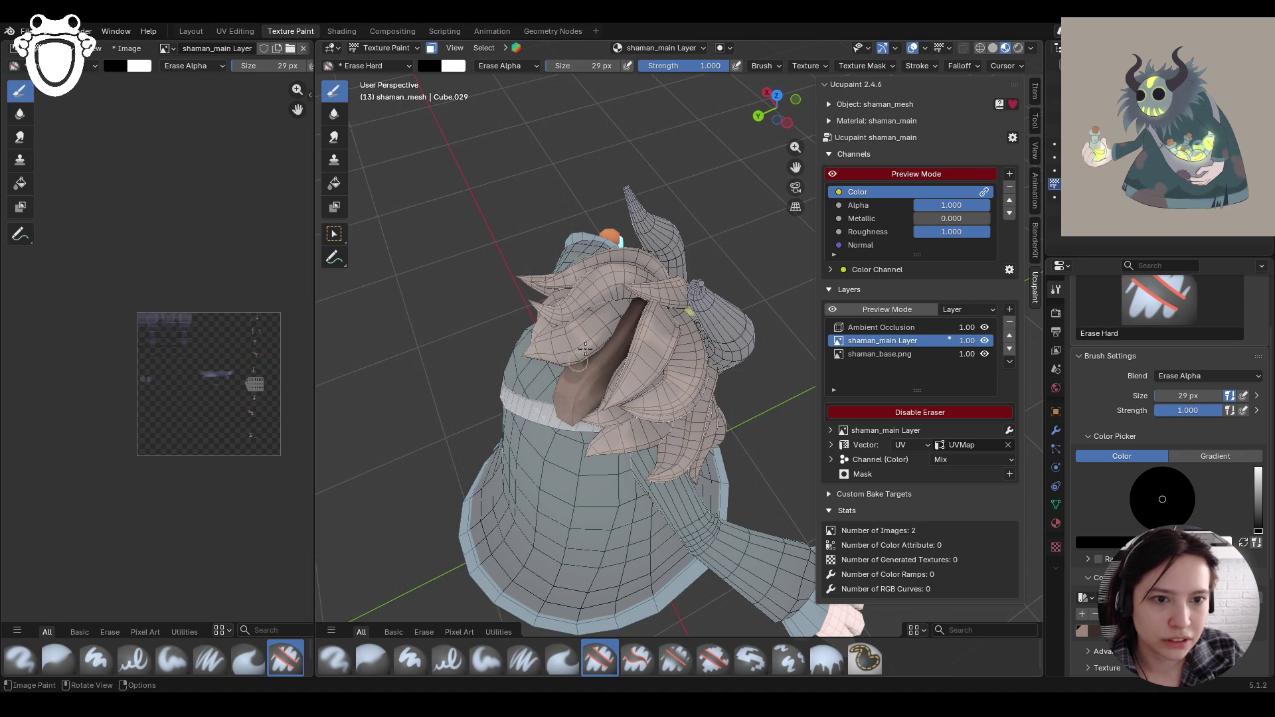
# Step: Erase stray paint along the collar and on the central hair strand
pyautogui.moveTo(606, 326)
pyautogui.mouseDown(button='middle')
pyautogui.moveTo(637, 359)
pyautogui.moveTo(673, 344)
pyautogui.mouseUp(button='middle')
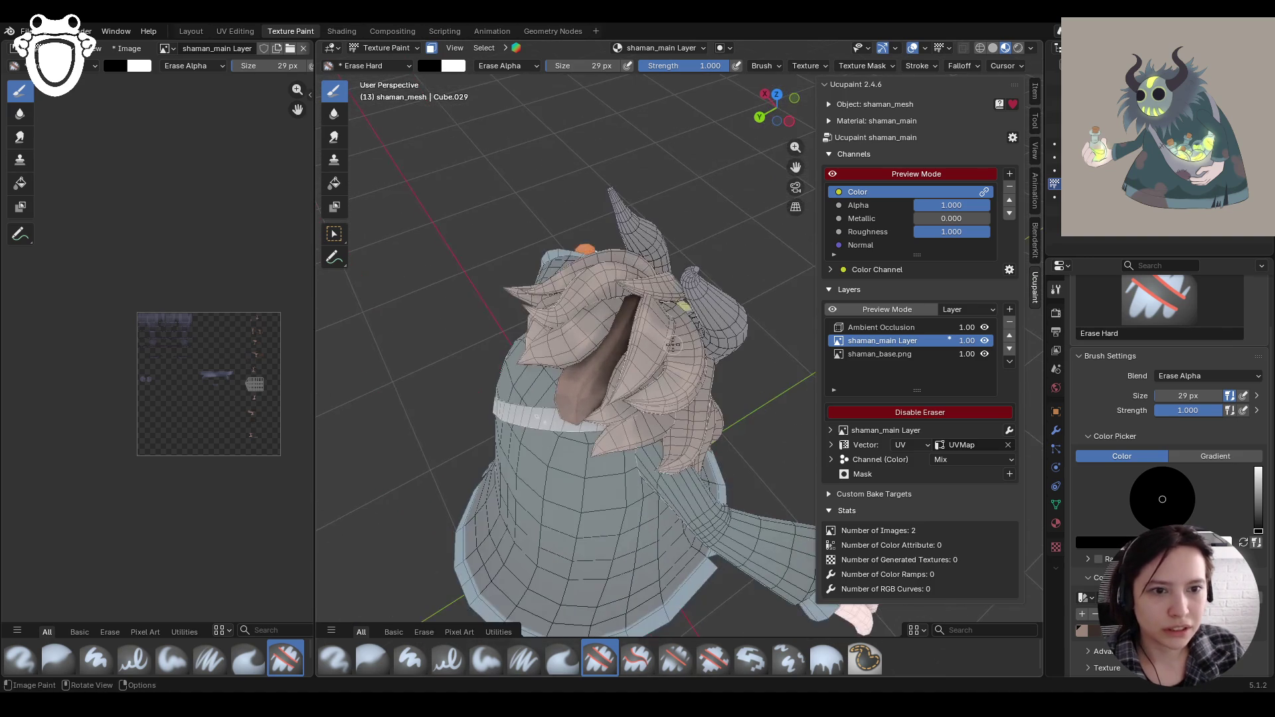
pyautogui.moveTo(521, 437); pyautogui.dragTo(589, 391)
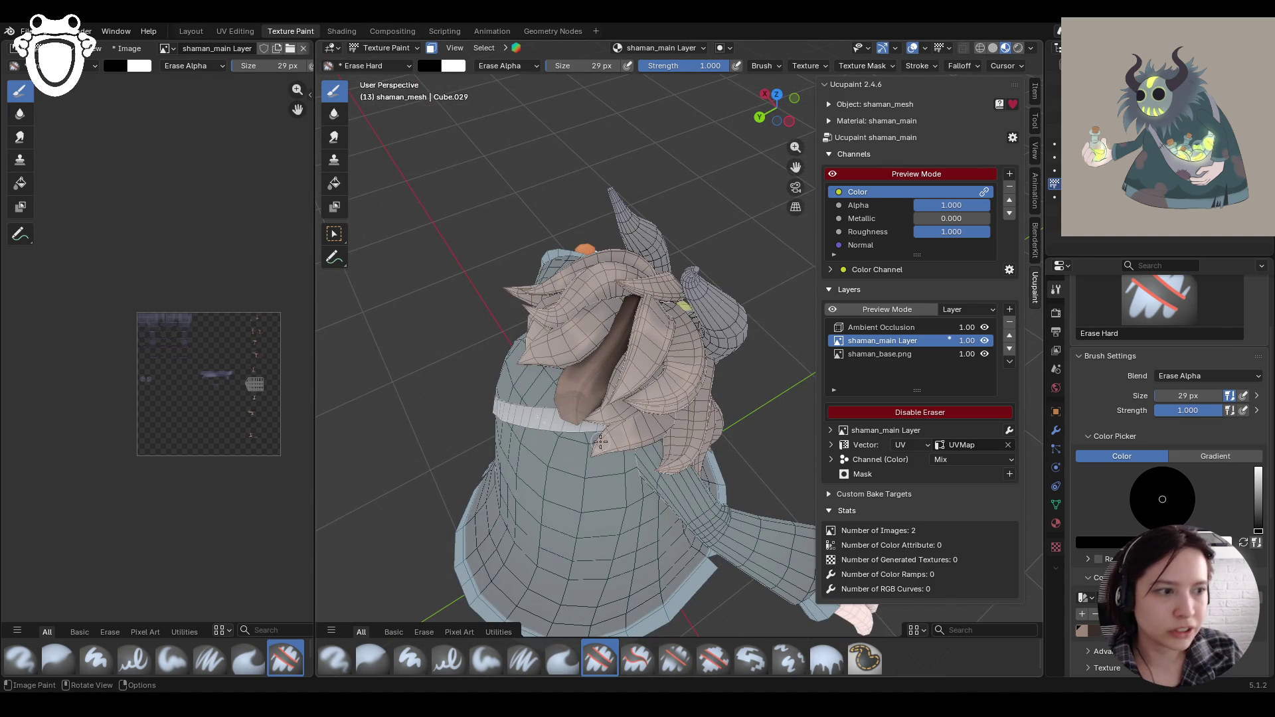
pyautogui.moveTo(685, 408)
pyautogui.mouseDown(button='middle')
pyautogui.moveTo(610, 416)
pyautogui.moveTo(708, 411)
pyautogui.mouseUp(button='middle')
pyautogui.moveTo(560, 406); pyautogui.dragTo(564, 412)
pyautogui.click(596, 413)
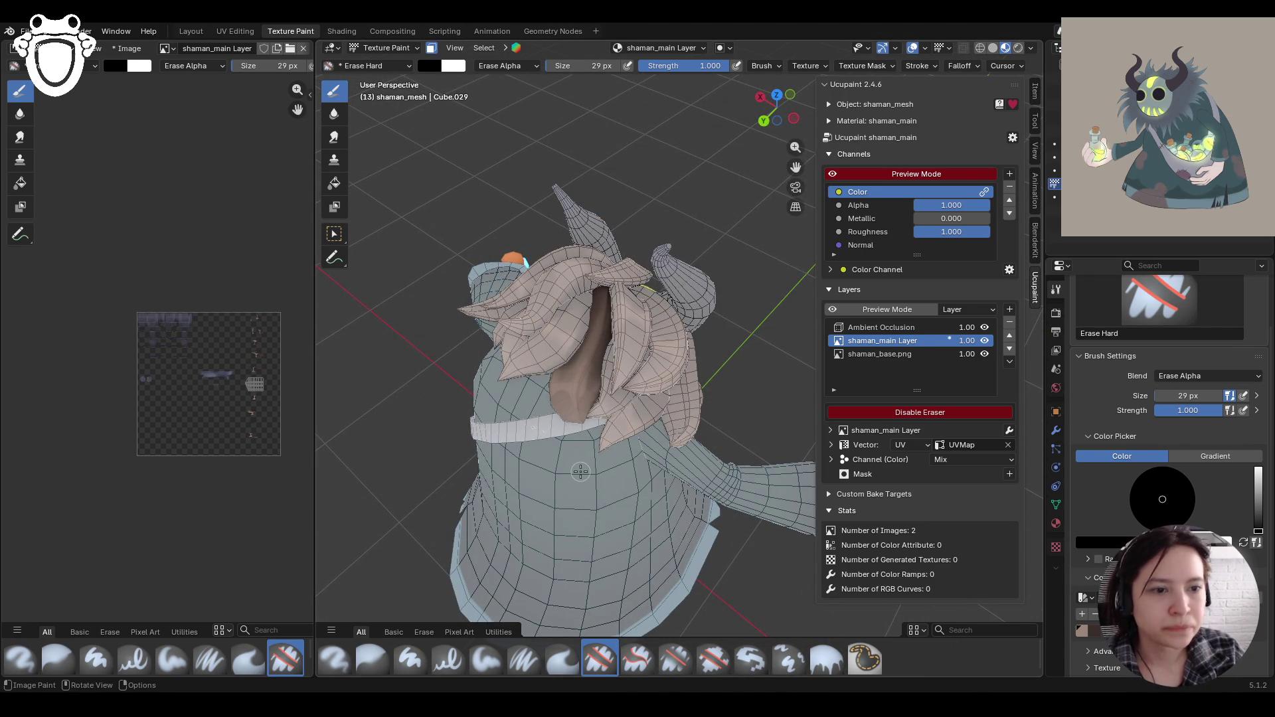
pyautogui.moveTo(555, 410); pyautogui.dragTo(618, 398, button='middle')
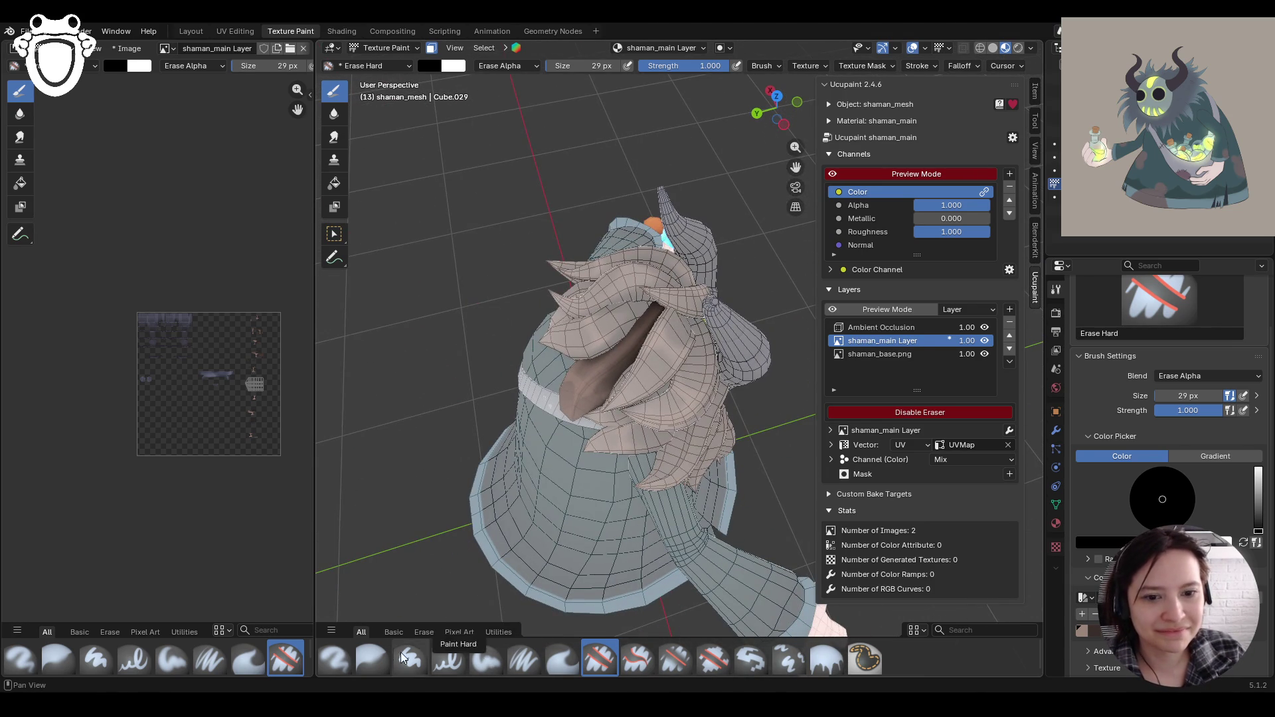
# Step: Soften the edges of the hair colour with the Blur brush
pyautogui.click(372, 659)
pyautogui.moveTo(638, 302); pyautogui.dragTo(573, 363)
pyautogui.moveTo(571, 431)
pyautogui.mouseDown(button='middle')
pyautogui.moveTo(763, 451)
pyautogui.moveTo(750, 452)
pyautogui.mouseUp(button='middle')
# Step: Preview the whole model without face masking, then re-enable the mask and reselect the Draw tool
pyautogui.click(431, 48)
pyautogui.scroll(-5, 592, 223)
pyautogui.moveTo(593, 224)
pyautogui.mouseDown(button='middle')
pyautogui.moveTo(614, 253)
pyautogui.moveTo(475, 230)
pyautogui.moveTo(626, 308)
pyautogui.moveTo(648, 293)
pyautogui.moveTo(525, 323)
pyautogui.moveTo(544, 350)
pyautogui.moveTo(529, 353)
pyautogui.moveTo(724, 259)
pyautogui.moveTo(664, 219)
pyautogui.mouseUp(button='middle')
pyautogui.click(432, 49)
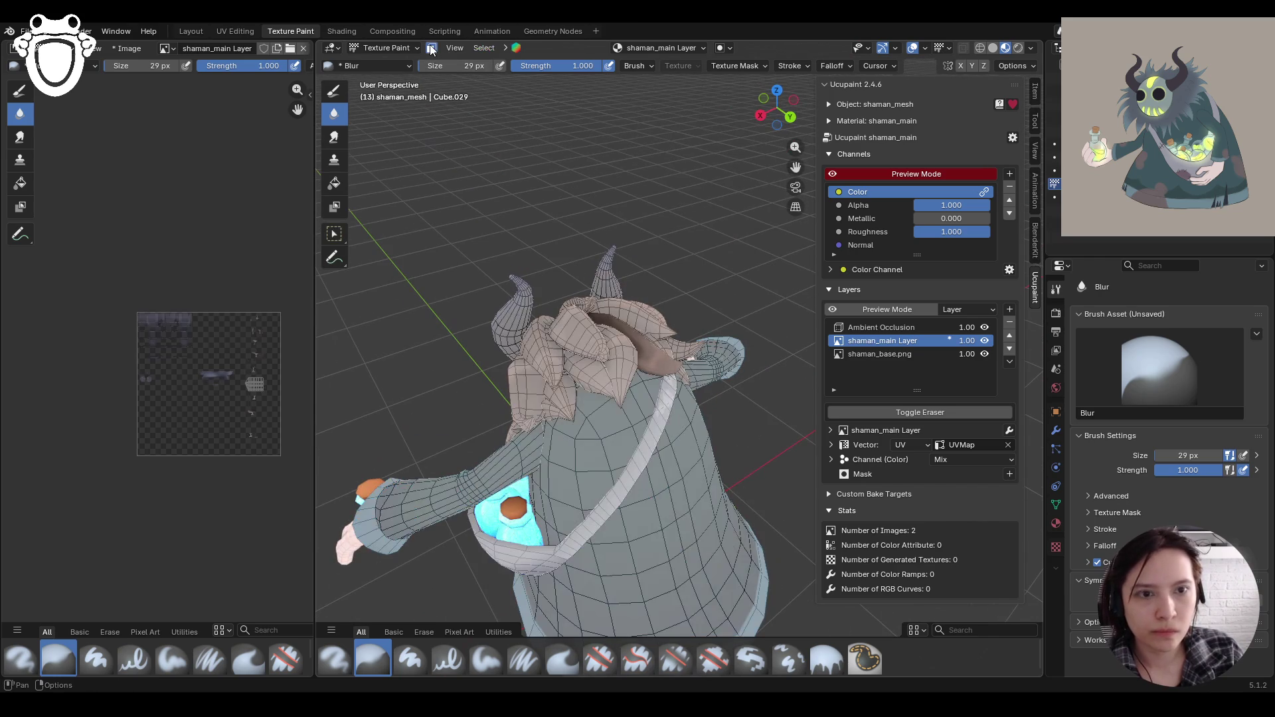
pyautogui.click(334, 234)
pyautogui.moveTo(588, 373); pyautogui.dragTo(688, 419, button='middle')
pyautogui.click(334, 90)
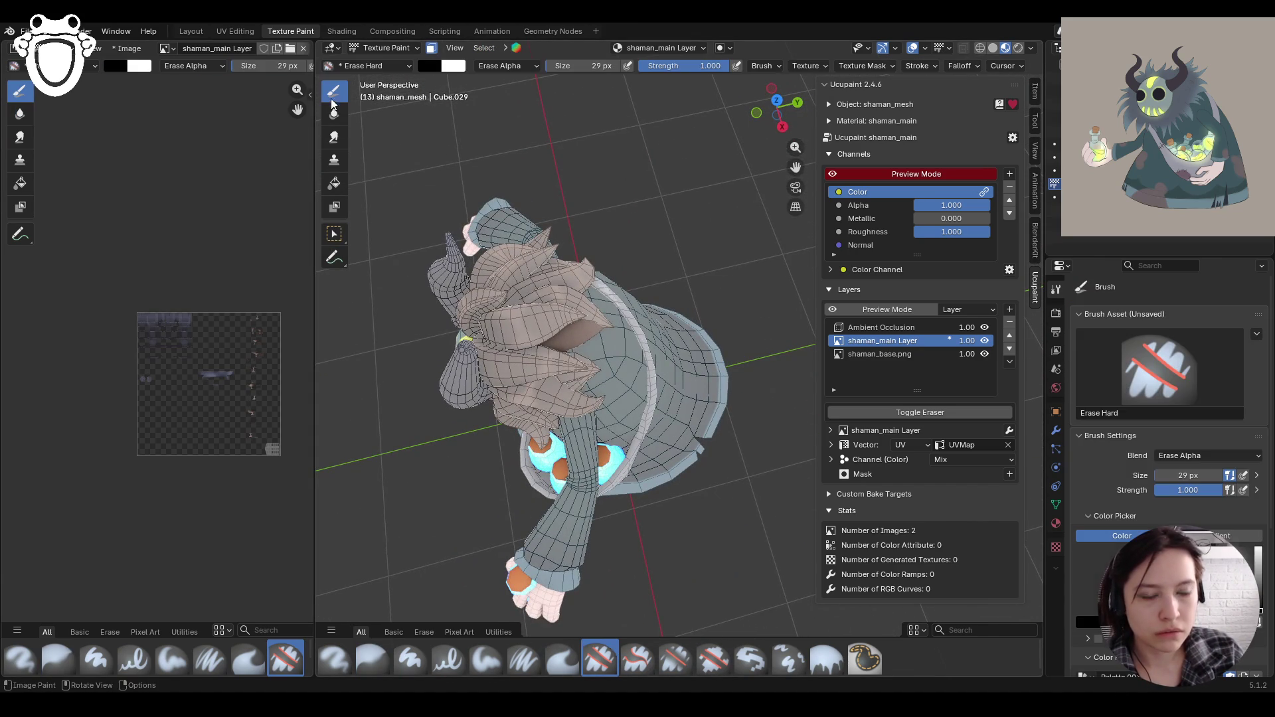
# Step: Paint a very dark brown patch on the head with the Paint Soft brush
pyautogui.click(486, 657)
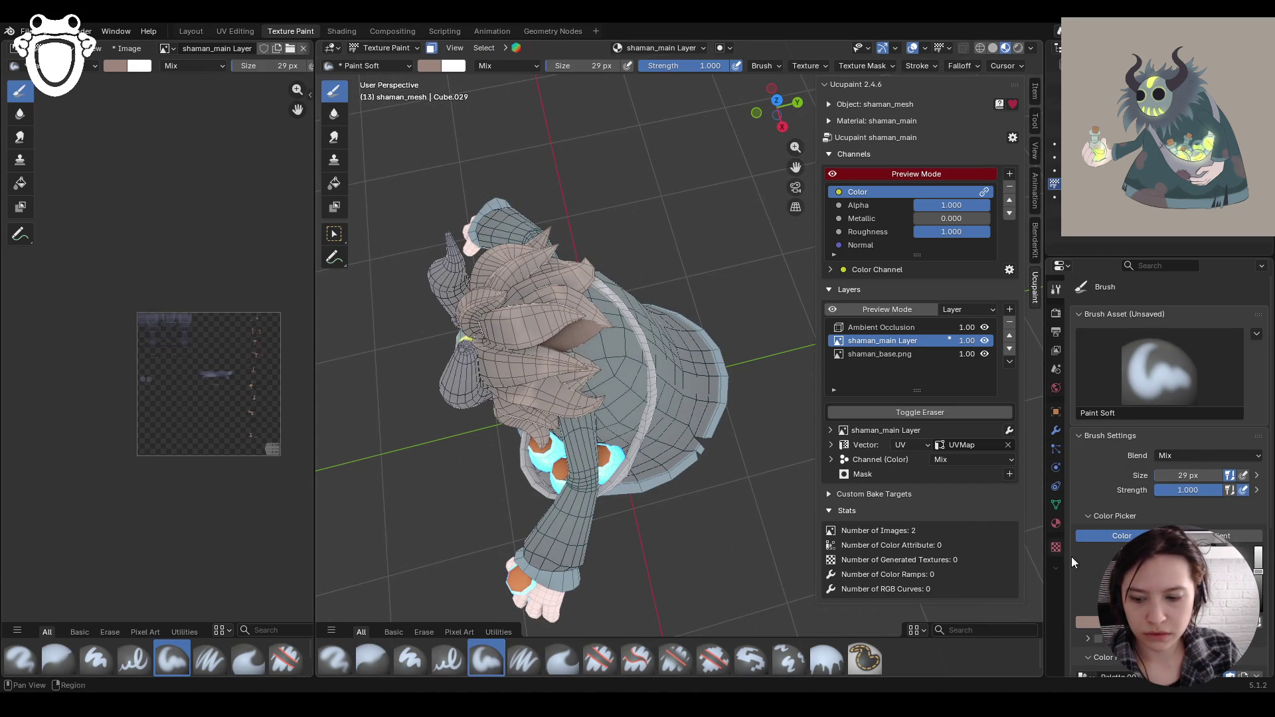
pyautogui.scroll(-4, 1169, 432)
pyautogui.scroll(-3, 1142, 398)
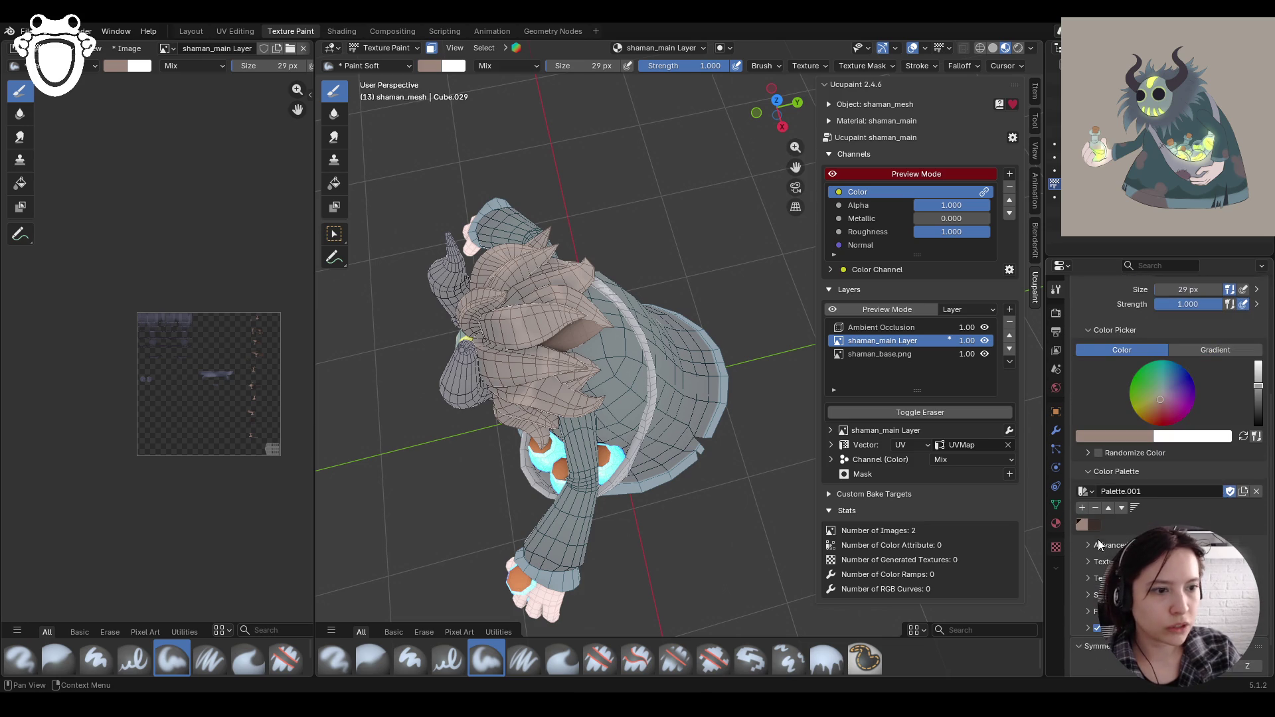
pyautogui.moveTo(674, 506); pyautogui.dragTo(651, 484, button='middle')
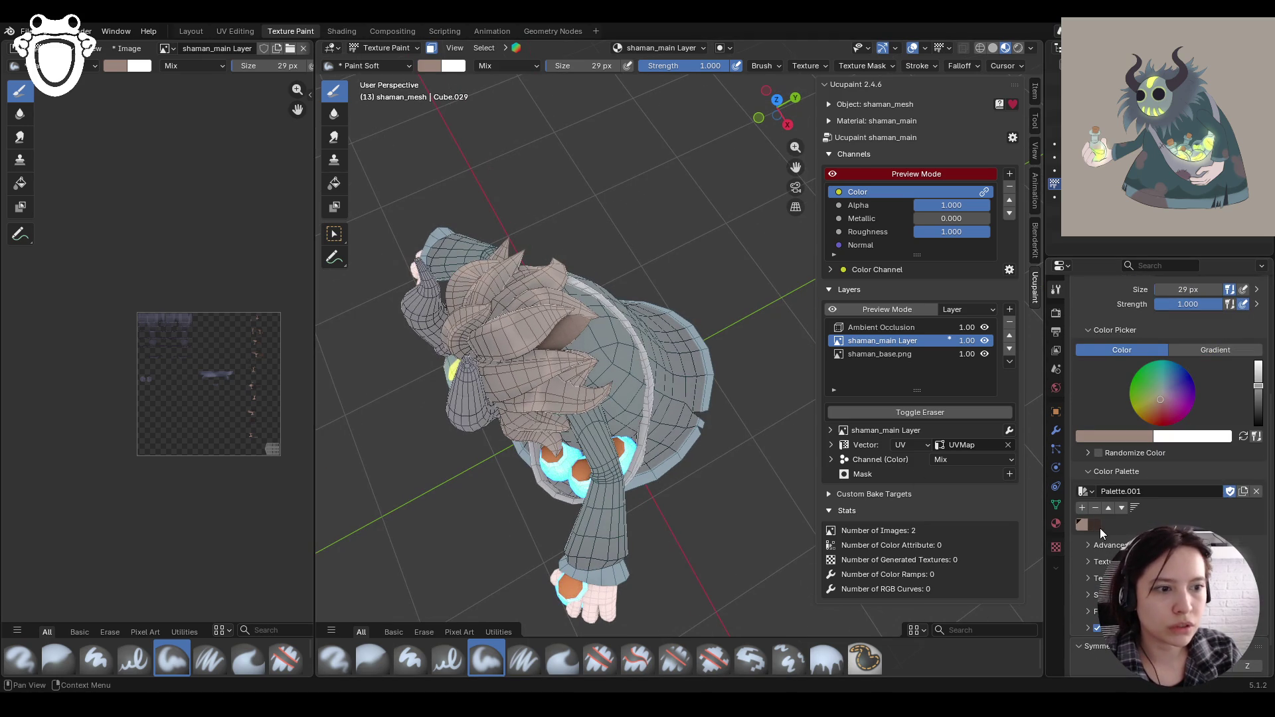
pyautogui.press('s')
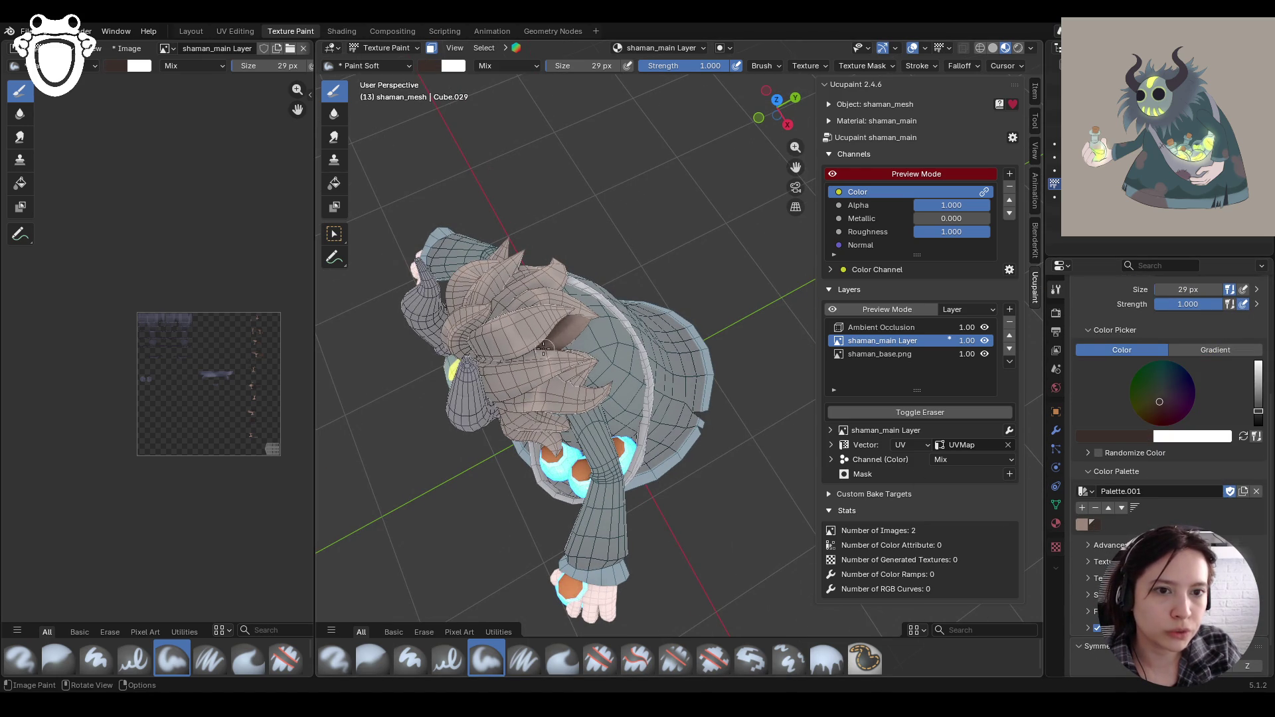
pyautogui.moveTo(637, 309)
pyautogui.mouseDown(button='middle')
pyautogui.moveTo(441, 246)
pyautogui.moveTo(727, 482)
pyautogui.mouseUp(button='middle')
pyautogui.moveTo(693, 443); pyautogui.dragTo(731, 369, button='middle')
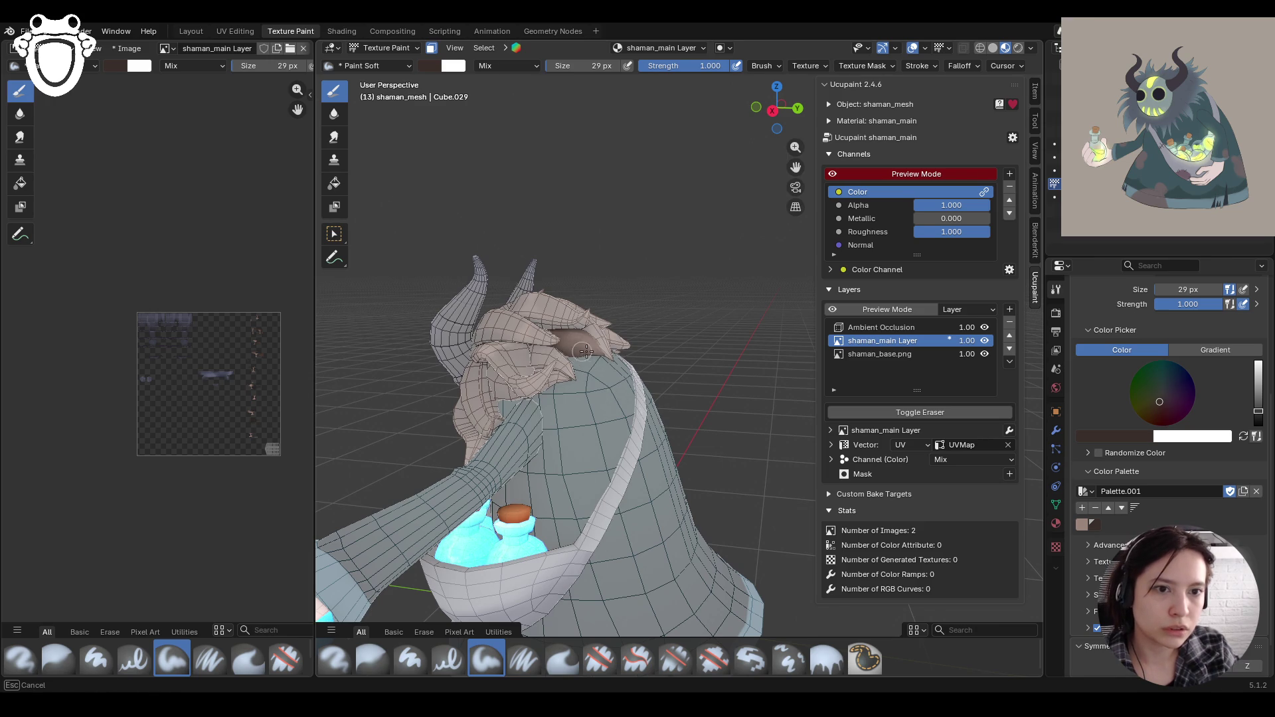
pyautogui.moveTo(572, 356)
pyautogui.mouseDown()
pyautogui.moveTo(597, 369)
pyautogui.moveTo(562, 359)
pyautogui.mouseUp()
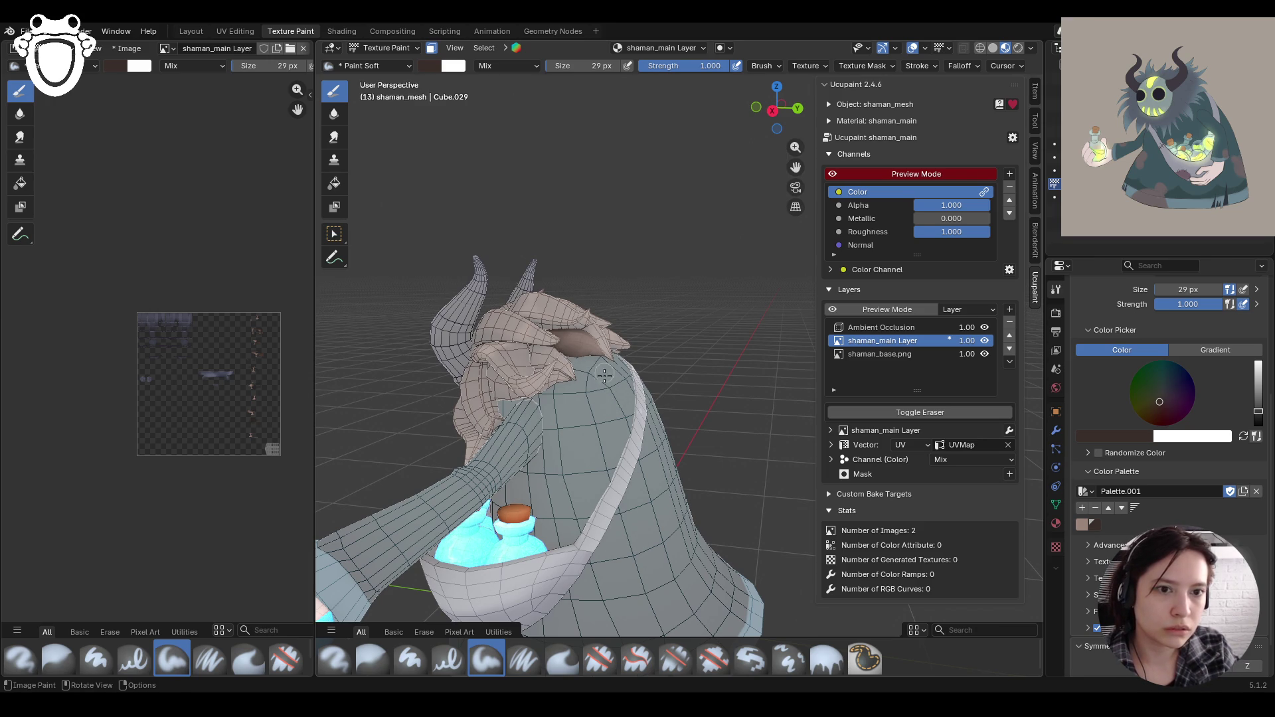
# Step: Toggle face masking off to check the textured shaman from the front and left side
pyautogui.moveTo(604, 382); pyautogui.dragTo(494, 124, button='middle')
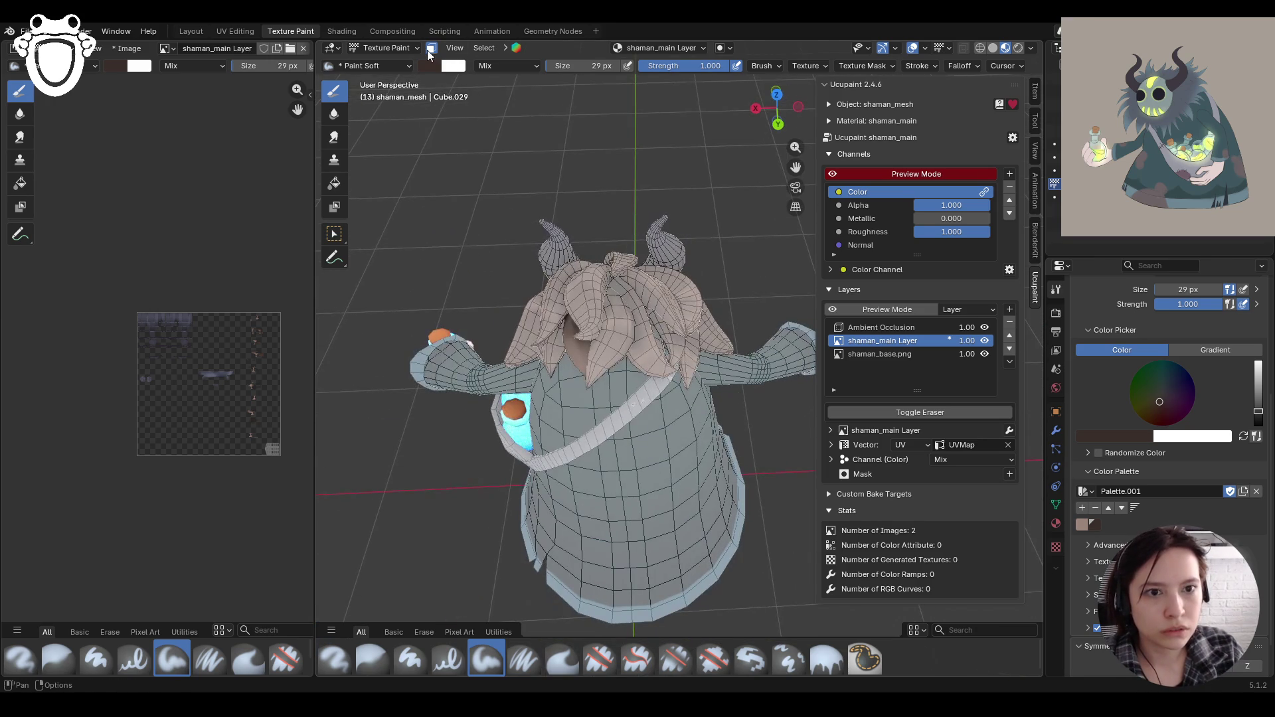
pyautogui.click(431, 48)
pyautogui.moveTo(465, 166)
pyautogui.mouseDown(button='middle')
pyautogui.moveTo(495, 286)
pyautogui.moveTo(452, 206)
pyautogui.moveTo(582, 213)
pyautogui.mouseUp(button='middle')
pyautogui.click(431, 47)
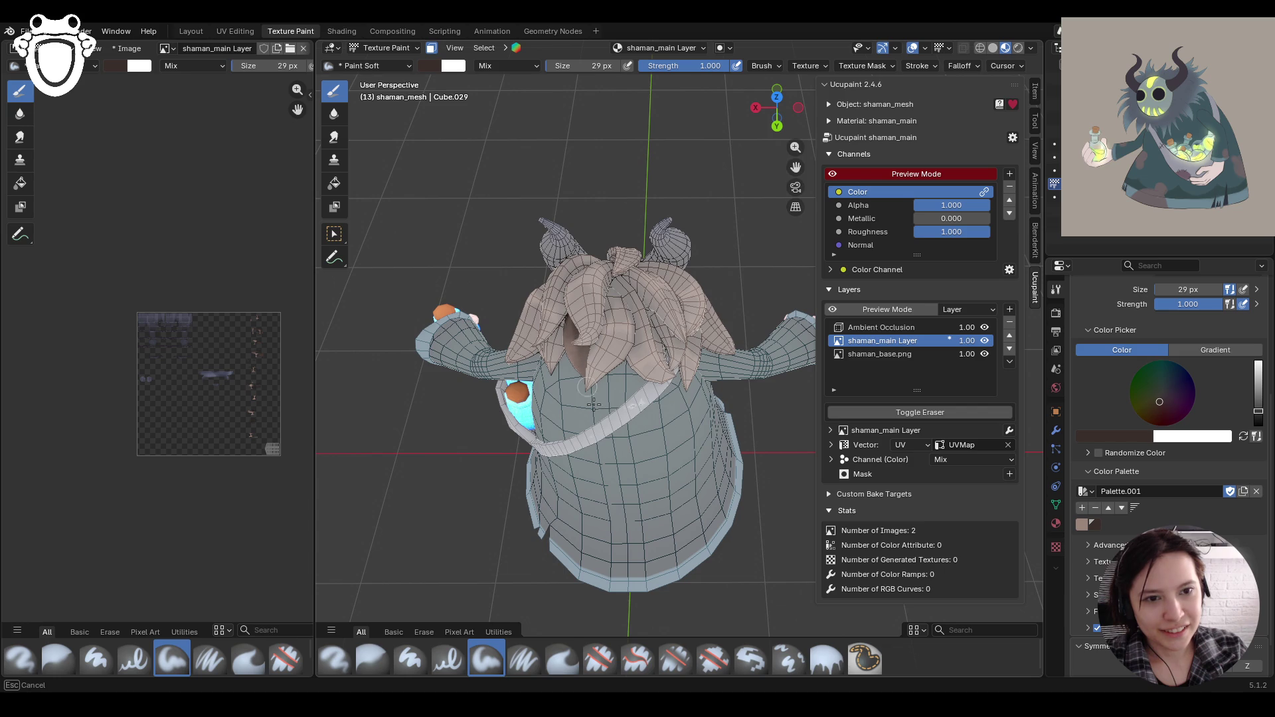
pyautogui.moveTo(614, 498); pyautogui.dragTo(525, 352, button='middle')
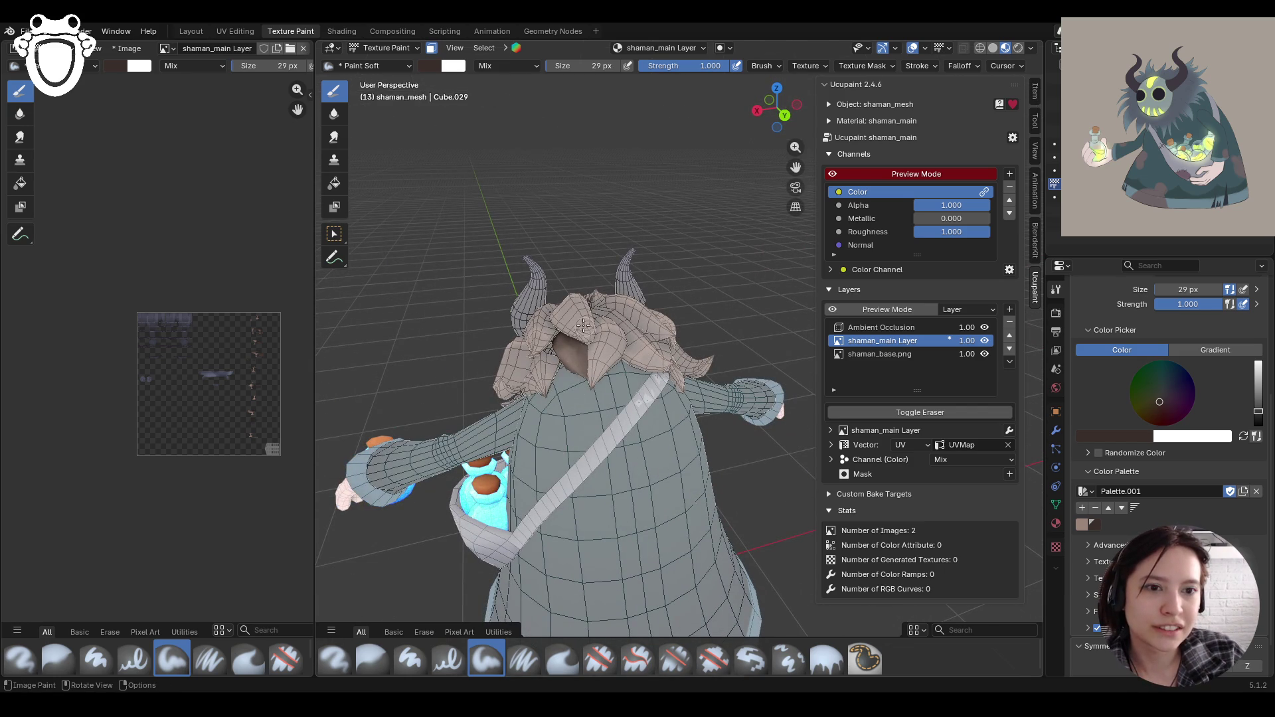
pyautogui.click(431, 47)
pyautogui.moveTo(534, 193); pyautogui.dragTo(582, 225, button='middle')
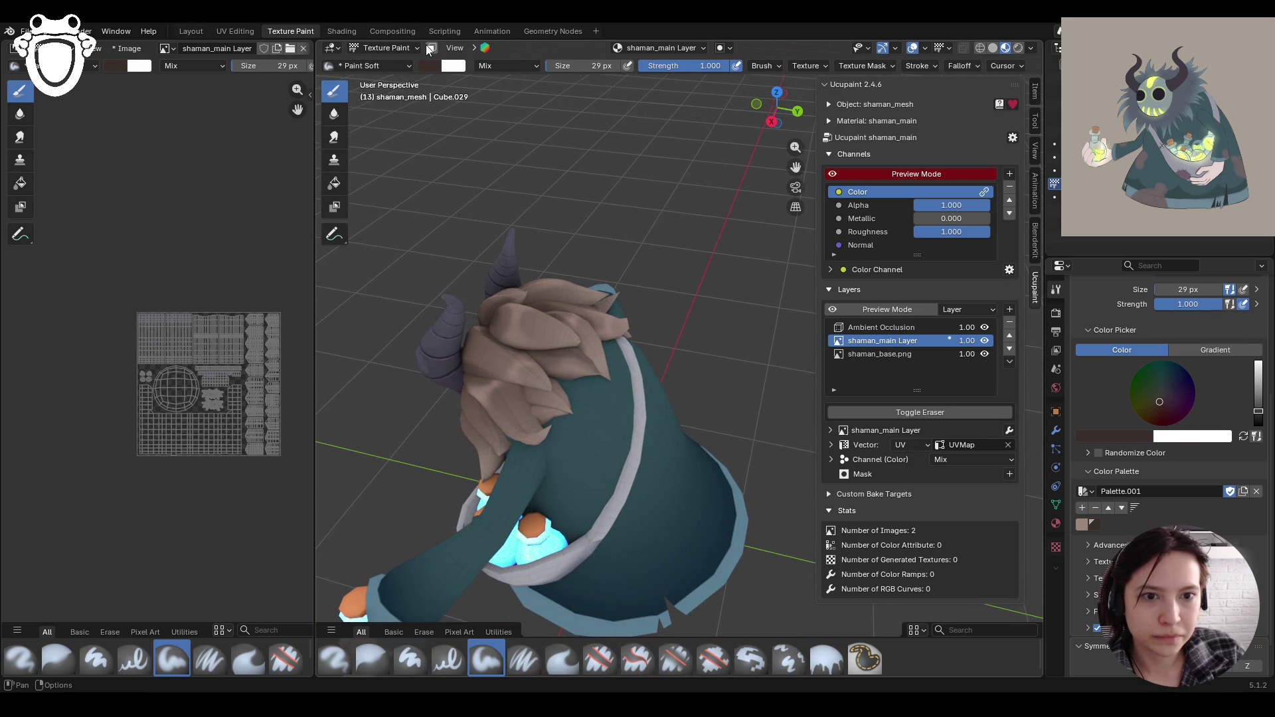
# Step: Look over the painted shaman from front, top and side, saving shaman_rig.blend with Ctrl+S
pyautogui.moveTo(777, 106); pyautogui.dragTo(799, 171)
pyautogui.moveTo(798, 171)
pyautogui.mouseDown(button='middle')
pyautogui.moveTo(609, 274)
pyautogui.moveTo(598, 224)
pyautogui.moveTo(606, 285)
pyautogui.moveTo(615, 246)
pyautogui.moveTo(695, 323)
pyautogui.mouseUp(button='middle')
pyautogui.hotkey('ctrl', 's')
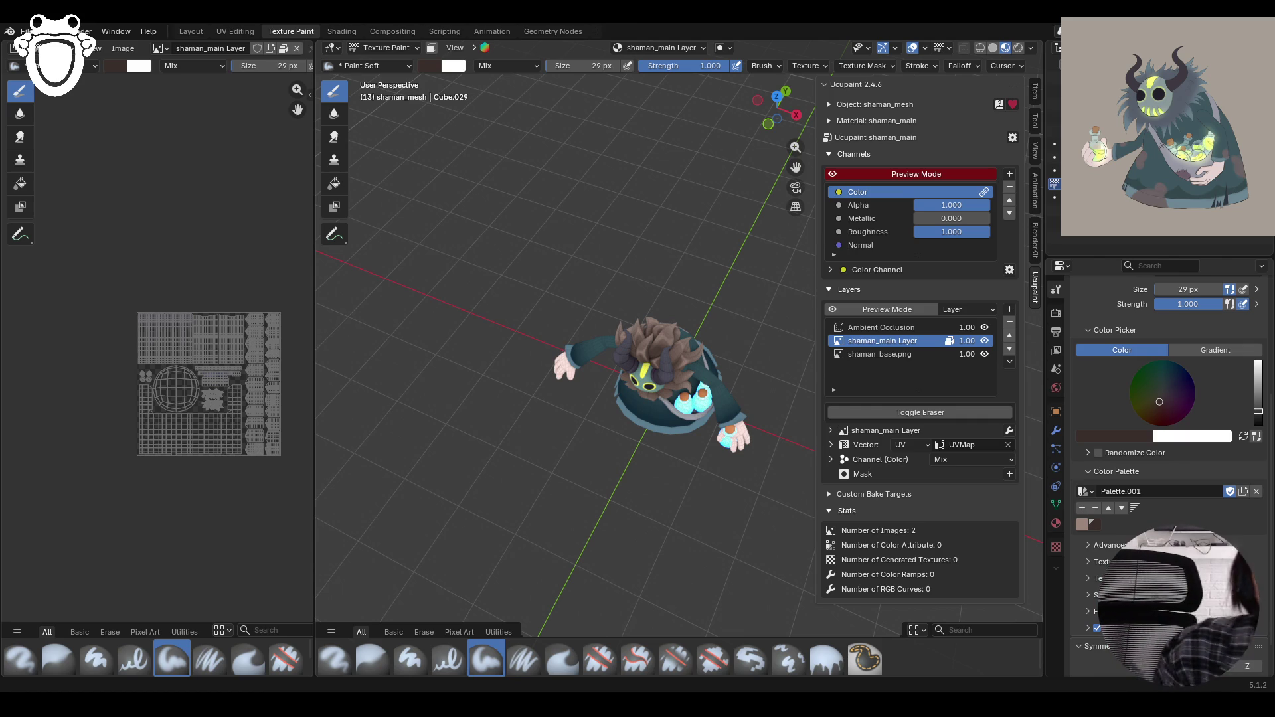
pyautogui.moveTo(532, 618)
pyautogui.mouseDown(button='middle')
pyautogui.moveTo(598, 465)
pyautogui.moveTo(405, 429)
pyautogui.moveTo(664, 425)
pyautogui.mouseUp(button='middle')
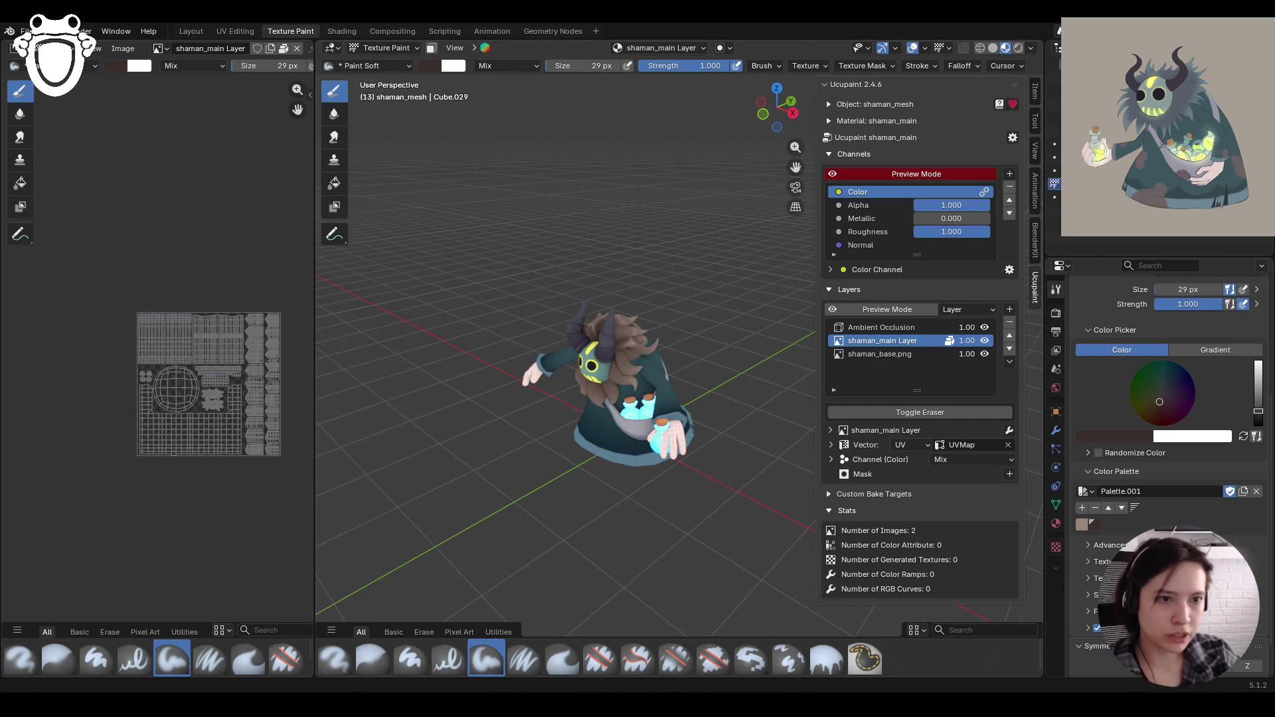
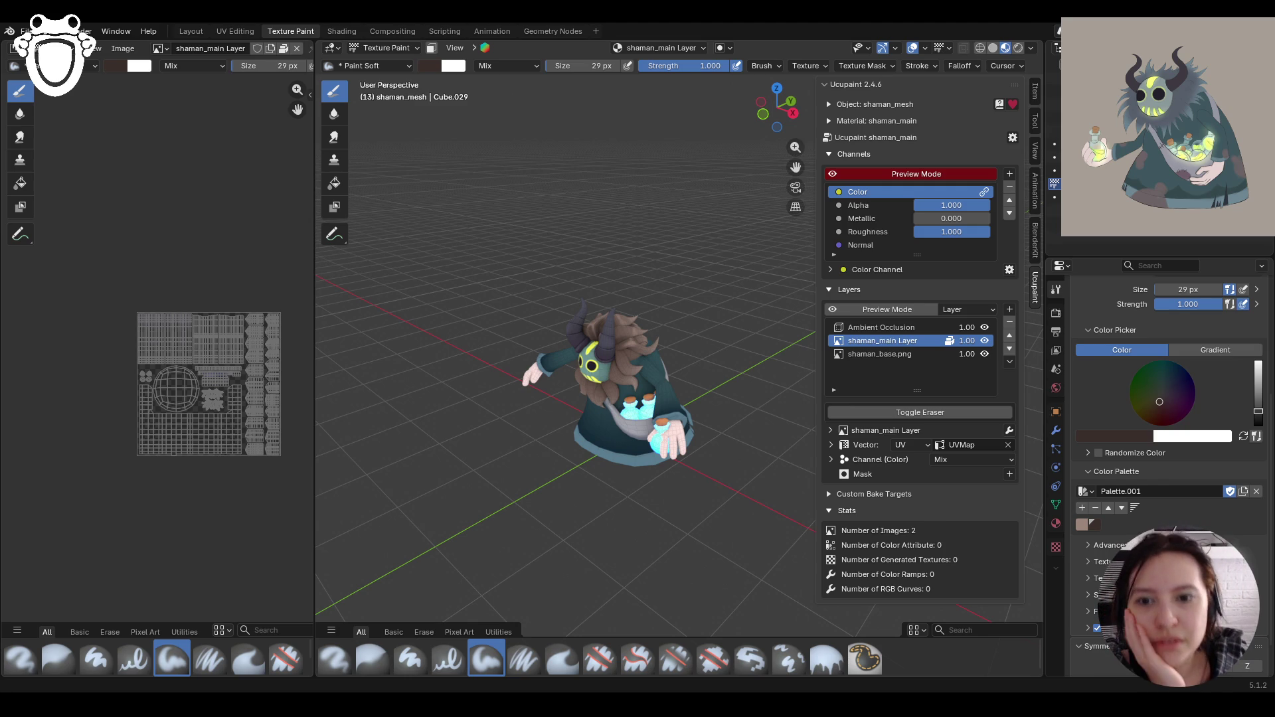
# Step: Look the shaman over from a couple of angles, then turn on face-selection paint masking
pyautogui.moveTo(491, 431)
pyautogui.mouseDown(button='middle')
pyautogui.moveTo(626, 528)
pyautogui.moveTo(607, 516)
pyautogui.moveTo(607, 534)
pyautogui.mouseUp(button='middle')
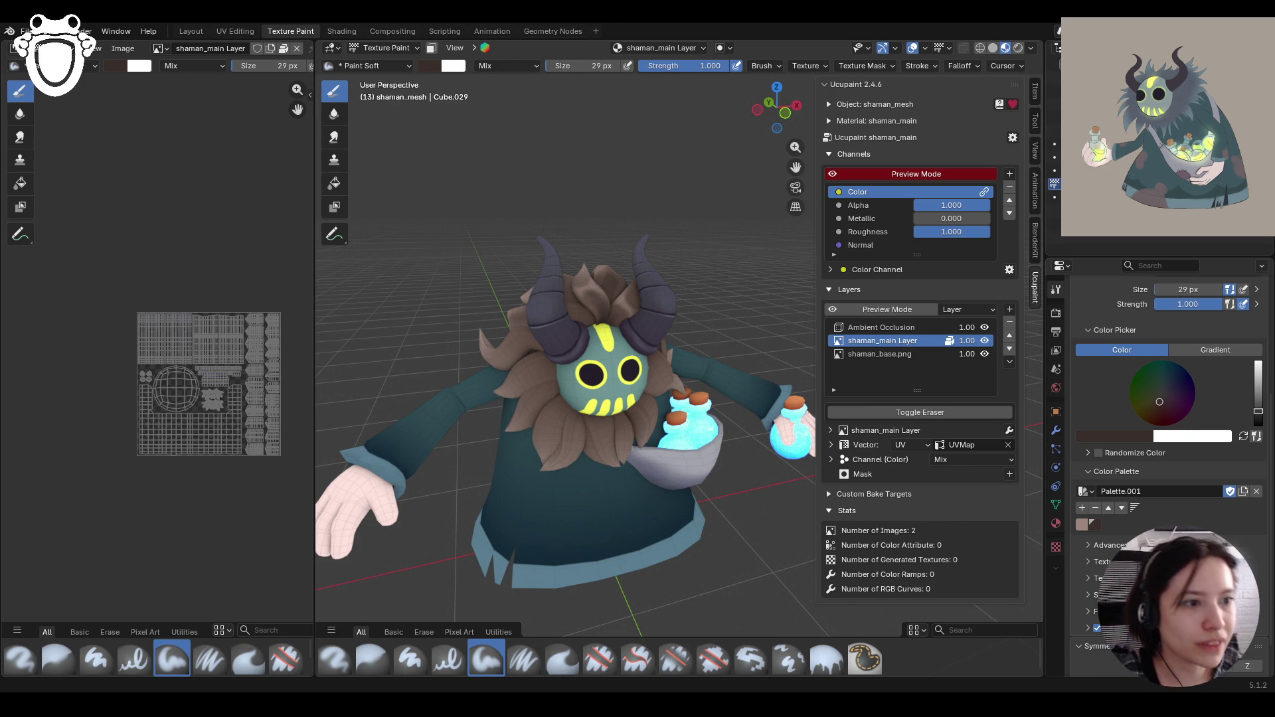
pyautogui.moveTo(638, 372)
pyautogui.mouseDown(button='middle')
pyautogui.moveTo(732, 376)
pyautogui.moveTo(541, 419)
pyautogui.mouseUp(button='middle')
pyautogui.click(431, 48)
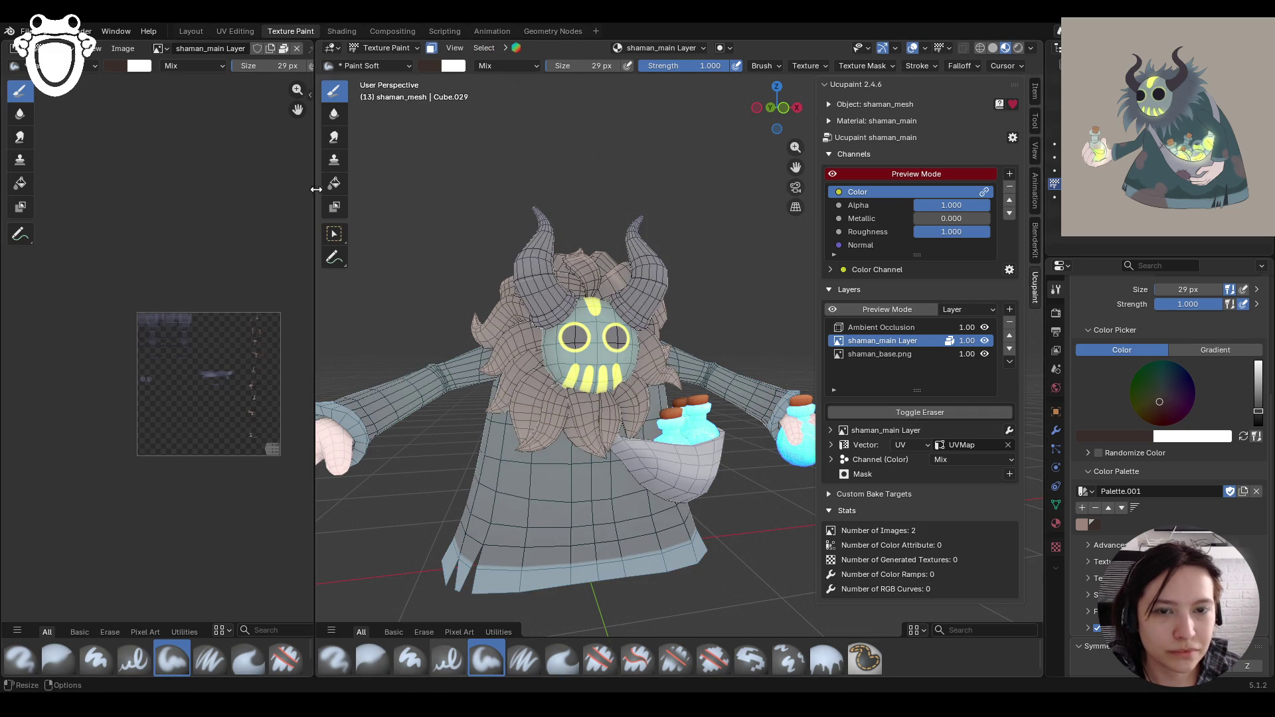
# Step: Box-select the front hair cards and hide them with H
pyautogui.click(334, 234)
pyautogui.moveTo(492, 358)
pyautogui.mouseDown(button='middle')
pyautogui.moveTo(628, 376)
pyautogui.moveTo(647, 420)
pyautogui.moveTo(533, 401)
pyautogui.mouseUp(button='middle')
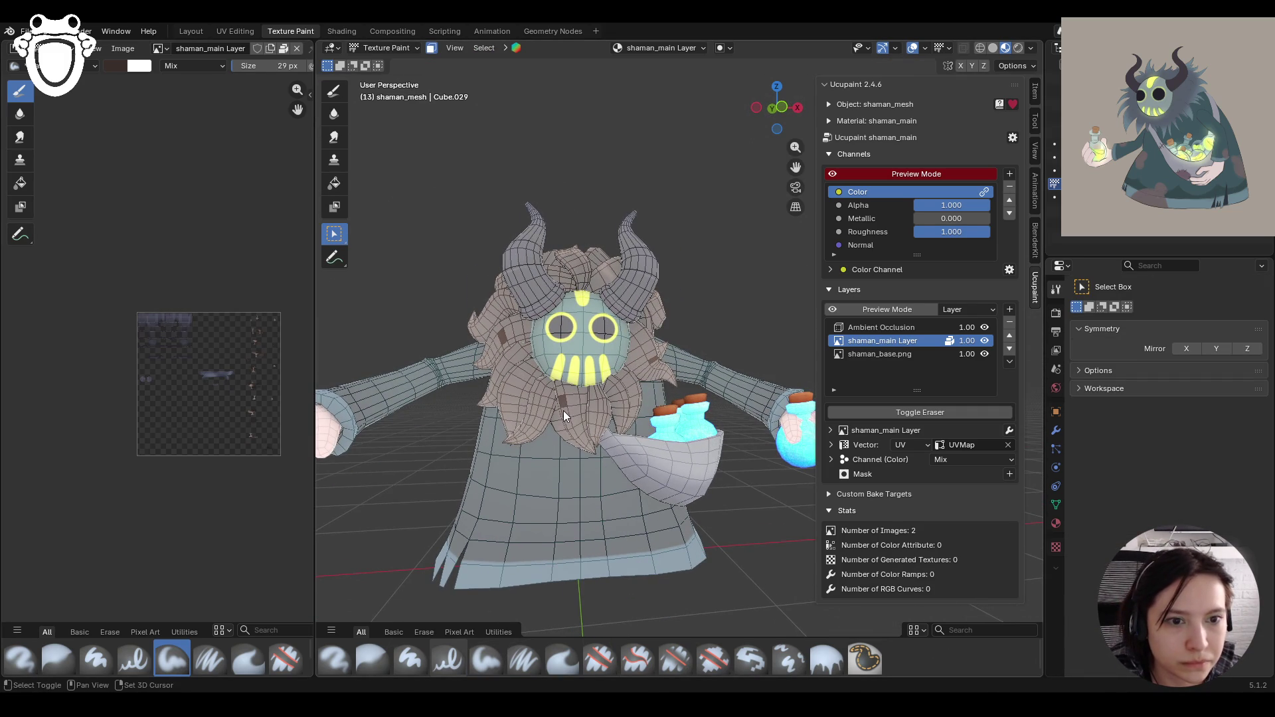
pyautogui.press('h')
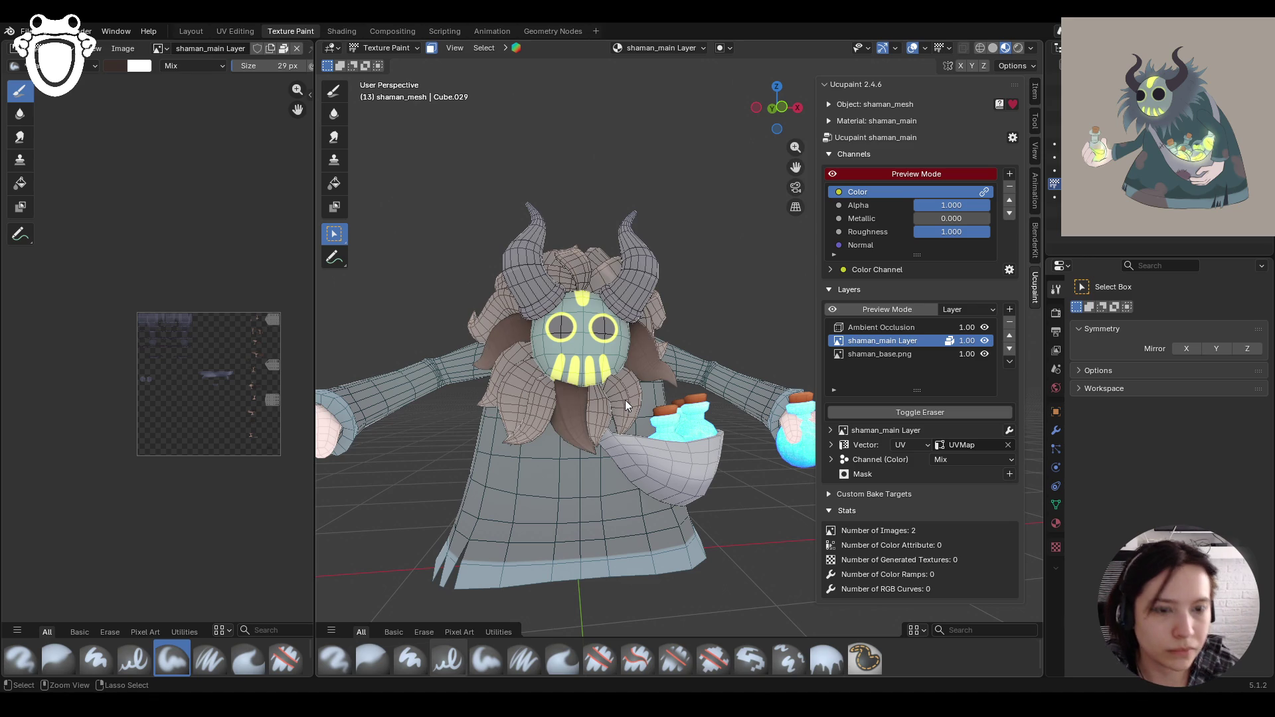
# Step: Switch to Paint Soft and pick a light pinkish-brown palette colour, framing the head
pyautogui.click(334, 91)
pyautogui.moveTo(598, 332)
pyautogui.mouseDown(button='middle')
pyautogui.moveTo(1050, 561)
pyautogui.moveTo(969, 491)
pyautogui.mouseUp(button='middle')
pyautogui.scroll(-5, 1169, 398)
pyautogui.click(1082, 577)
pyautogui.moveTo(531, 375); pyautogui.dragTo(541, 367, button='middle')
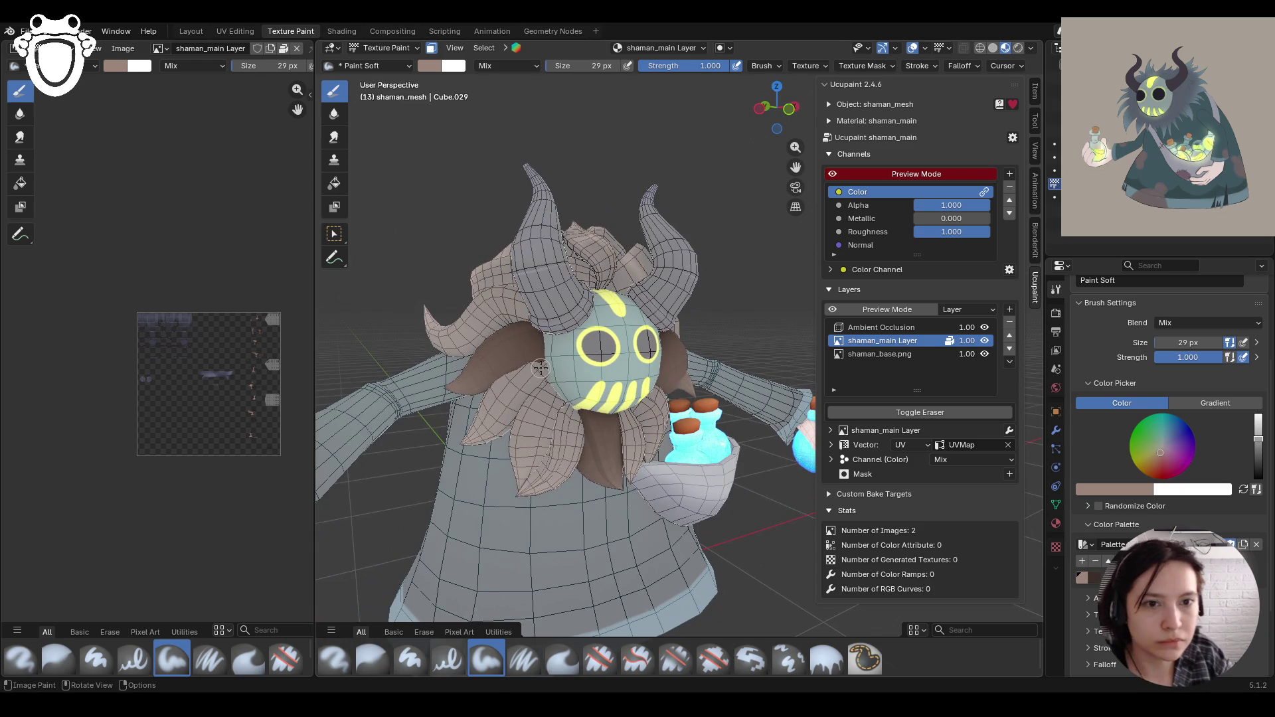
# Step: Paint light pinkish-brown strands across the top of the hair
pyautogui.moveTo(492, 340); pyautogui.dragTo(507, 374, button='middle')
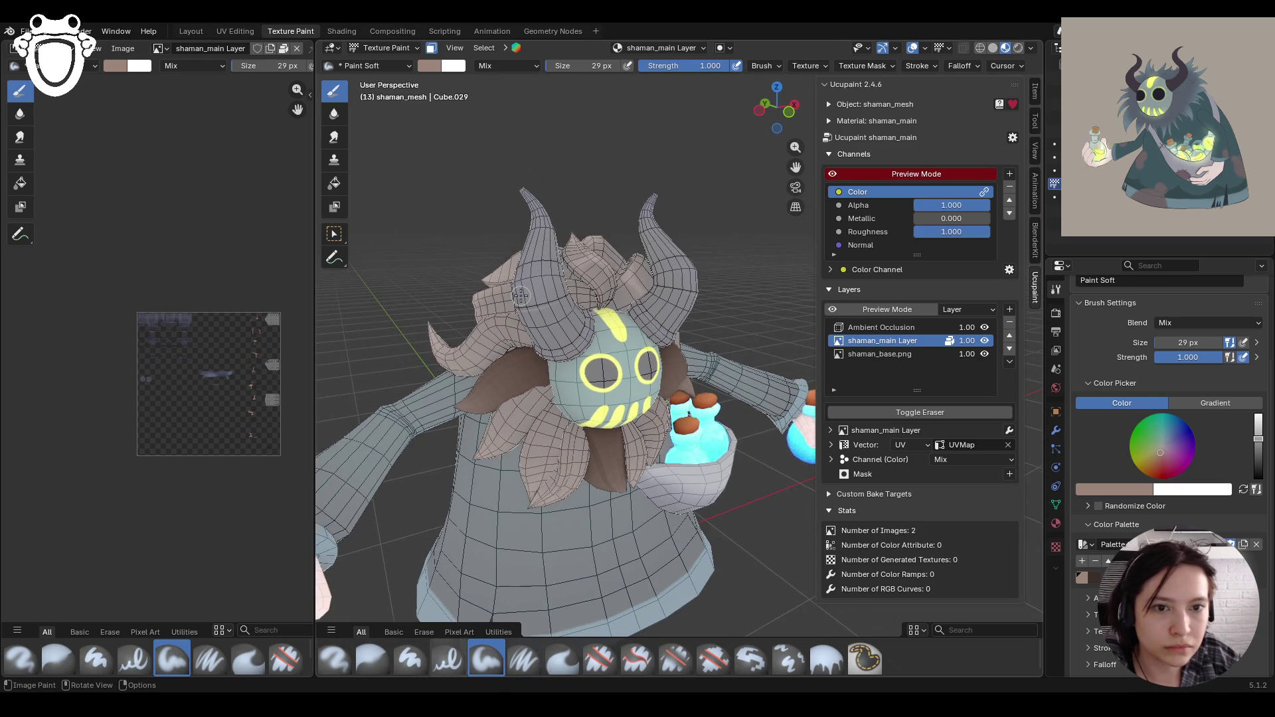
pyautogui.moveTo(507, 374)
pyautogui.mouseDown()
pyautogui.moveTo(497, 368)
pyautogui.moveTo(518, 356)
pyautogui.moveTo(495, 373)
pyautogui.moveTo(510, 362)
pyautogui.moveTo(538, 390)
pyautogui.moveTo(502, 371)
pyautogui.moveTo(513, 392)
pyautogui.moveTo(523, 385)
pyautogui.mouseUp()
pyautogui.moveTo(552, 408)
pyautogui.mouseDown(button='middle')
pyautogui.moveTo(676, 402)
pyautogui.moveTo(704, 425)
pyautogui.mouseUp(button='middle')
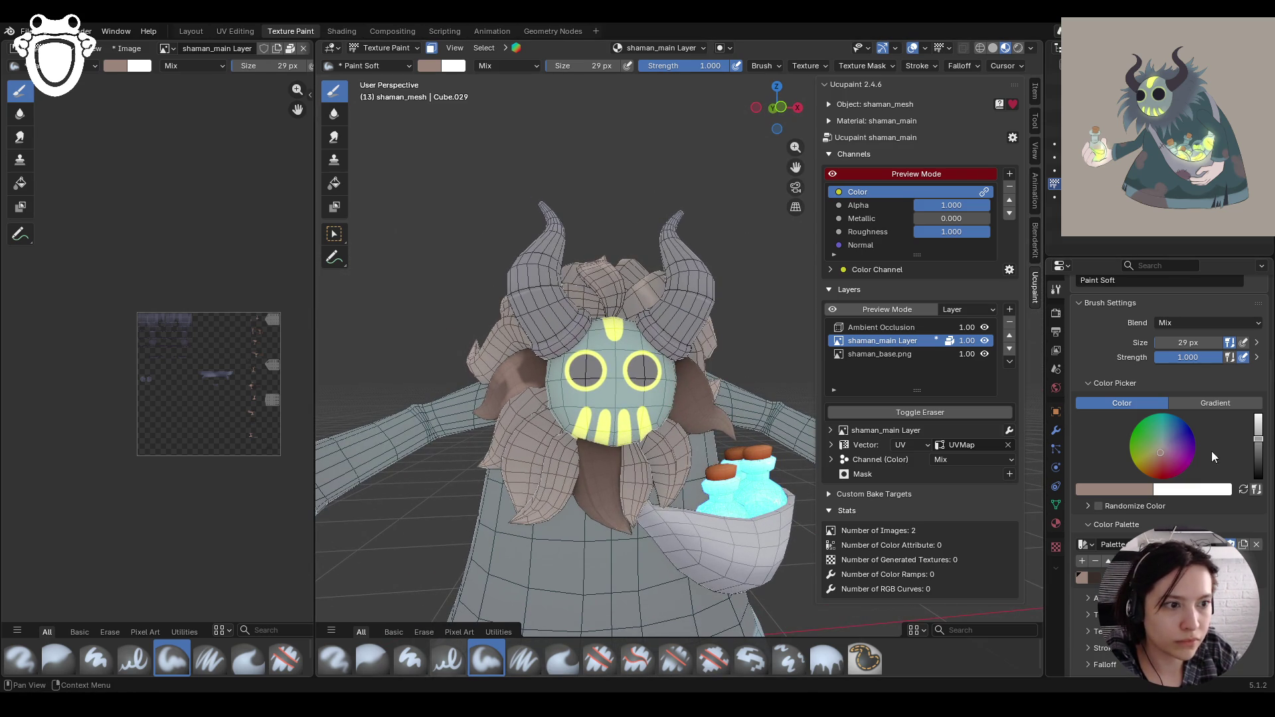
# Step: Reduce the brush to 24 px and paint more strands near the face and mask
pyautogui.moveTo(1193, 341); pyautogui.dragTo(1176, 342)
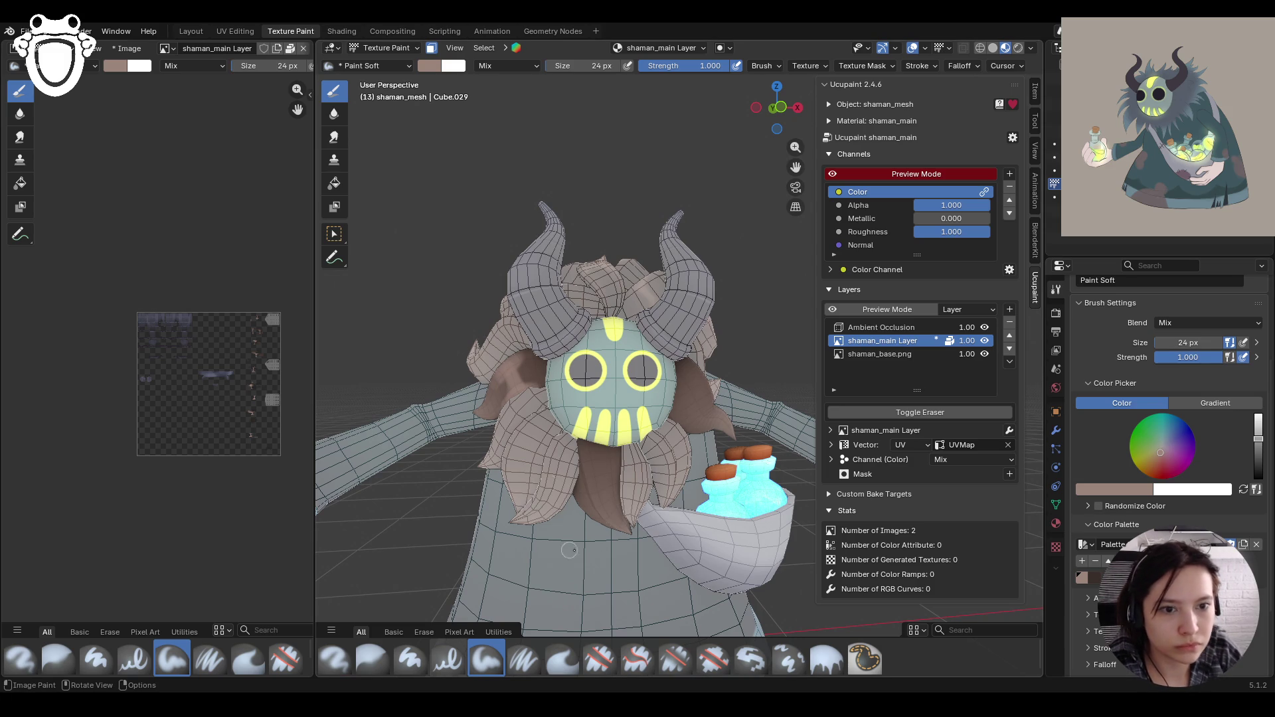
pyautogui.moveTo(620, 482)
pyautogui.mouseDown()
pyautogui.moveTo(618, 498)
pyautogui.moveTo(577, 493)
pyautogui.moveTo(586, 505)
pyautogui.mouseUp()
pyautogui.moveTo(669, 350); pyautogui.dragTo(591, 488, button='middle')
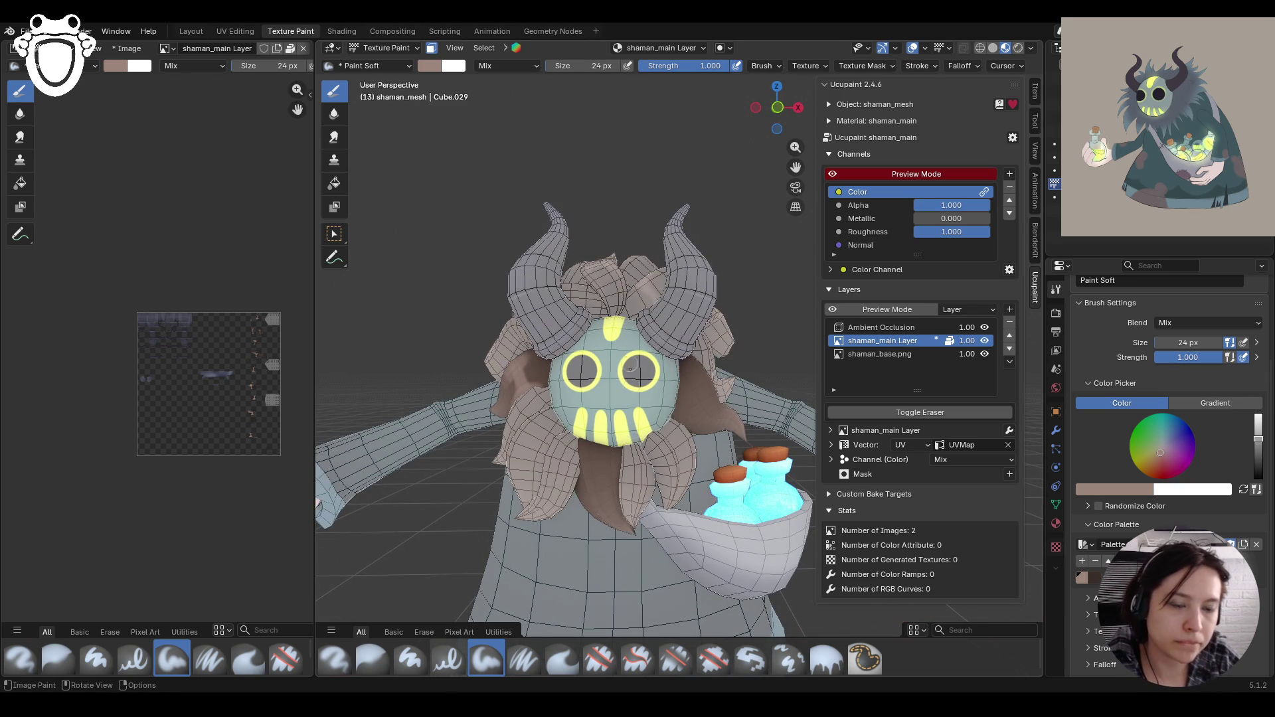
pyautogui.moveTo(590, 478)
pyautogui.mouseDown()
pyautogui.moveTo(583, 469)
pyautogui.moveTo(595, 472)
pyautogui.mouseUp()
pyautogui.moveTo(601, 470)
pyautogui.mouseDown()
pyautogui.moveTo(618, 483)
pyautogui.moveTo(622, 455)
pyautogui.moveTo(619, 494)
pyautogui.moveTo(584, 486)
pyautogui.moveTo(583, 468)
pyautogui.moveTo(612, 471)
pyautogui.moveTo(597, 483)
pyautogui.moveTo(616, 490)
pyautogui.mouseUp()
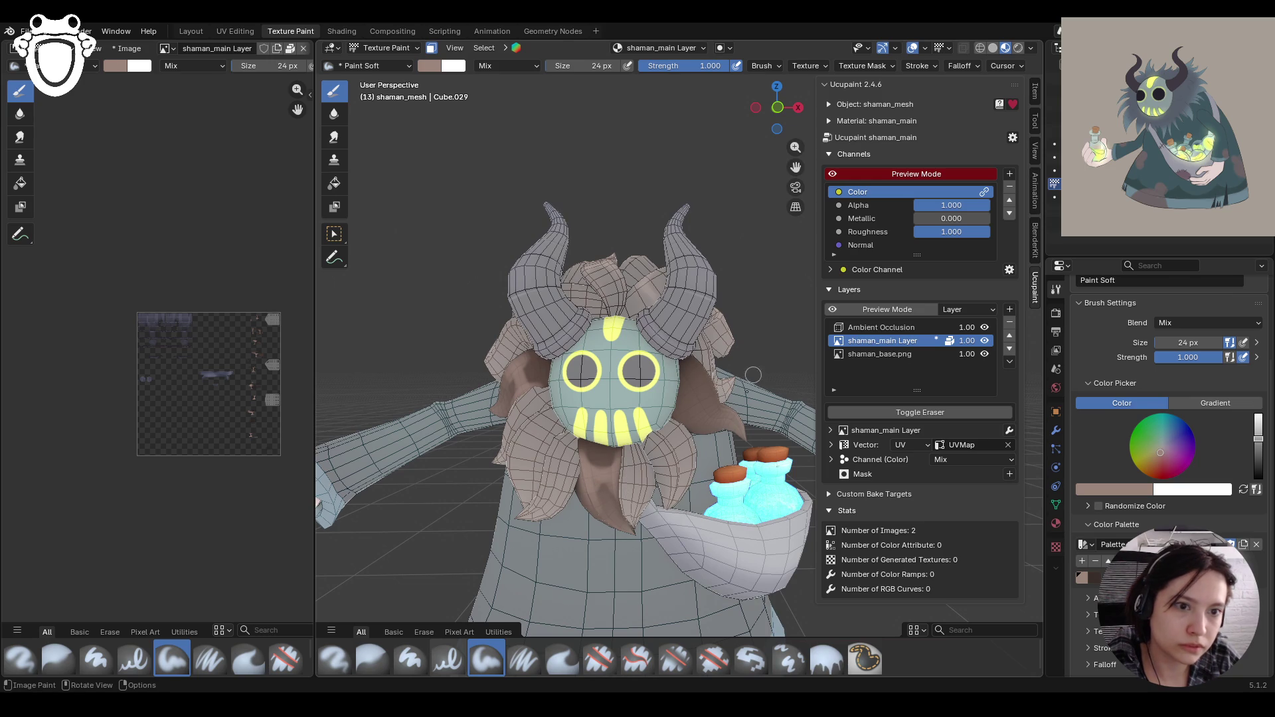
pyautogui.moveTo(662, 435); pyautogui.dragTo(715, 396, button='middle')
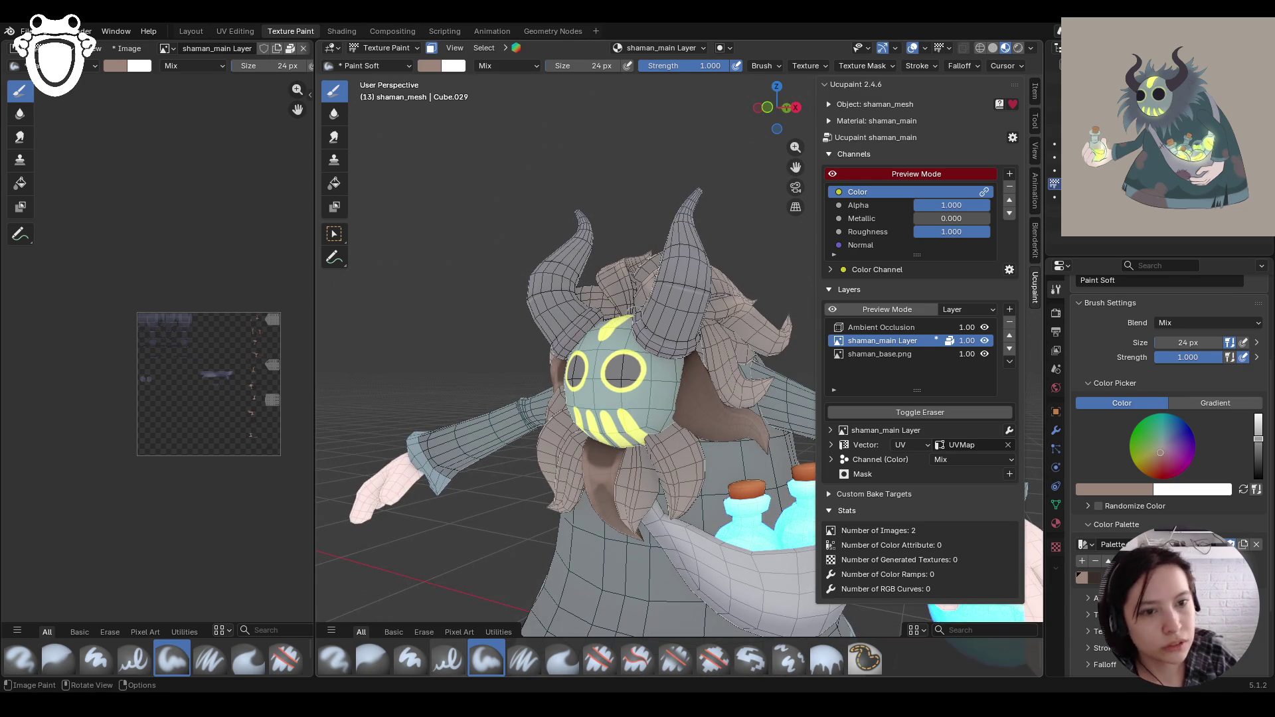
pyautogui.moveTo(688, 439)
pyautogui.mouseDown()
pyautogui.moveTo(709, 385)
pyautogui.moveTo(701, 397)
pyautogui.moveTo(717, 398)
pyautogui.moveTo(694, 433)
pyautogui.moveTo(703, 370)
pyautogui.moveTo(681, 395)
pyautogui.mouseUp()
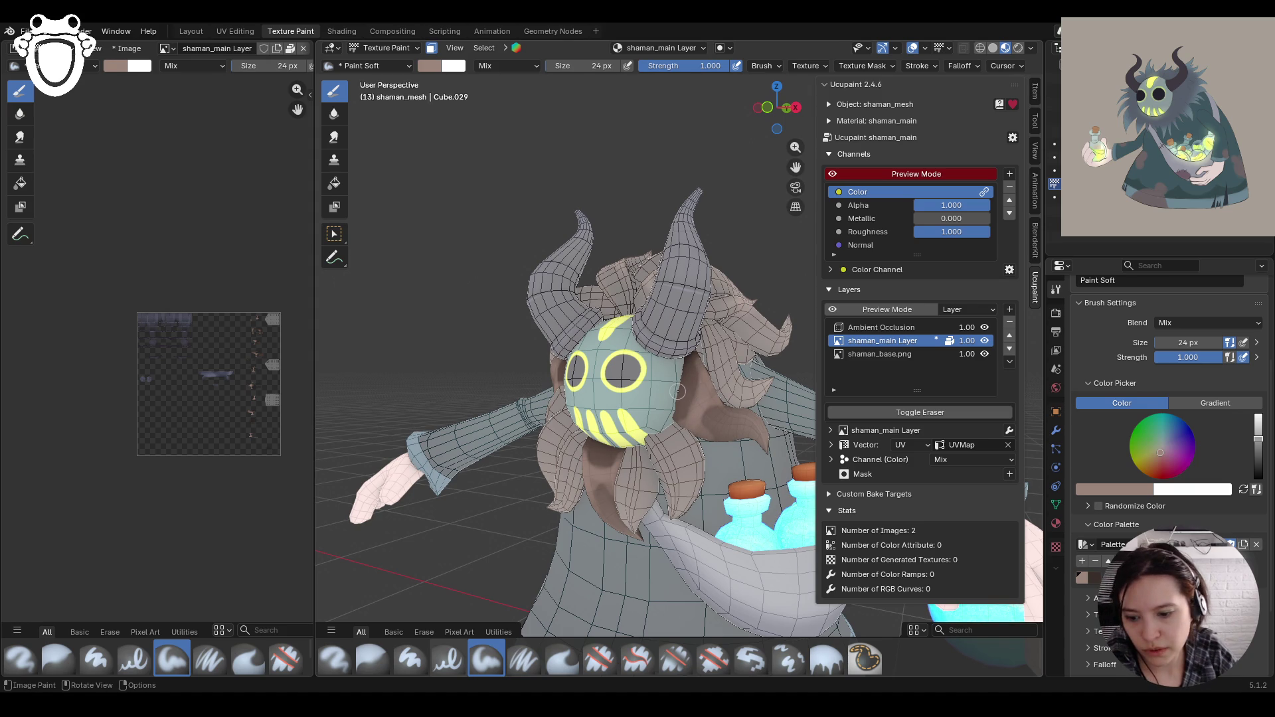
pyautogui.moveTo(651, 375); pyautogui.dragTo(737, 381, button='middle')
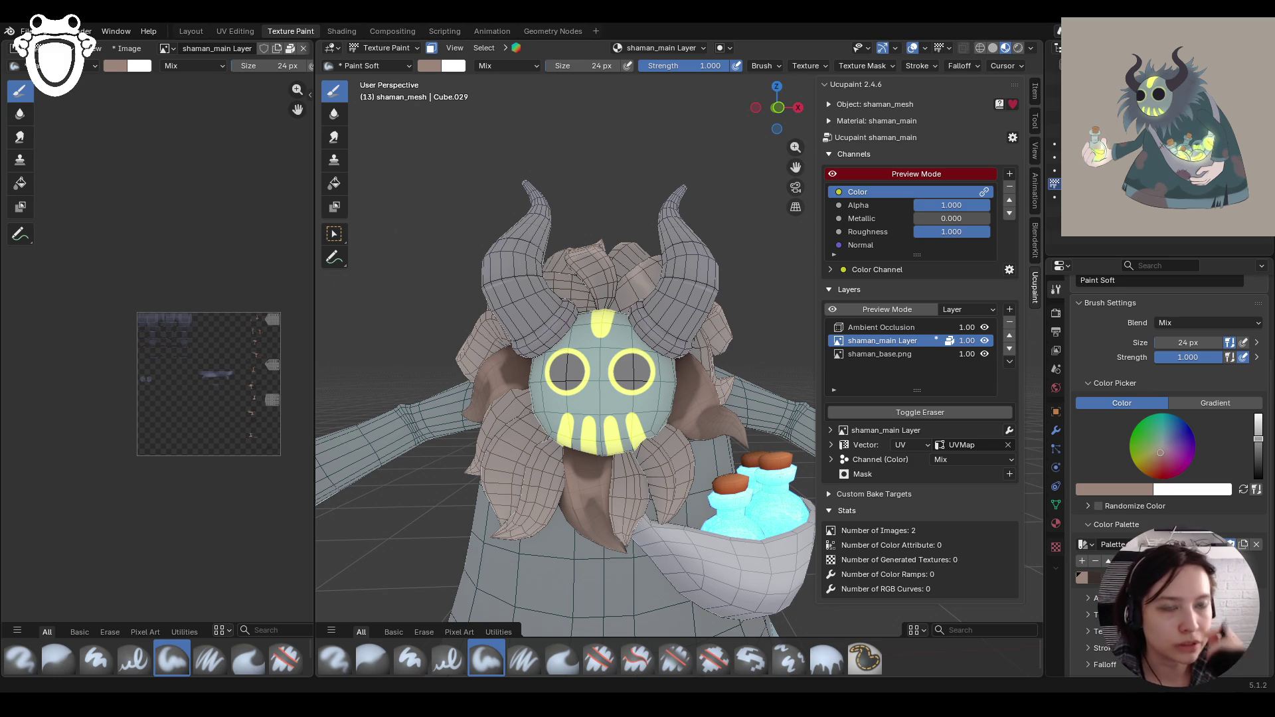
pyautogui.moveTo(551, 465); pyautogui.dragTo(543, 413, button='middle')
pyautogui.click(599, 658)
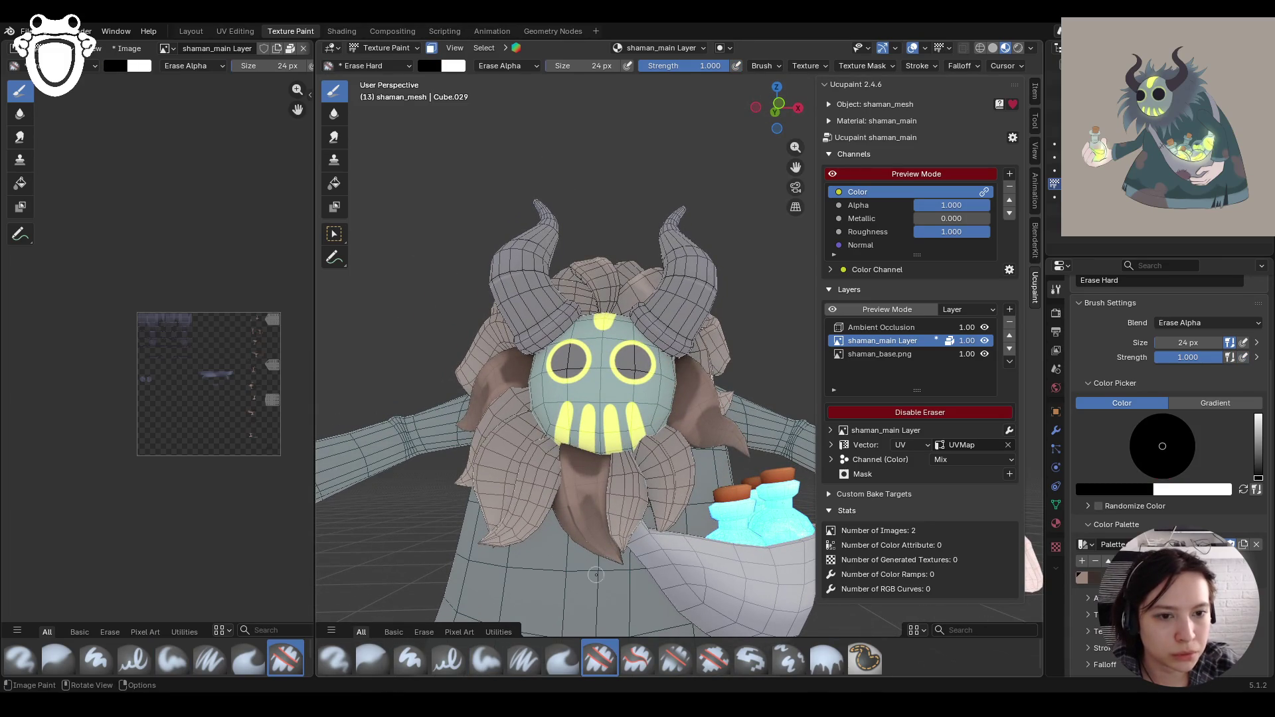
# Step: Erase stray paint from the hair beside the mask and near the chin
pyautogui.moveTo(596, 575); pyautogui.dragTo(625, 467, button='middle')
pyautogui.moveTo(627, 468)
pyautogui.mouseDown()
pyautogui.moveTo(571, 465)
pyautogui.moveTo(578, 531)
pyautogui.mouseUp()
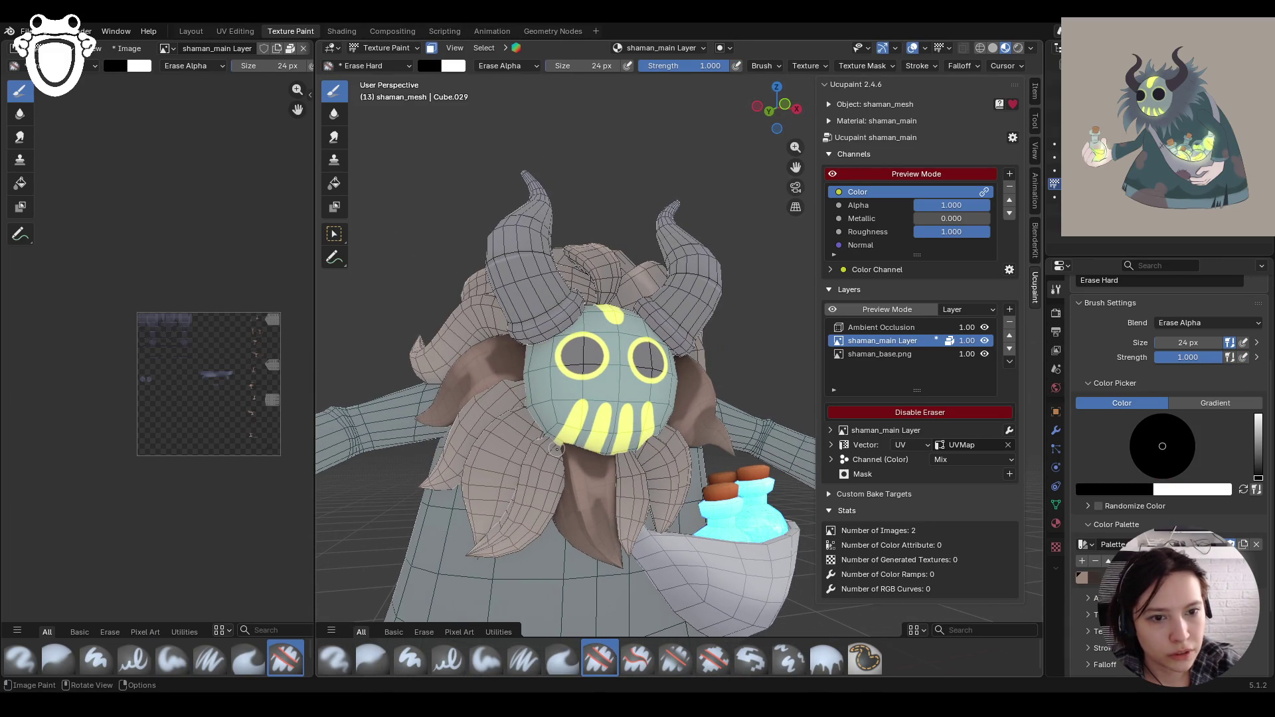
pyautogui.moveTo(571, 478); pyautogui.dragTo(559, 459)
pyautogui.moveTo(708, 468); pyautogui.dragTo(662, 485, button='middle')
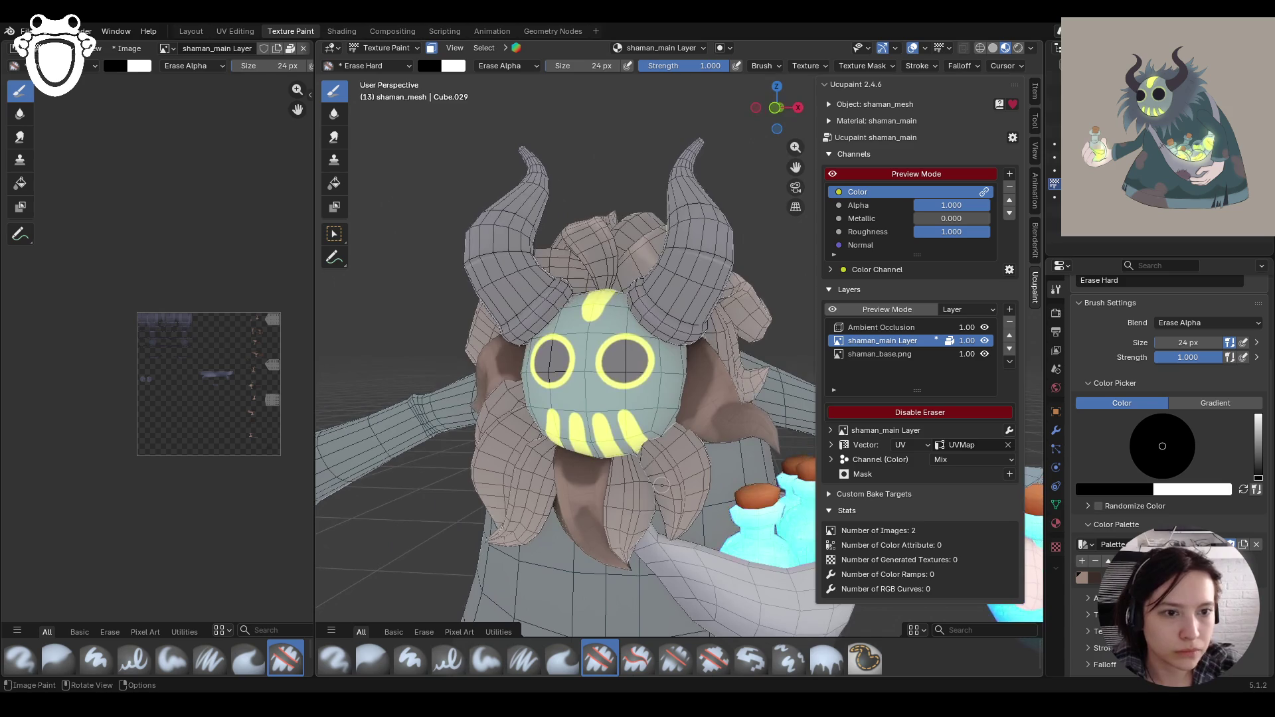
pyautogui.moveTo(584, 519); pyautogui.dragTo(584, 516)
pyautogui.moveTo(584, 517); pyautogui.dragTo(590, 516)
pyautogui.moveTo(575, 462); pyautogui.dragTo(577, 465)
pyautogui.moveTo(579, 469); pyautogui.dragTo(591, 470)
# Step: Erase paint from the right-side hair, the brown hair leaf and around the horn
pyautogui.moveTo(731, 423)
pyautogui.mouseDown()
pyautogui.moveTo(715, 429)
pyautogui.moveTo(724, 418)
pyautogui.moveTo(696, 381)
pyautogui.mouseUp()
pyautogui.moveTo(560, 412); pyautogui.dragTo(408, 415, button='middle')
pyautogui.moveTo(617, 359)
pyautogui.keyDown('ctrl'); pyautogui.mouseDown(button='middle')
pyautogui.moveTo(644, 405)
pyautogui.moveTo(676, 367)
pyautogui.moveTo(536, 334)
pyautogui.moveTo(571, 335)
pyautogui.moveTo(578, 307)
pyautogui.mouseUp(button='middle'); pyautogui.keyUp('ctrl')
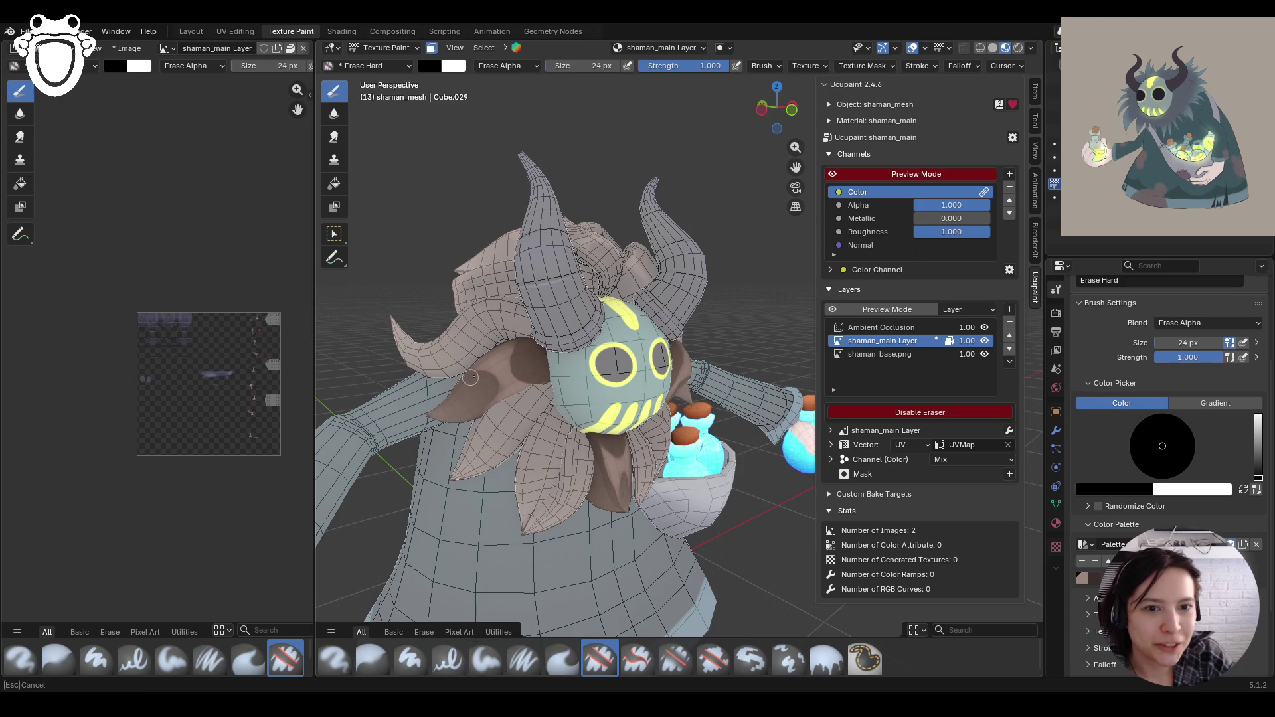
pyautogui.moveTo(469, 376); pyautogui.dragTo(484, 392)
pyautogui.moveTo(485, 392)
pyautogui.mouseDown()
pyautogui.moveTo(492, 401)
pyautogui.moveTo(492, 389)
pyautogui.mouseUp()
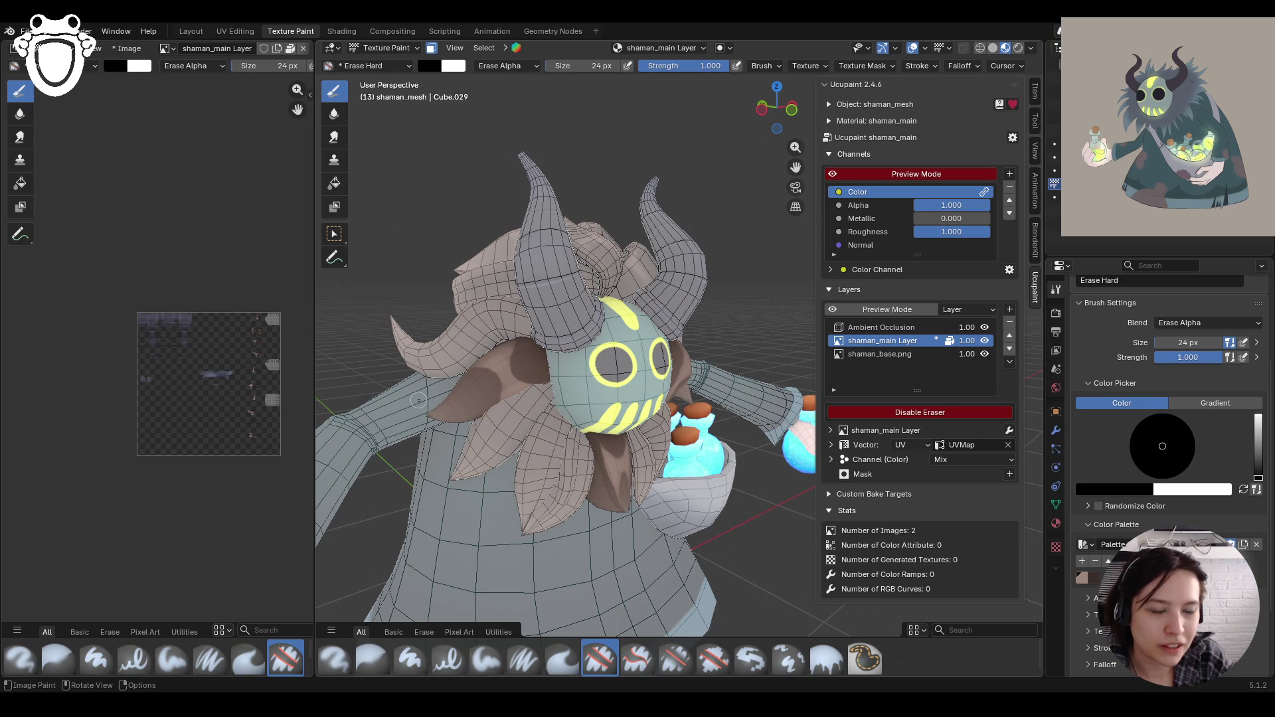
pyautogui.moveTo(516, 364); pyautogui.dragTo(562, 376, button='middle')
pyautogui.moveTo(470, 357); pyautogui.dragTo(459, 360)
pyautogui.moveTo(544, 315)
pyautogui.mouseDown()
pyautogui.moveTo(522, 341)
pyautogui.moveTo(536, 365)
pyautogui.mouseUp()
pyautogui.moveTo(535, 364); pyautogui.dragTo(439, 389, button='middle')
# Step: Blur the freshly painted hair strokes with the Blur brush
pyautogui.click(378, 663)
pyautogui.moveTo(478, 332); pyautogui.dragTo(593, 365, button='middle')
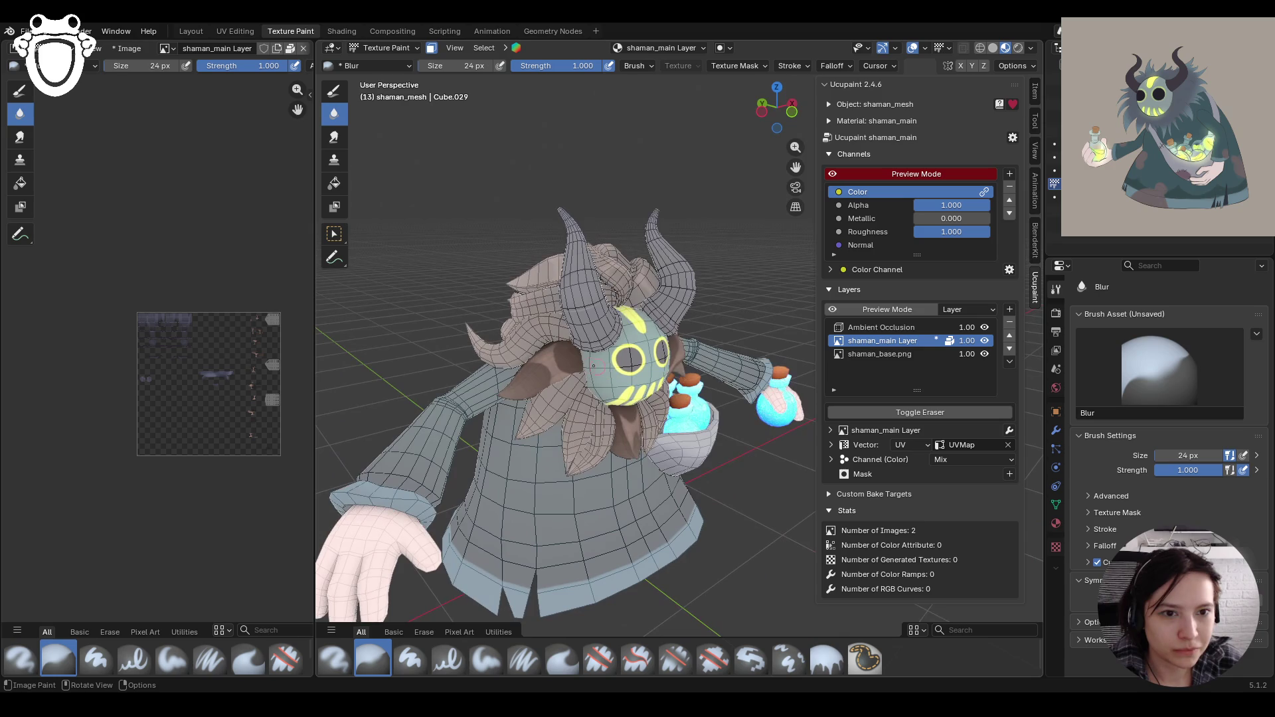
pyautogui.moveTo(539, 364)
pyautogui.mouseDown()
pyautogui.moveTo(576, 355)
pyautogui.moveTo(677, 420)
pyautogui.moveTo(638, 454)
pyautogui.mouseUp()
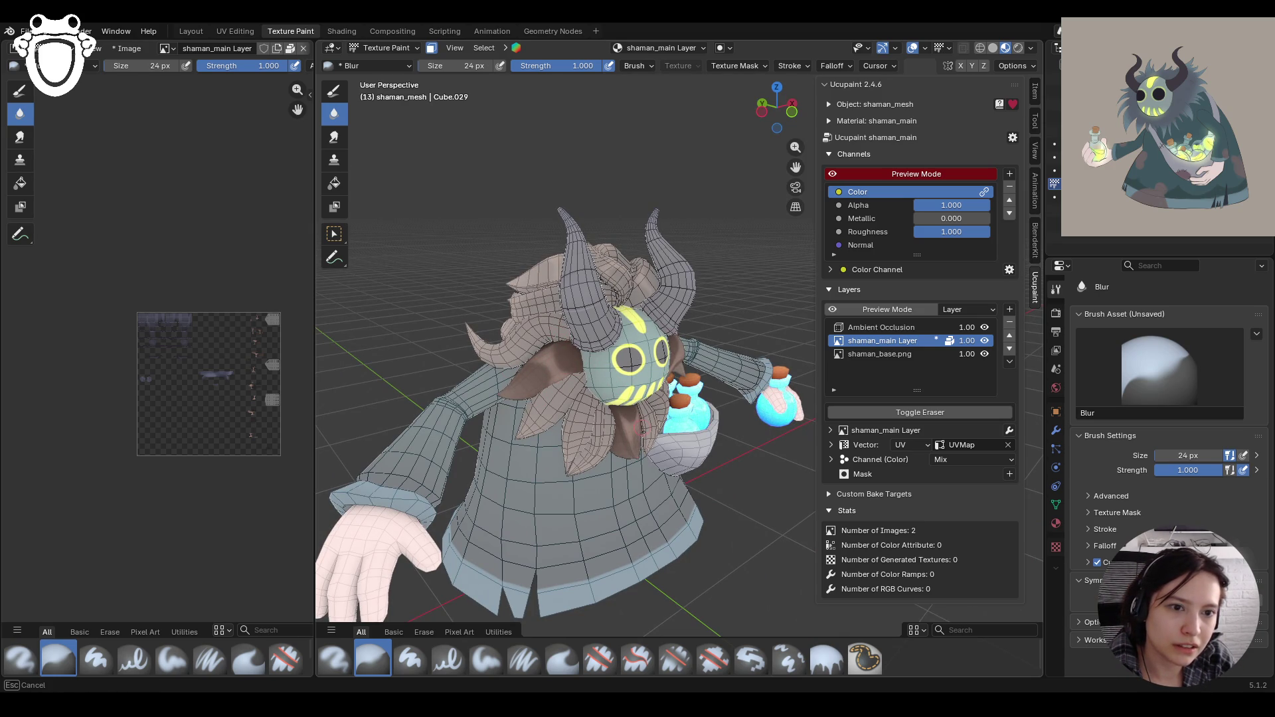
pyautogui.moveTo(708, 389); pyautogui.dragTo(691, 357, button='middle')
pyautogui.moveTo(690, 356)
pyautogui.mouseDown()
pyautogui.moveTo(705, 365)
pyautogui.moveTo(705, 418)
pyautogui.mouseUp()
pyautogui.moveTo(670, 408); pyautogui.dragTo(637, 398, button='middle')
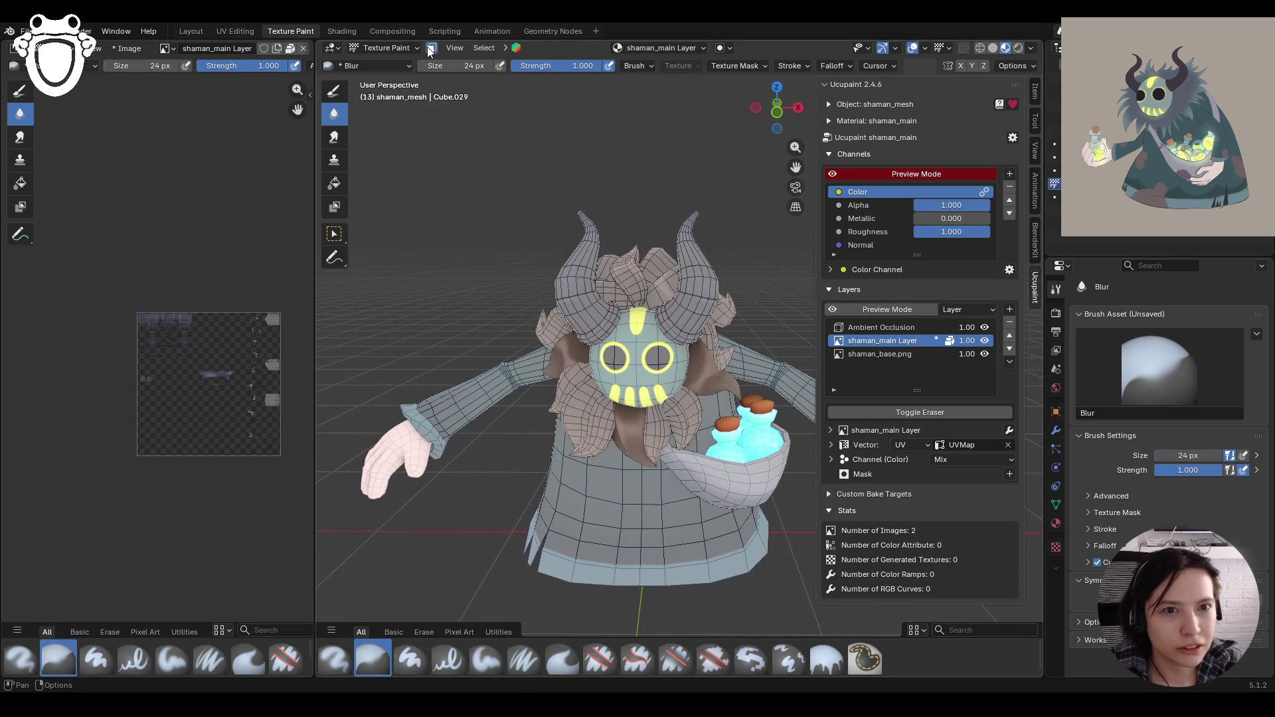
# Step: Toggle face-selection masking off and back on, then select Paint Soft
pyautogui.click(430, 50)
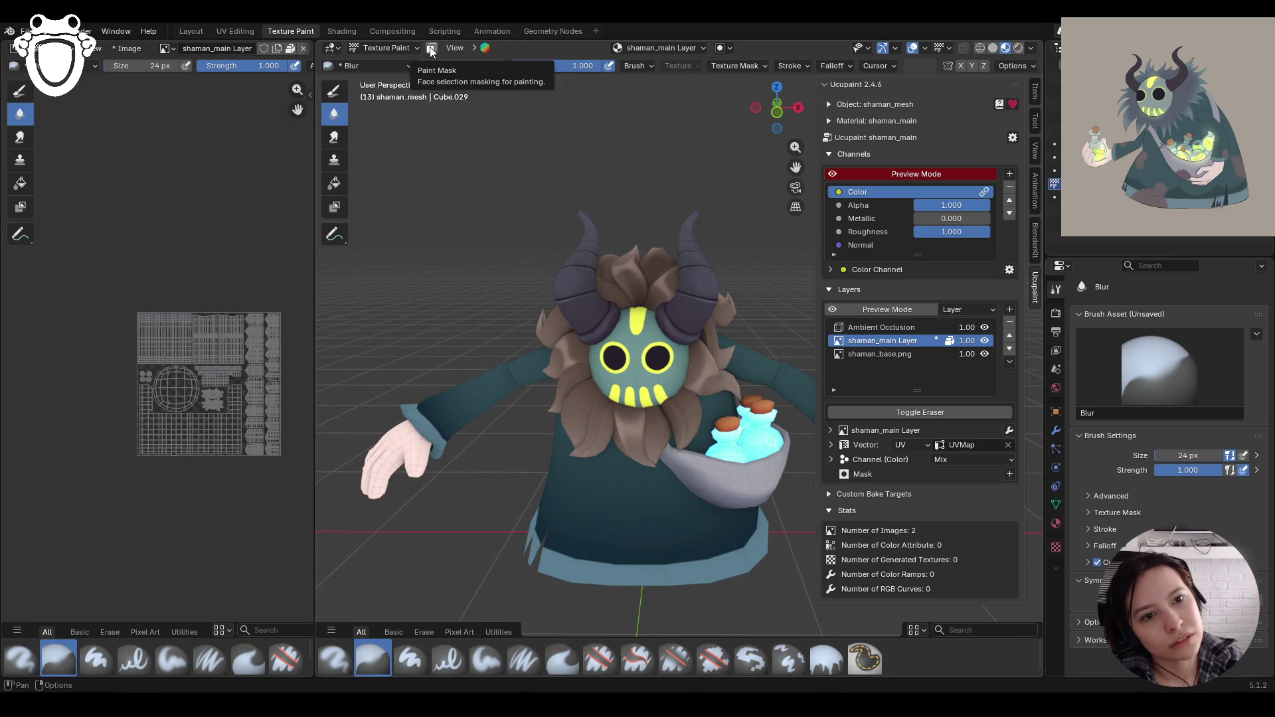
pyautogui.moveTo(551, 284); pyautogui.dragTo(575, 280, button='middle')
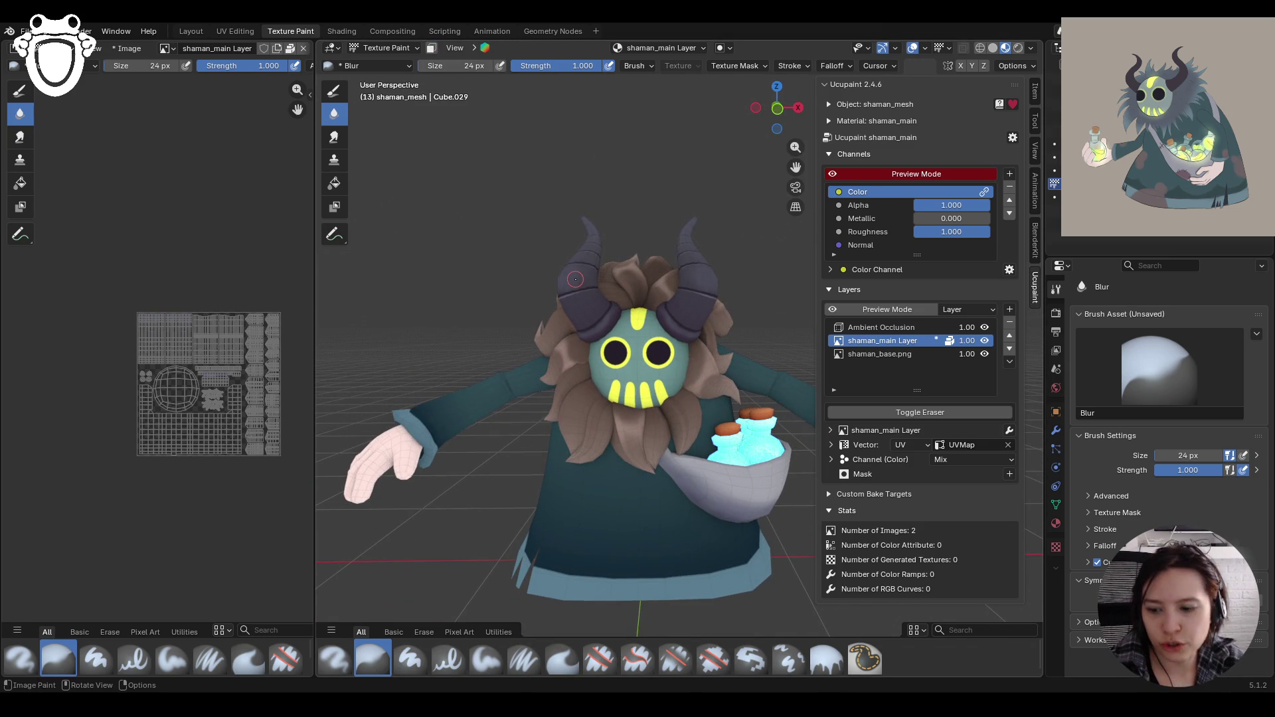
pyautogui.click(431, 49)
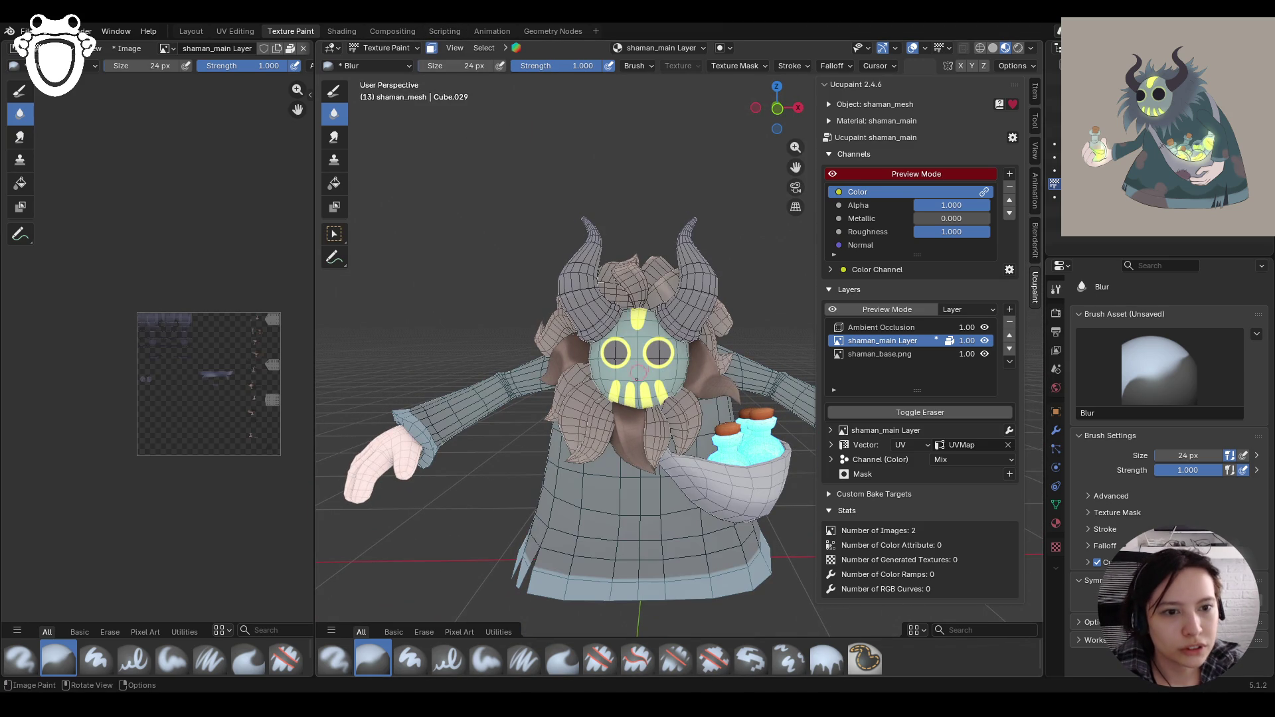
pyautogui.click(488, 658)
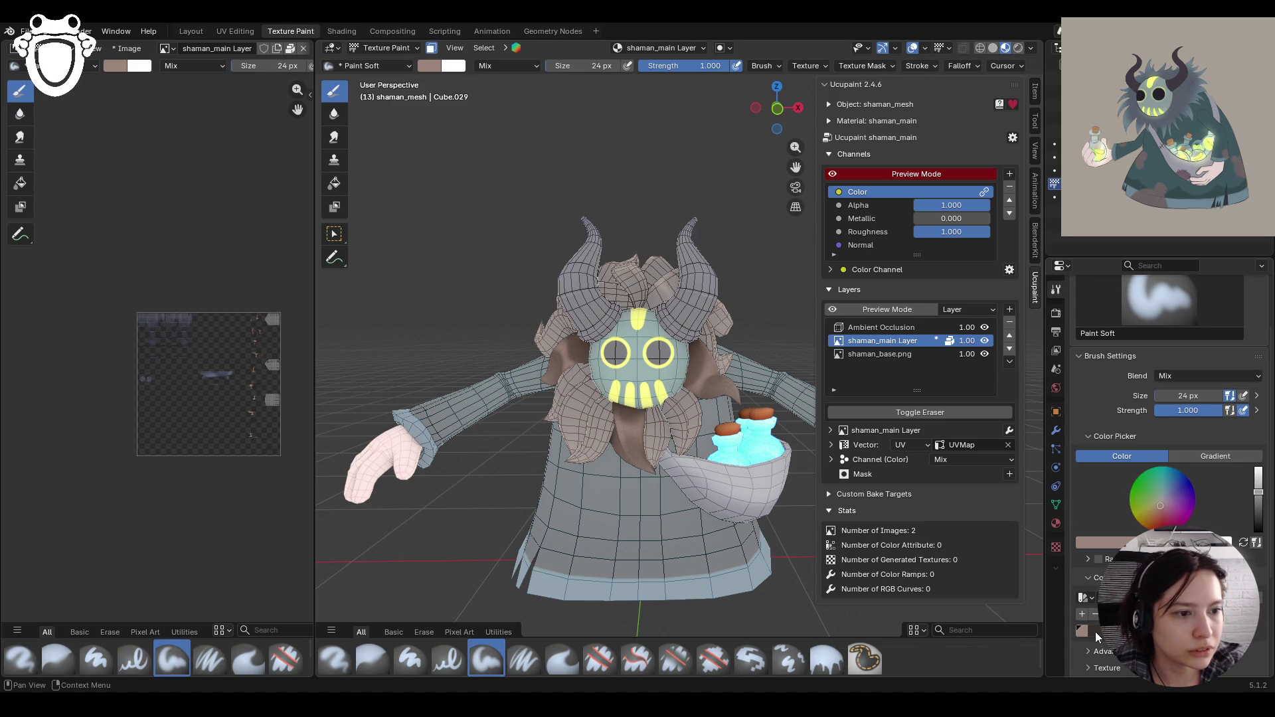
# Step: Pick a dark brown colour and paint it along the hair strands beside the mask
pyautogui.click(1098, 639)
pyautogui.scroll(3, 606, 437)
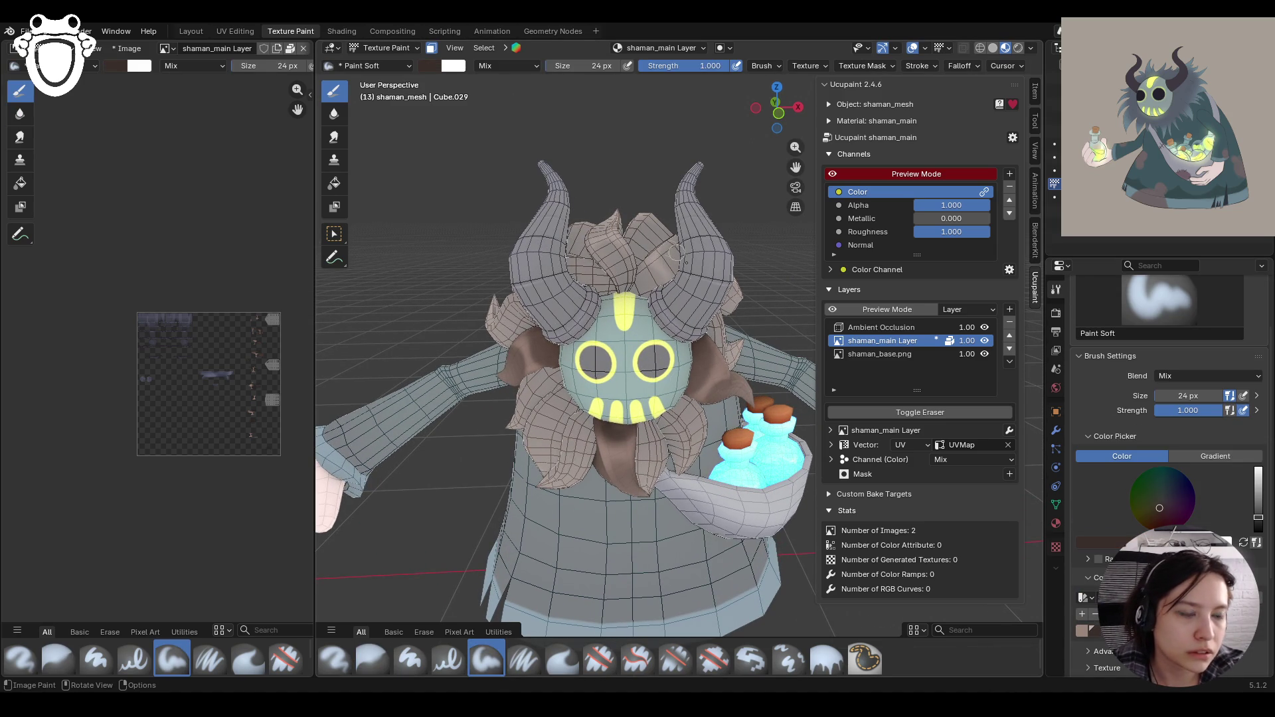
pyautogui.moveTo(698, 352)
pyautogui.mouseDown()
pyautogui.moveTo(694, 372)
pyautogui.moveTo(702, 347)
pyautogui.mouseUp()
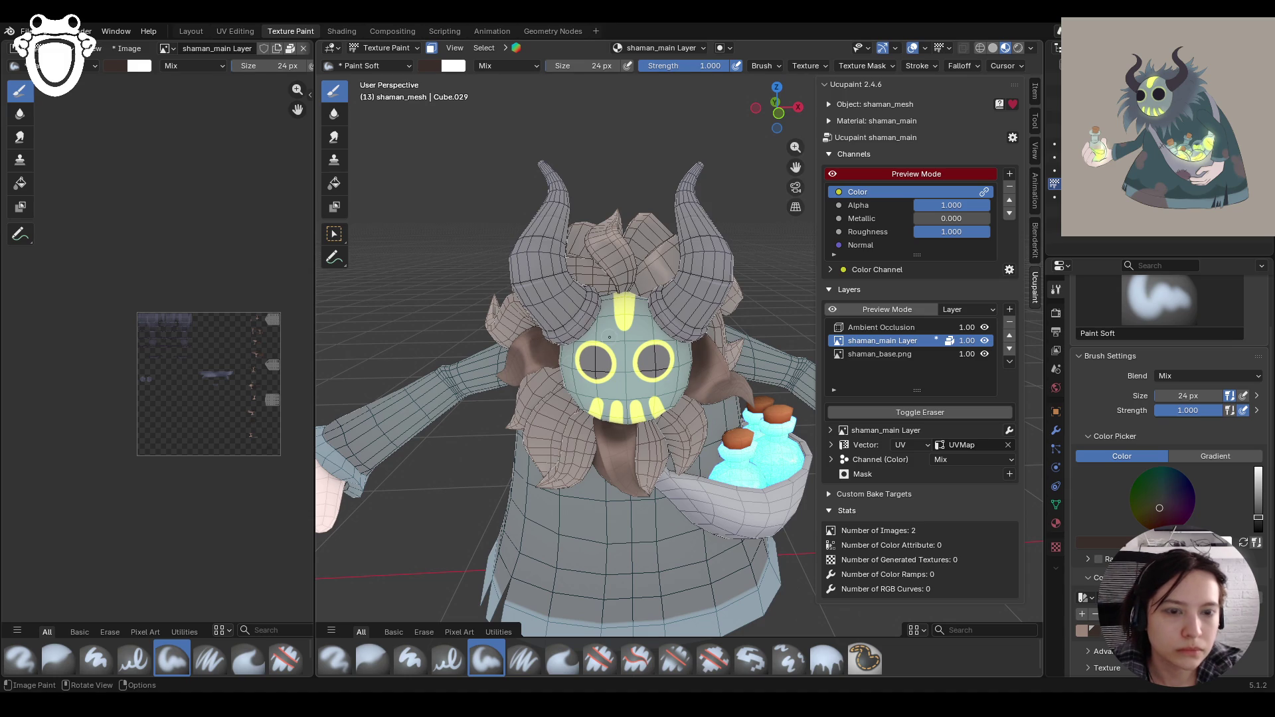
pyautogui.moveTo(555, 332)
pyautogui.mouseDown(button='middle')
pyautogui.moveTo(658, 307)
pyautogui.moveTo(730, 324)
pyautogui.moveTo(734, 337)
pyautogui.mouseUp(button='middle')
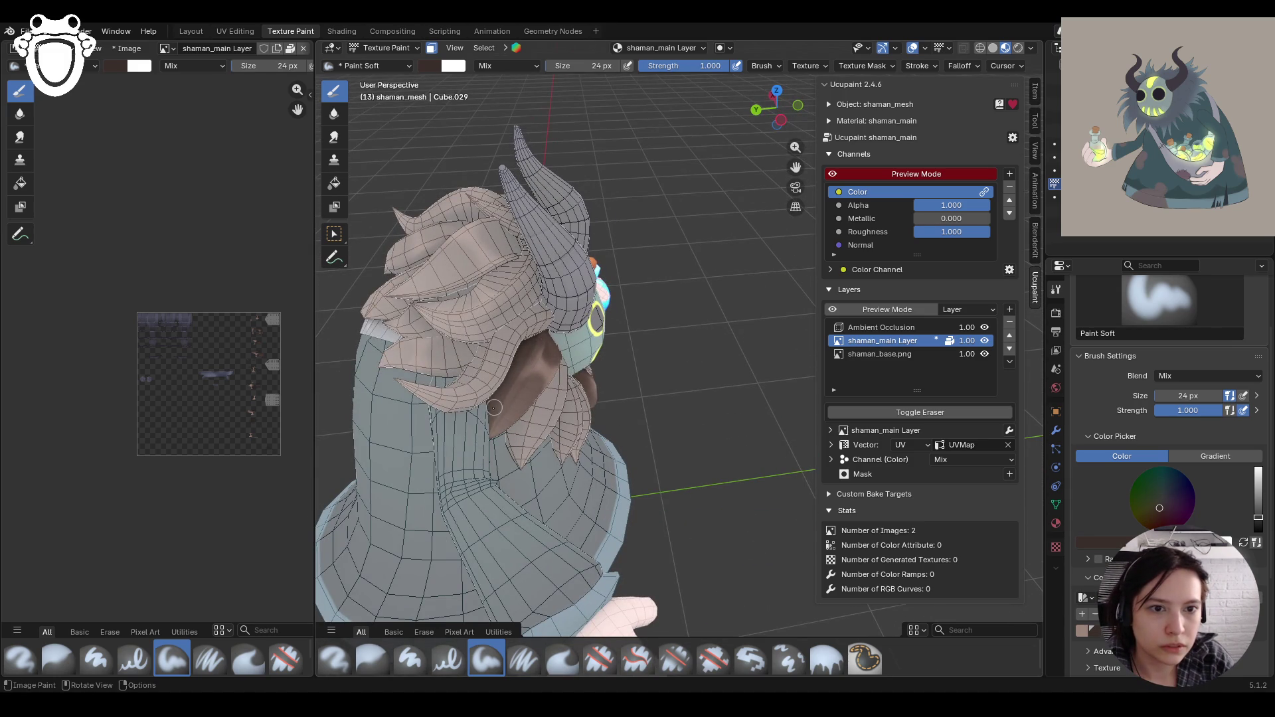
pyautogui.moveTo(555, 375); pyautogui.dragTo(472, 299, button='middle')
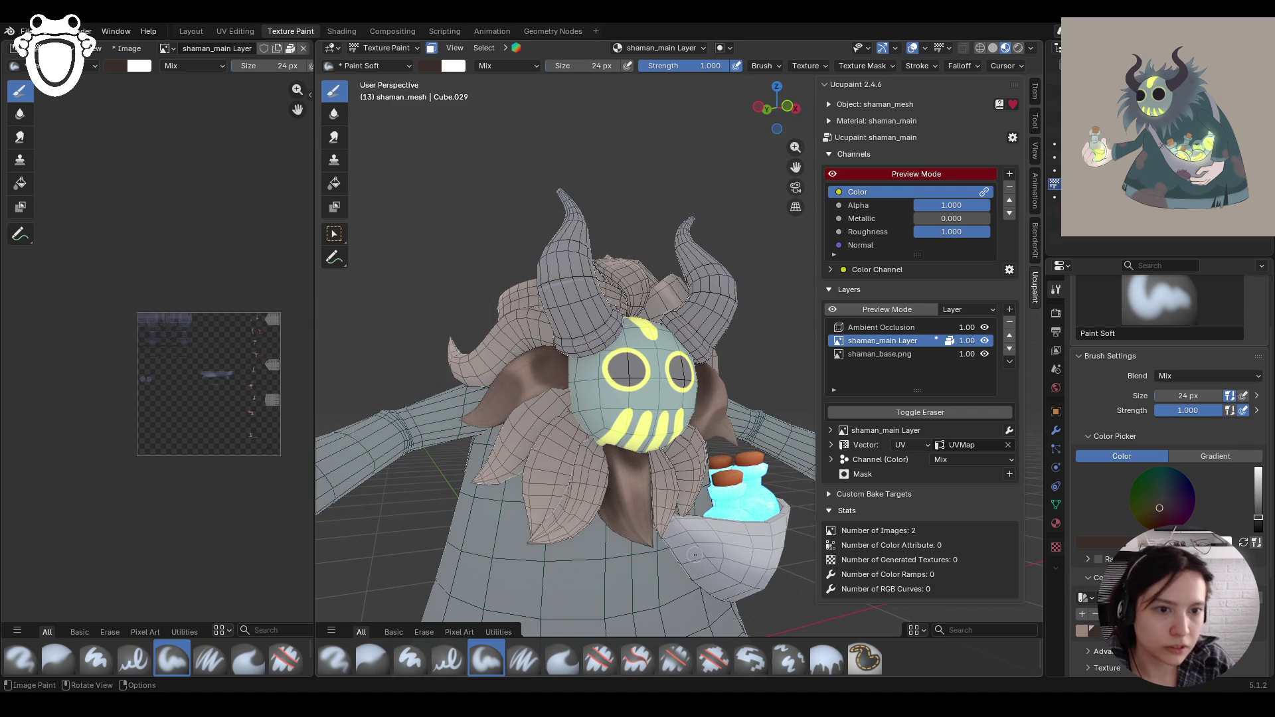
pyautogui.moveTo(613, 518)
pyautogui.mouseDown(button='middle')
pyautogui.moveTo(665, 457)
pyautogui.moveTo(651, 493)
pyautogui.mouseUp(button='middle')
pyautogui.moveTo(628, 387)
pyautogui.mouseDown()
pyautogui.moveTo(628, 420)
pyautogui.moveTo(621, 395)
pyautogui.moveTo(671, 438)
pyautogui.mouseUp()
pyautogui.moveTo(676, 450); pyautogui.dragTo(666, 391, button='middle')
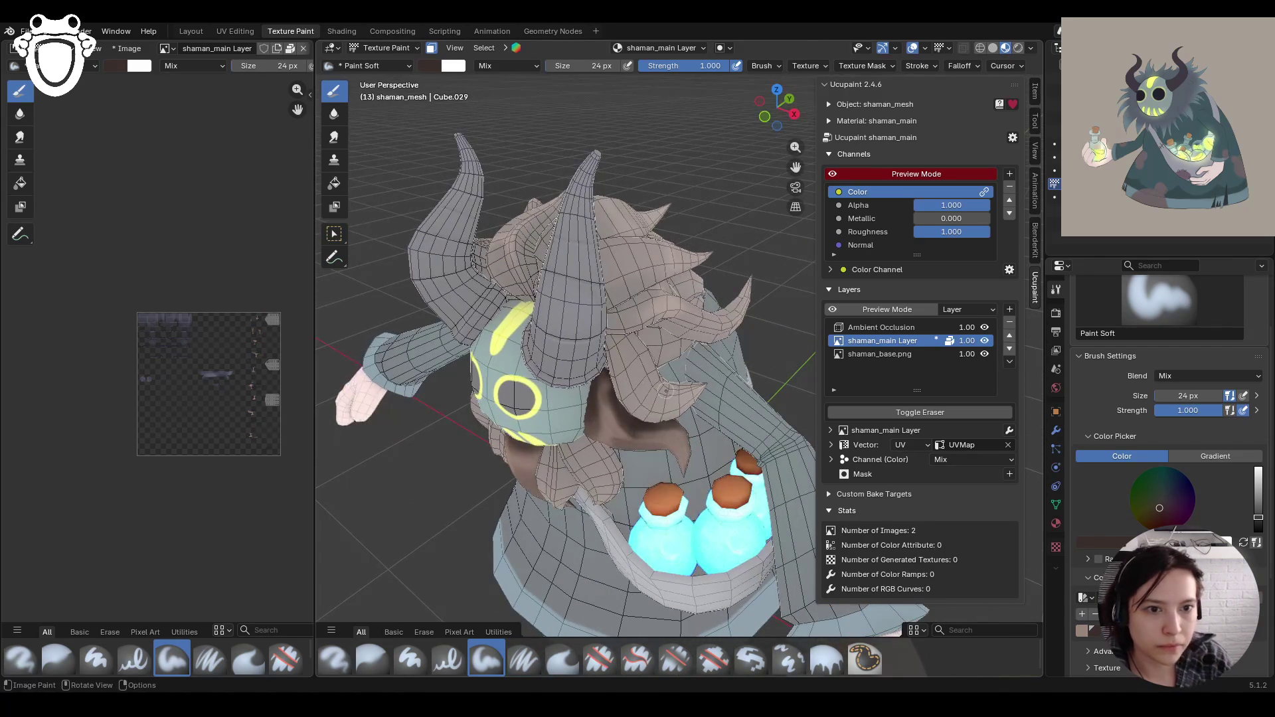
pyautogui.moveTo(612, 380); pyautogui.dragTo(651, 429)
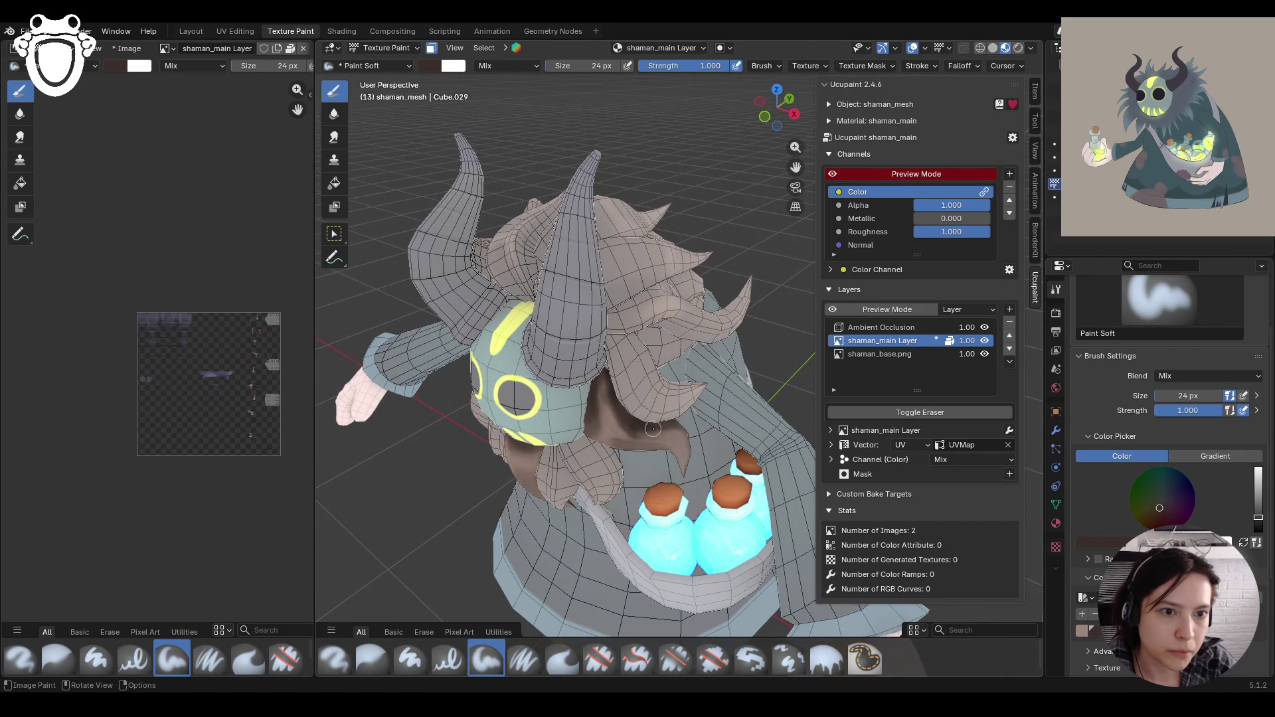
pyautogui.moveTo(660, 432)
pyautogui.mouseDown(button='middle')
pyautogui.moveTo(686, 416)
pyautogui.moveTo(627, 441)
pyautogui.mouseUp(button='middle')
pyautogui.scroll(-5, 686, 416)
pyautogui.scroll(3, 611, 462)
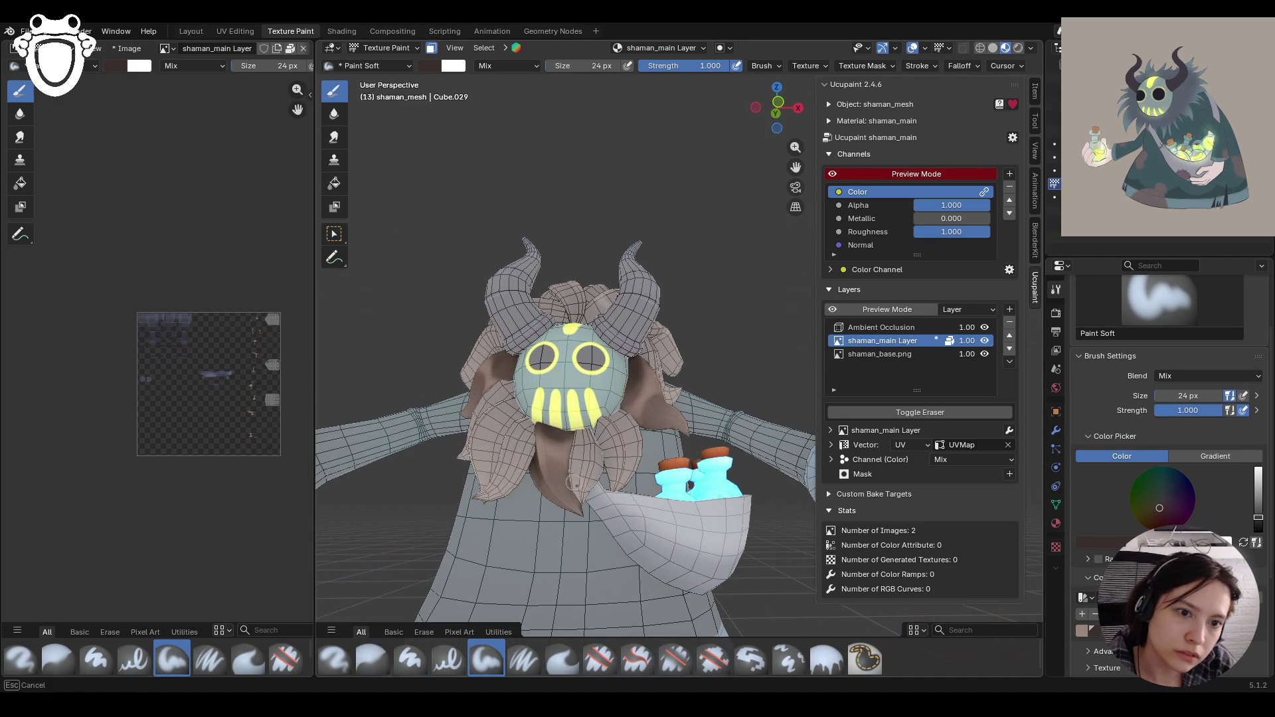
# Step: Turn off face-selection masking and orbit around the fully textured shaman
pyautogui.click(431, 48)
pyautogui.moveTo(531, 266)
pyautogui.mouseDown(button='middle')
pyautogui.moveTo(597, 292)
pyautogui.moveTo(677, 299)
pyautogui.moveTo(669, 330)
pyautogui.moveTo(604, 304)
pyautogui.moveTo(425, 300)
pyautogui.moveTo(522, 323)
pyautogui.moveTo(531, 352)
pyautogui.moveTo(538, 341)
pyautogui.mouseUp(button='middle')
pyautogui.scroll(5, 669, 331)
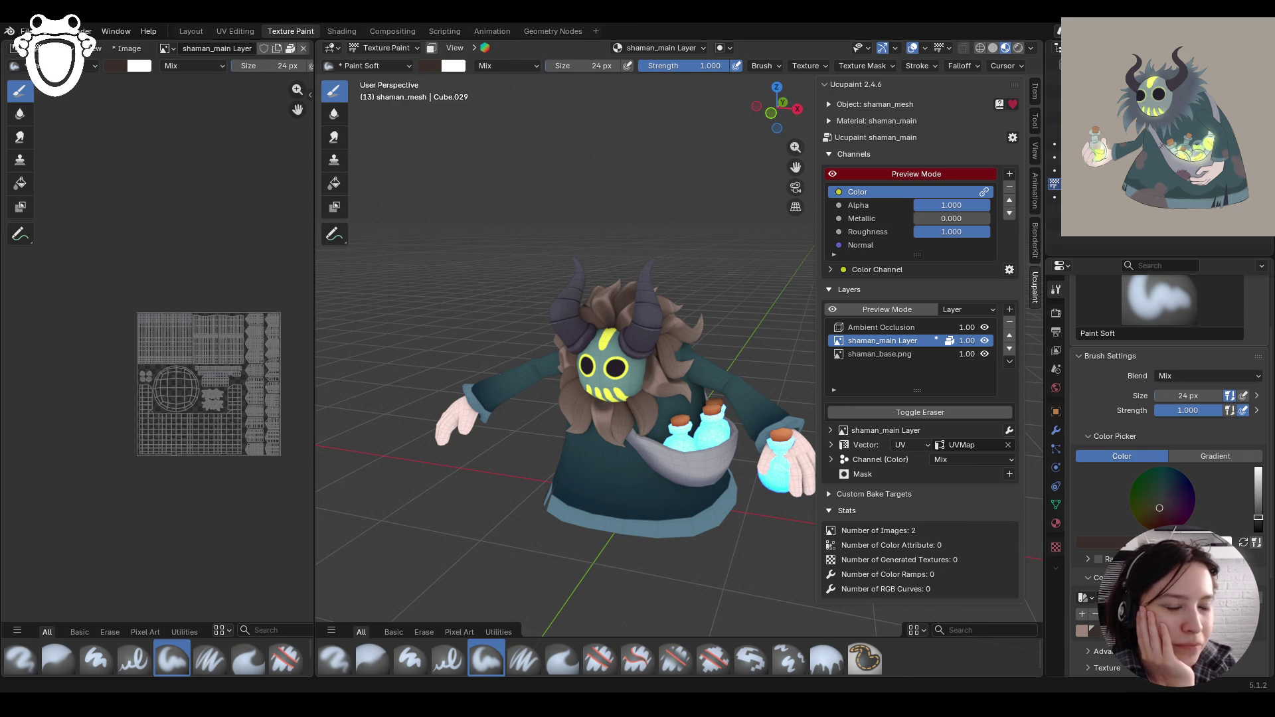
pyautogui.moveTo(704, 179); pyautogui.dragTo(778, 177, button='middle')
pyautogui.scroll(5, 778, 177)
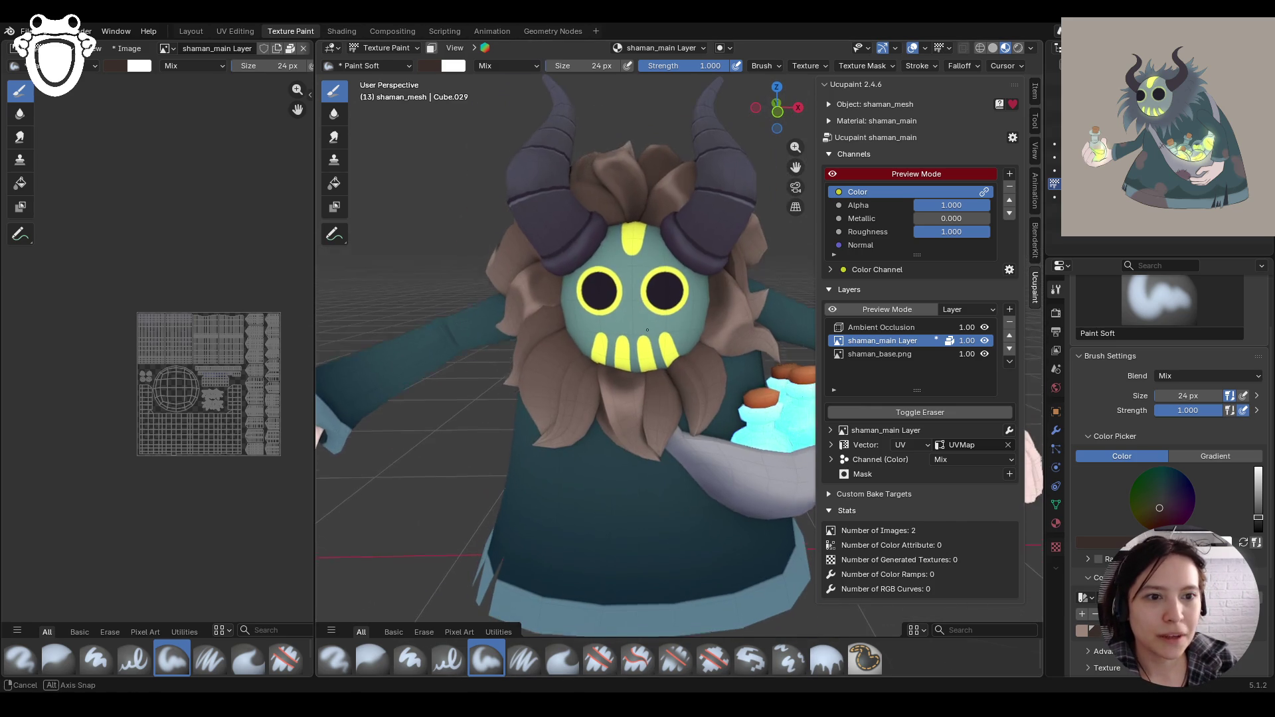
pyautogui.click(431, 48)
pyautogui.moveTo(578, 319)
pyautogui.mouseDown(button='middle')
pyautogui.moveTo(625, 321)
pyautogui.moveTo(534, 360)
pyautogui.moveTo(679, 369)
pyautogui.moveTo(708, 386)
pyautogui.moveTo(620, 400)
pyautogui.moveTo(699, 300)
pyautogui.moveTo(655, 282)
pyautogui.moveTo(699, 285)
pyautogui.moveTo(678, 279)
pyautogui.mouseUp(button='middle')
pyautogui.click(432, 49)
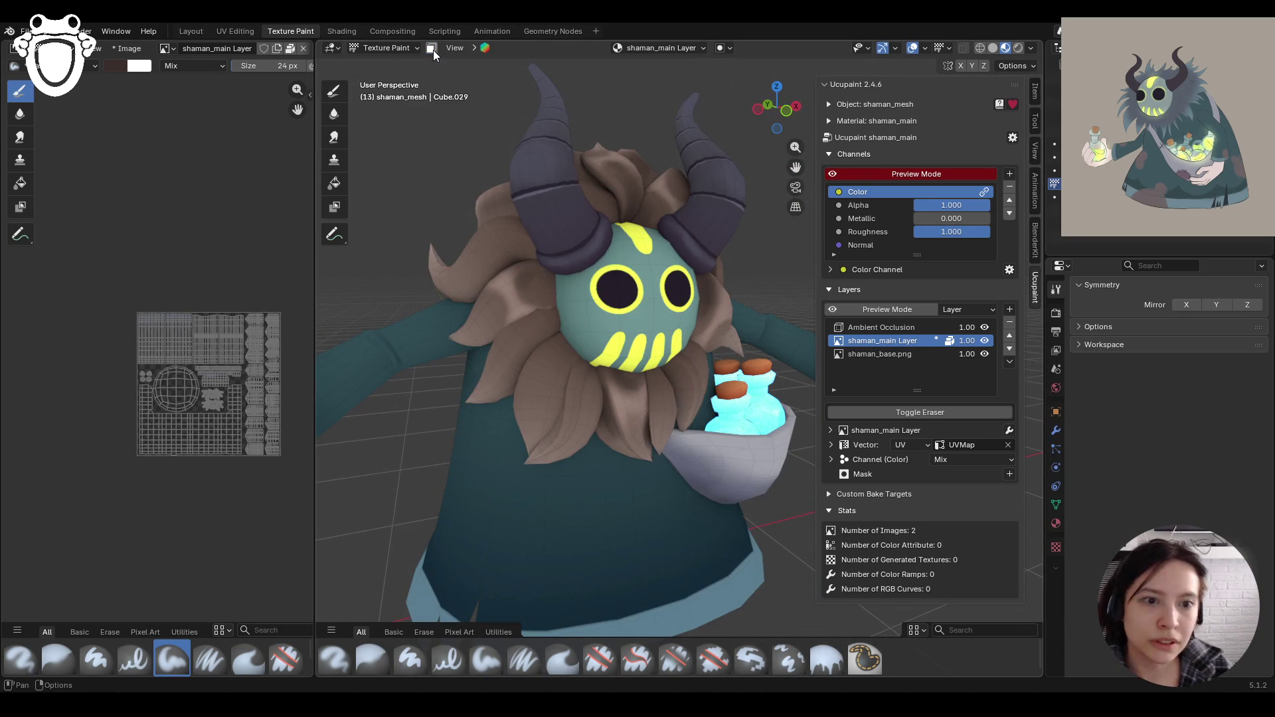
# Step: Re-enable face masking, choose Paint Soft with a brown swatch, and paint down a hair strand
pyautogui.click(432, 49)
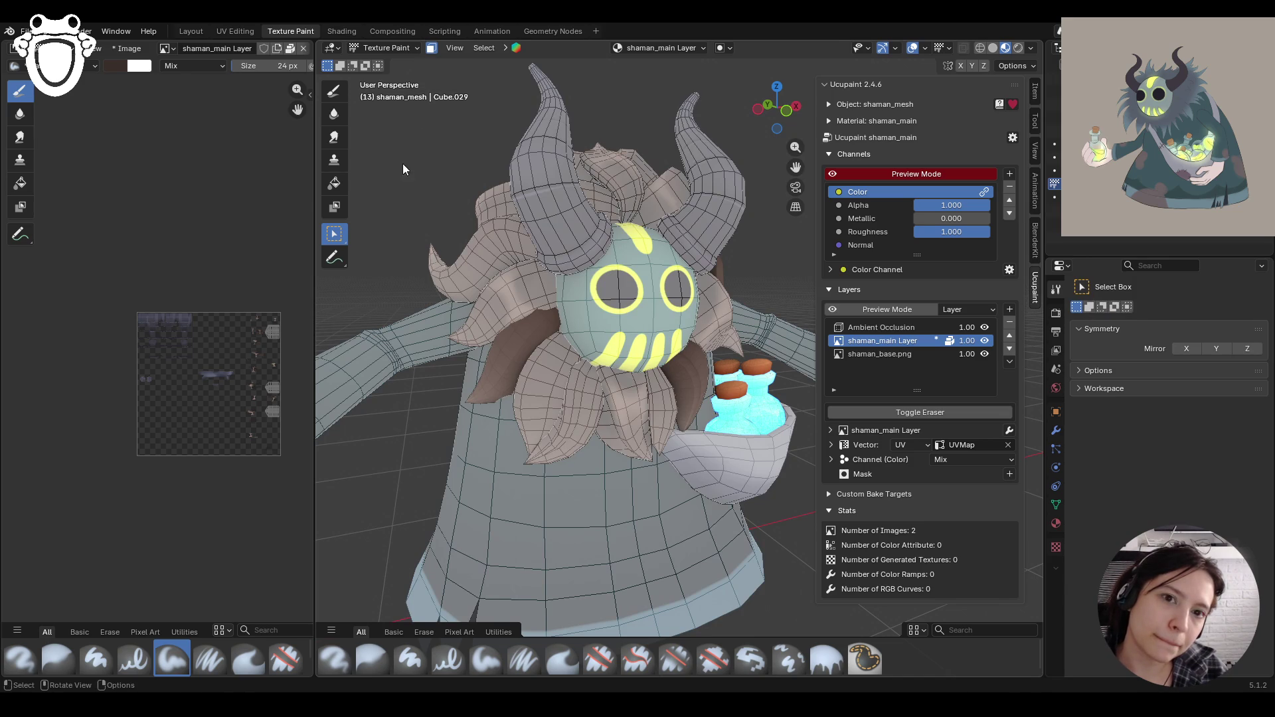
pyautogui.click(334, 91)
pyautogui.moveTo(564, 332); pyautogui.dragTo(510, 316, button='middle')
pyautogui.scroll(-3, 1129, 465)
pyautogui.click(1083, 604)
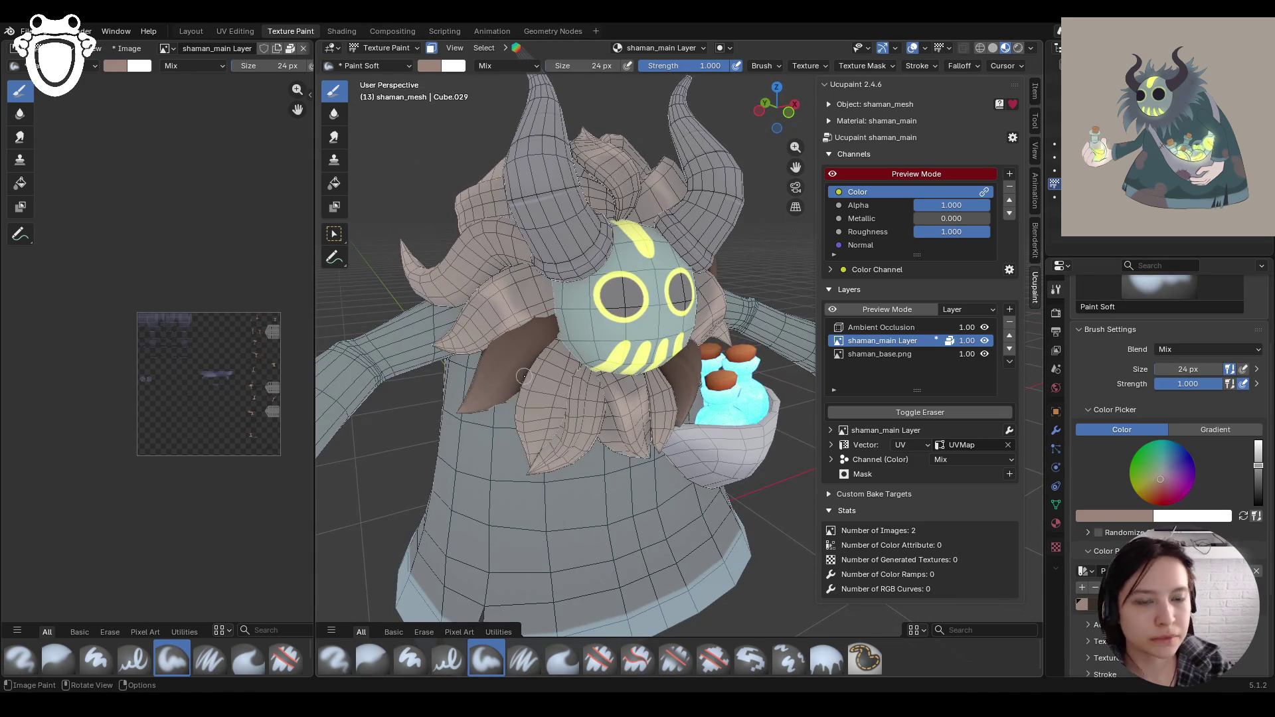
pyautogui.moveTo(515, 361); pyautogui.dragTo(493, 357)
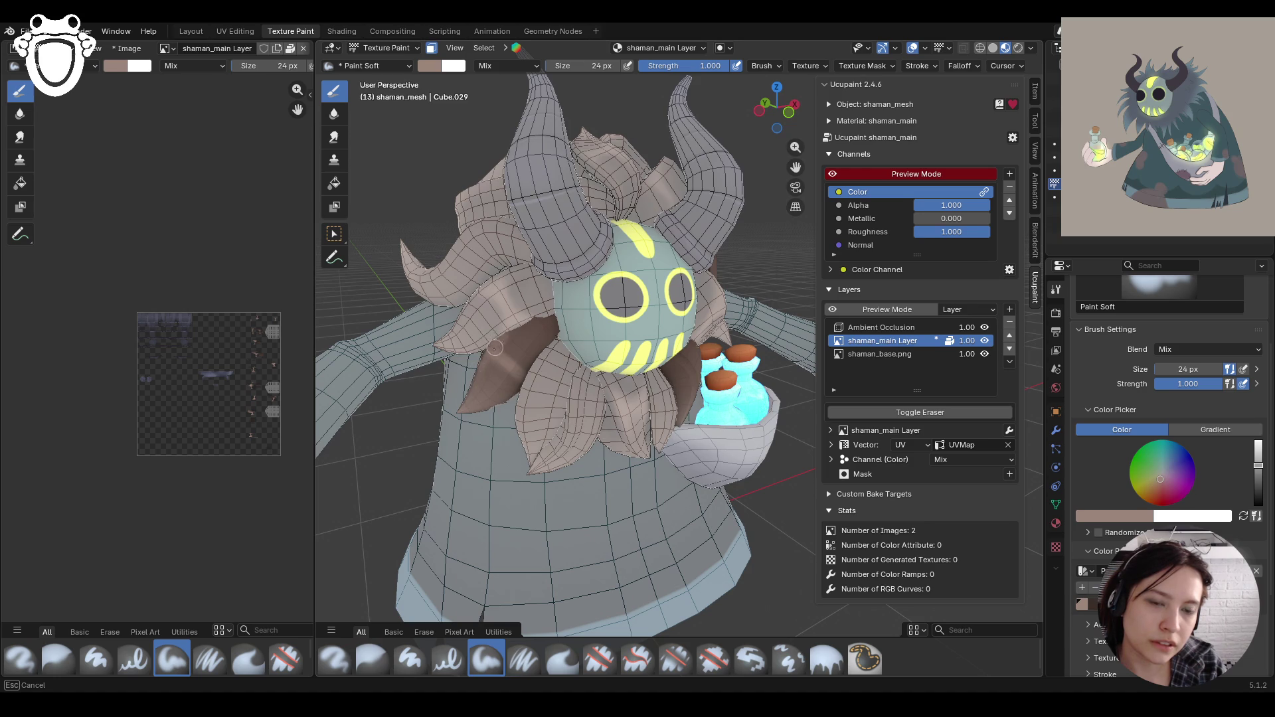
pyautogui.moveTo(503, 336)
pyautogui.mouseDown()
pyautogui.moveTo(490, 355)
pyautogui.moveTo(511, 370)
pyautogui.moveTo(492, 352)
pyautogui.moveTo(491, 365)
pyautogui.moveTo(510, 337)
pyautogui.moveTo(502, 358)
pyautogui.moveTo(524, 345)
pyautogui.moveTo(514, 339)
pyautogui.moveTo(535, 355)
pyautogui.moveTo(517, 345)
pyautogui.mouseUp()
pyautogui.moveTo(517, 346)
pyautogui.mouseDown()
pyautogui.moveTo(537, 362)
pyautogui.moveTo(529, 351)
pyautogui.moveTo(525, 366)
pyautogui.mouseUp()
pyautogui.moveTo(521, 365); pyautogui.dragTo(643, 374, button='middle')
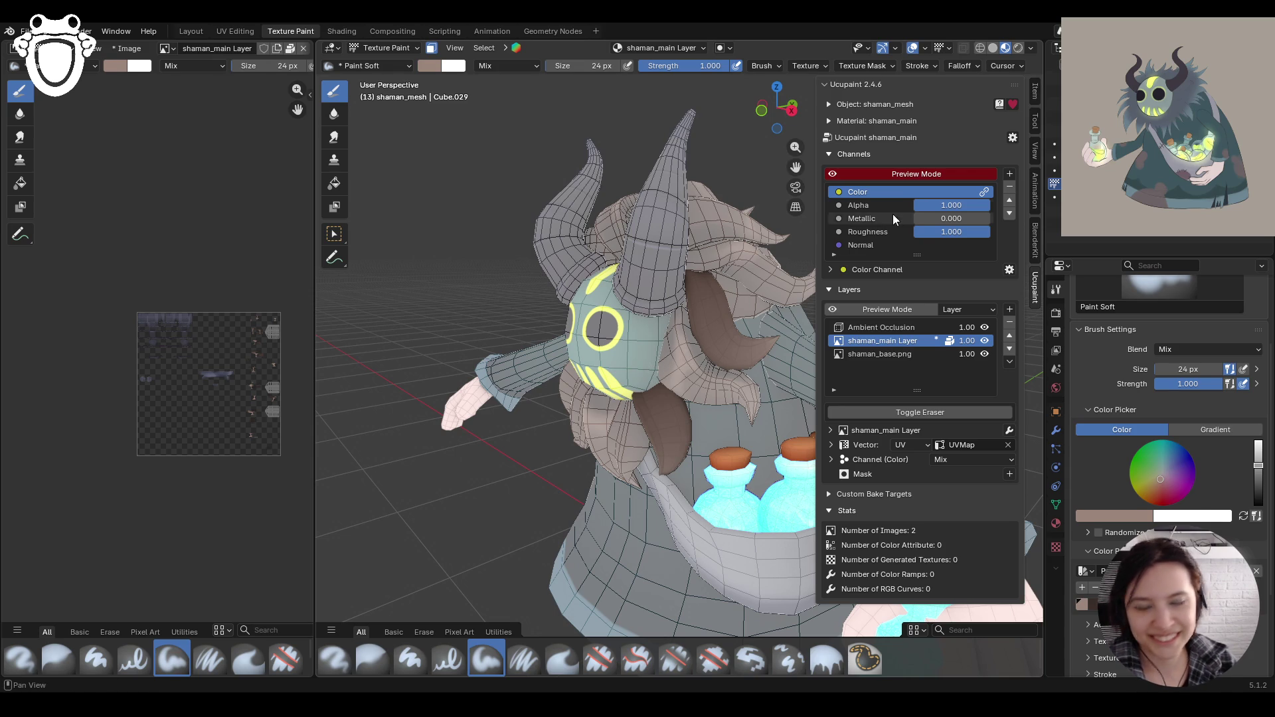
pyautogui.moveTo(658, 365); pyautogui.dragTo(601, 374, button='middle')
pyautogui.scroll(3, 601, 373)
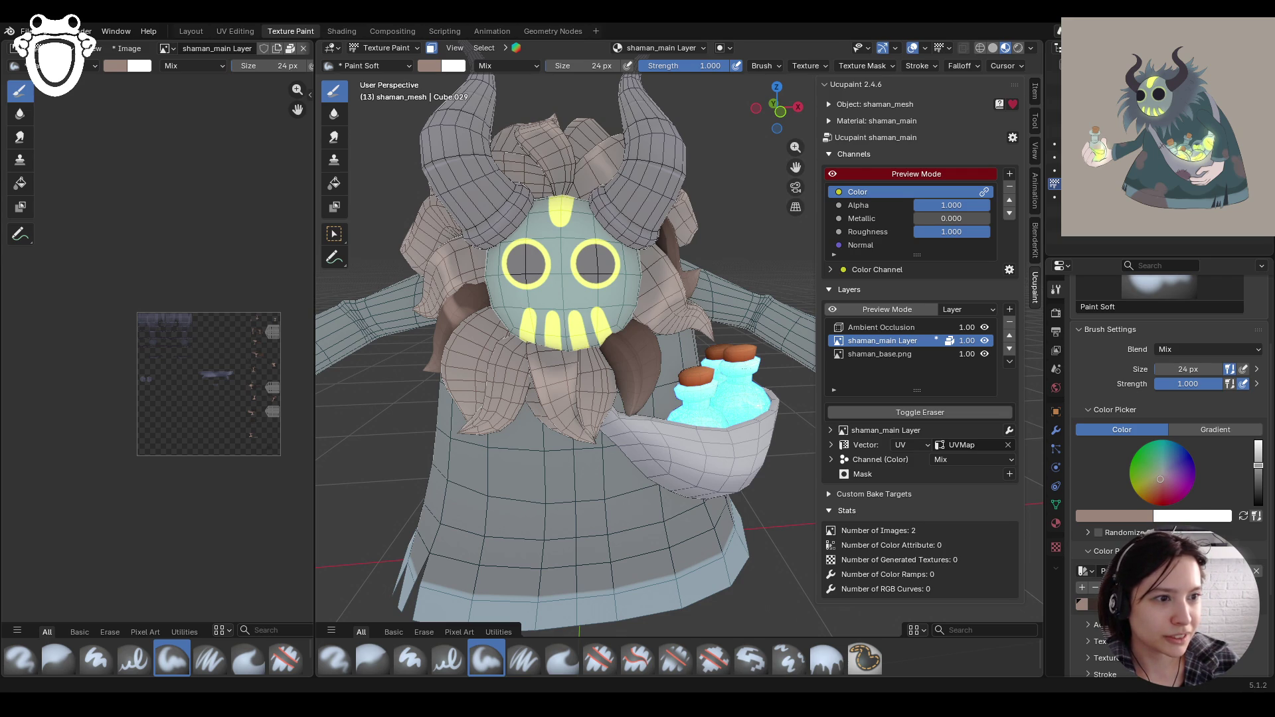
# Step: Paint brown and lighter patches across the hair strands beside the mask
pyautogui.moveTo(564, 398); pyautogui.dragTo(518, 392, button='middle')
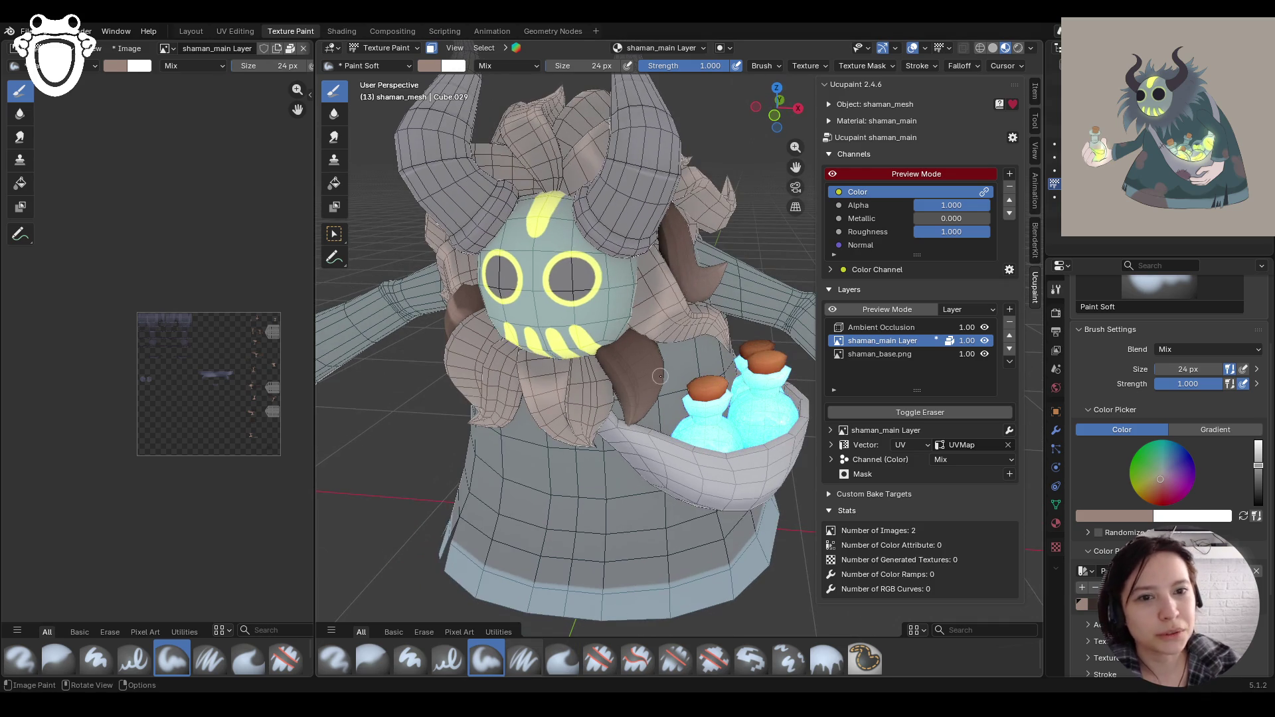
pyautogui.moveTo(619, 373)
pyautogui.mouseDown()
pyautogui.moveTo(636, 395)
pyautogui.moveTo(654, 355)
pyautogui.mouseUp()
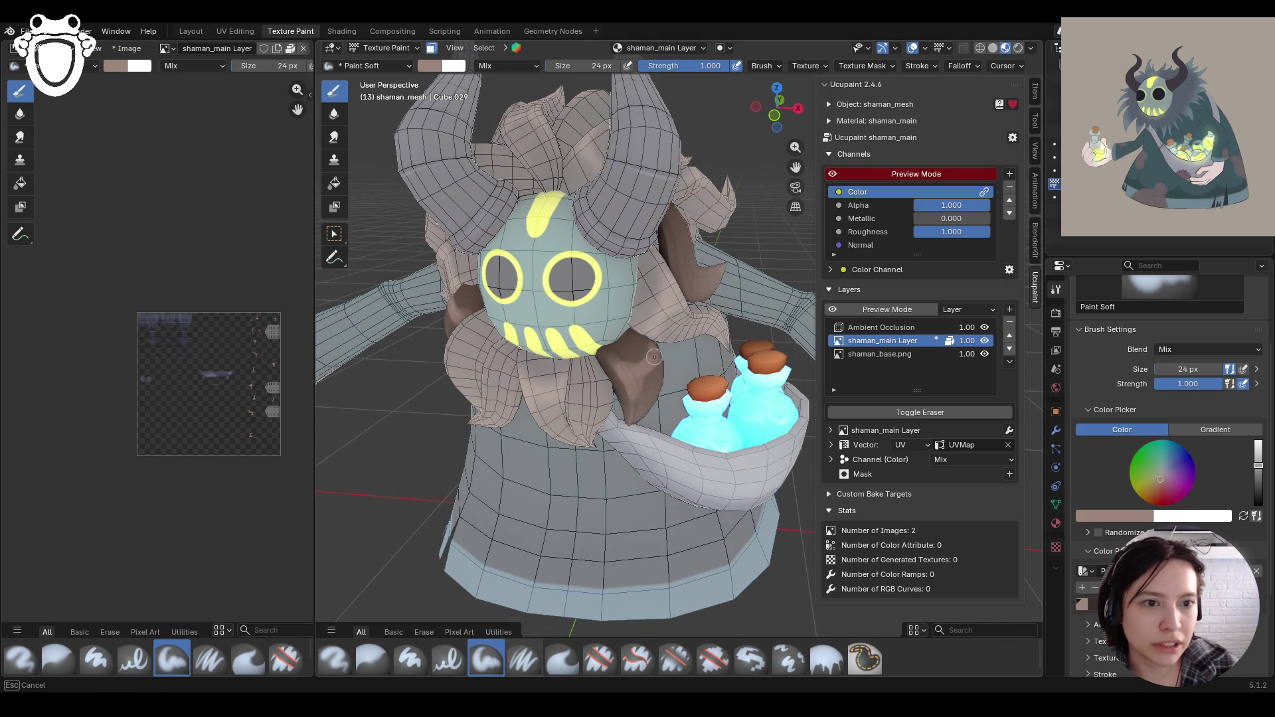
pyautogui.moveTo(612, 358)
pyautogui.mouseDown()
pyautogui.moveTo(631, 389)
pyautogui.moveTo(657, 373)
pyautogui.mouseUp()
pyautogui.moveTo(656, 343)
pyautogui.mouseDown(button='middle')
pyautogui.moveTo(603, 328)
pyautogui.moveTo(680, 319)
pyautogui.mouseUp(button='middle')
pyautogui.moveTo(653, 256)
pyautogui.mouseDown()
pyautogui.moveTo(682, 329)
pyautogui.moveTo(673, 297)
pyautogui.moveTo(713, 272)
pyautogui.moveTo(684, 324)
pyautogui.moveTo(674, 296)
pyautogui.moveTo(710, 251)
pyautogui.moveTo(713, 282)
pyautogui.mouseUp()
pyautogui.moveTo(714, 282)
pyautogui.mouseDown(button='middle')
pyautogui.moveTo(744, 286)
pyautogui.moveTo(671, 276)
pyautogui.mouseUp(button='middle')
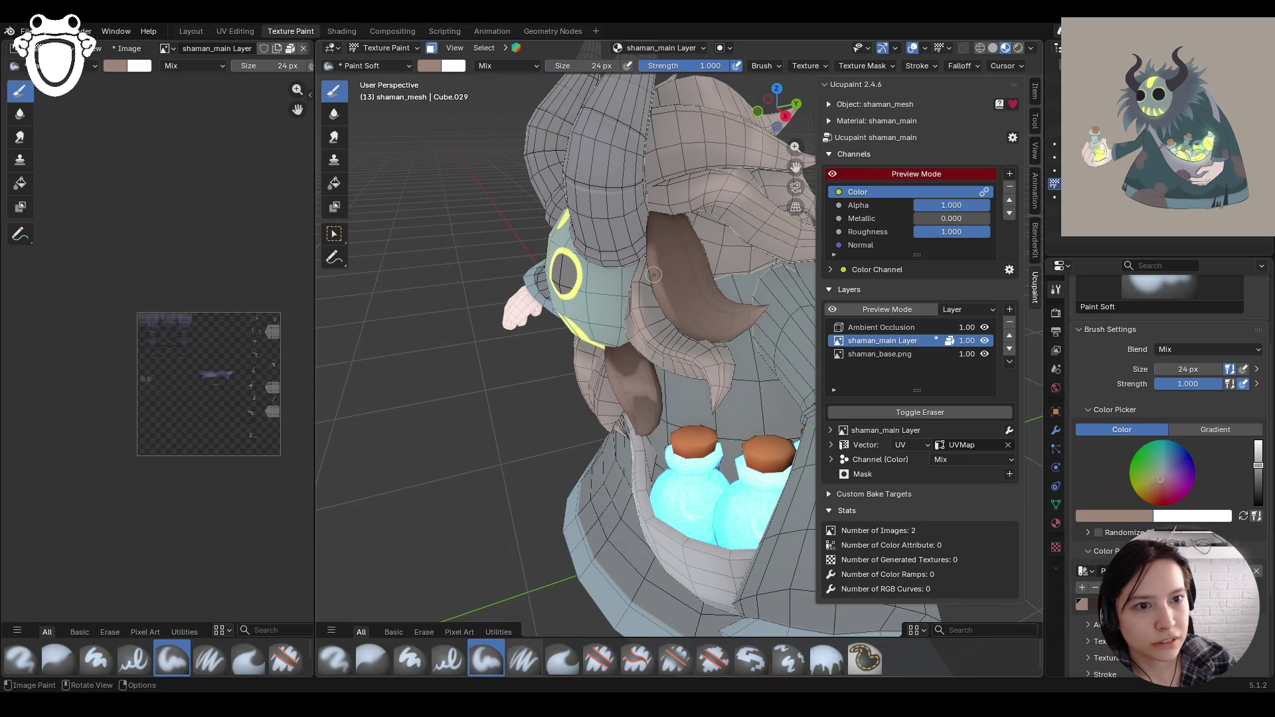
pyautogui.moveTo(654, 274)
pyautogui.mouseDown()
pyautogui.moveTo(694, 247)
pyautogui.moveTo(691, 226)
pyautogui.moveTo(654, 262)
pyautogui.moveTo(657, 252)
pyautogui.moveTo(663, 292)
pyautogui.moveTo(700, 269)
pyautogui.moveTo(650, 231)
pyautogui.moveTo(653, 246)
pyautogui.mouseUp()
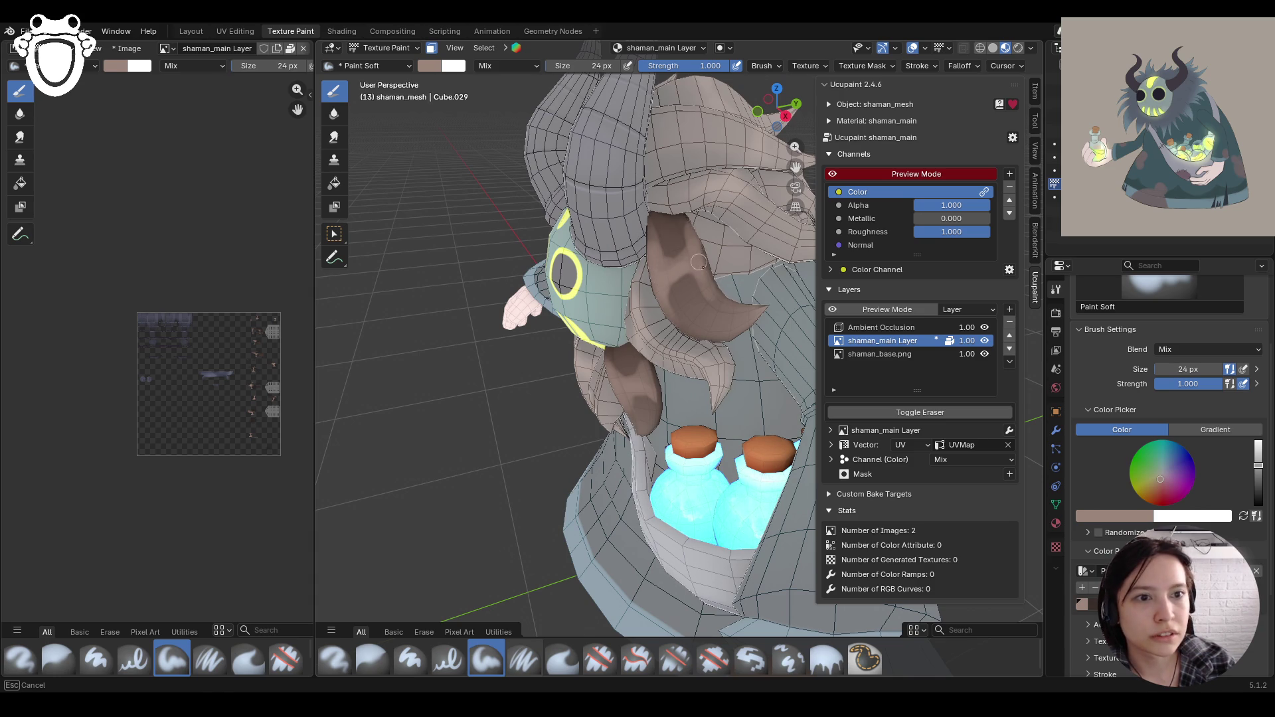
pyautogui.moveTo(694, 257)
pyautogui.mouseDown(button='middle')
pyautogui.moveTo(728, 330)
pyautogui.moveTo(691, 358)
pyautogui.mouseUp(button='middle')
pyautogui.scroll(4, 660, 379)
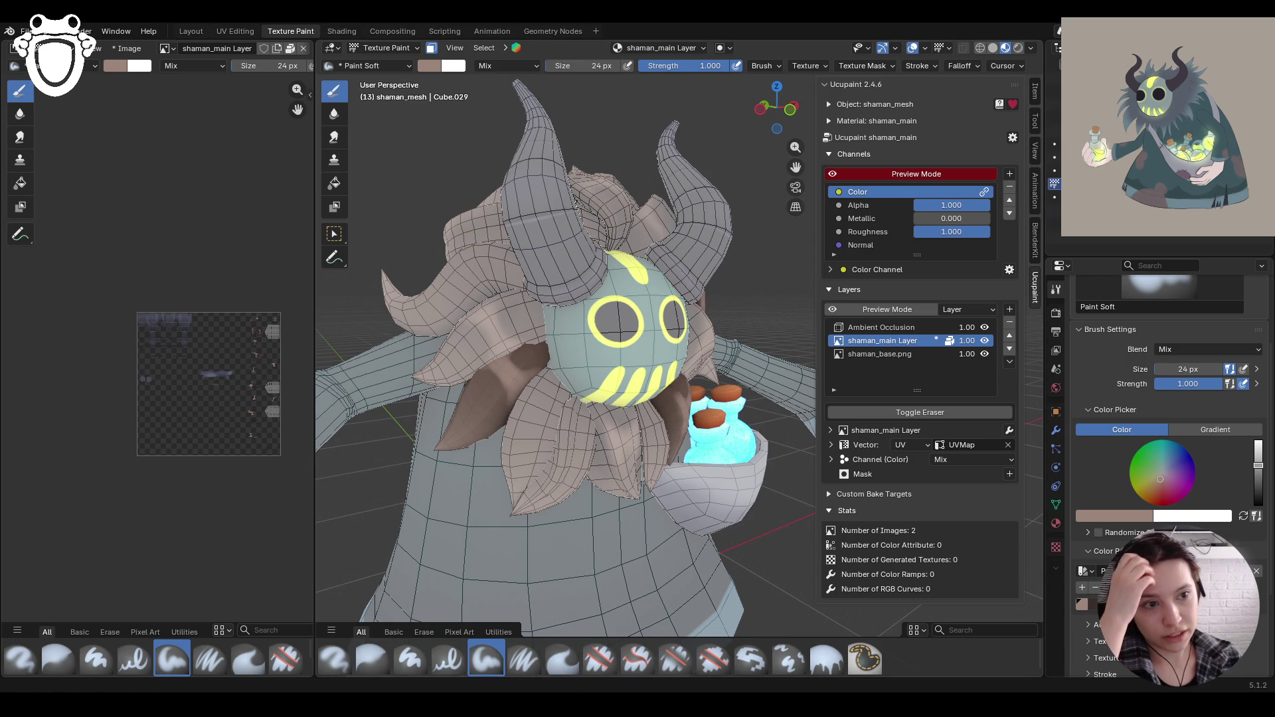
pyautogui.moveTo(512, 431)
pyautogui.mouseDown(button='middle')
pyautogui.moveTo(606, 435)
pyautogui.moveTo(692, 402)
pyautogui.mouseUp(button='middle')
# Step: Switch to Erase Hard and erase paint from the brown hair patch
pyautogui.click(600, 658)
pyautogui.moveTo(631, 372)
pyautogui.mouseDown()
pyautogui.moveTo(634, 385)
pyautogui.moveTo(656, 367)
pyautogui.moveTo(631, 389)
pyautogui.moveTo(658, 372)
pyautogui.mouseUp()
pyautogui.moveTo(664, 429)
pyautogui.mouseDown()
pyautogui.moveTo(657, 445)
pyautogui.moveTo(680, 426)
pyautogui.mouseUp()
pyautogui.moveTo(680, 427); pyautogui.dragTo(655, 437)
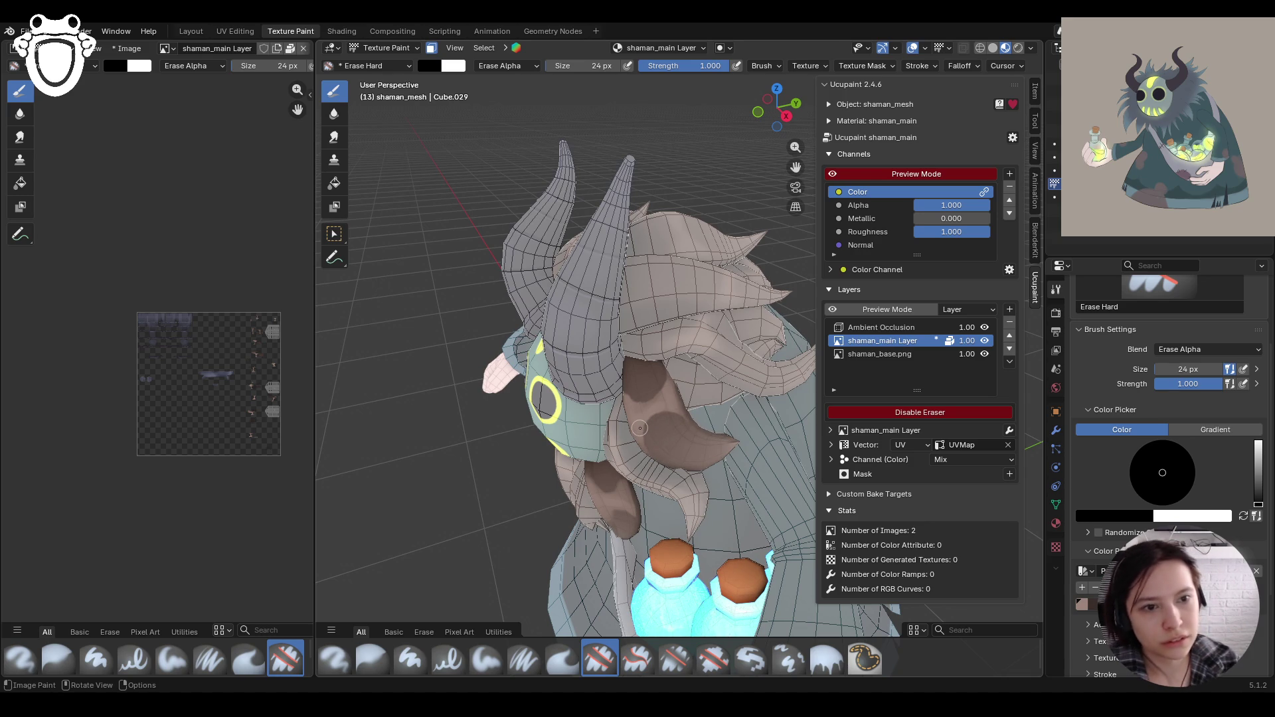
# Step: Erase small spots along the hair strands and the dark brown patch beside the face
pyautogui.moveTo(631, 380); pyautogui.dragTo(647, 385)
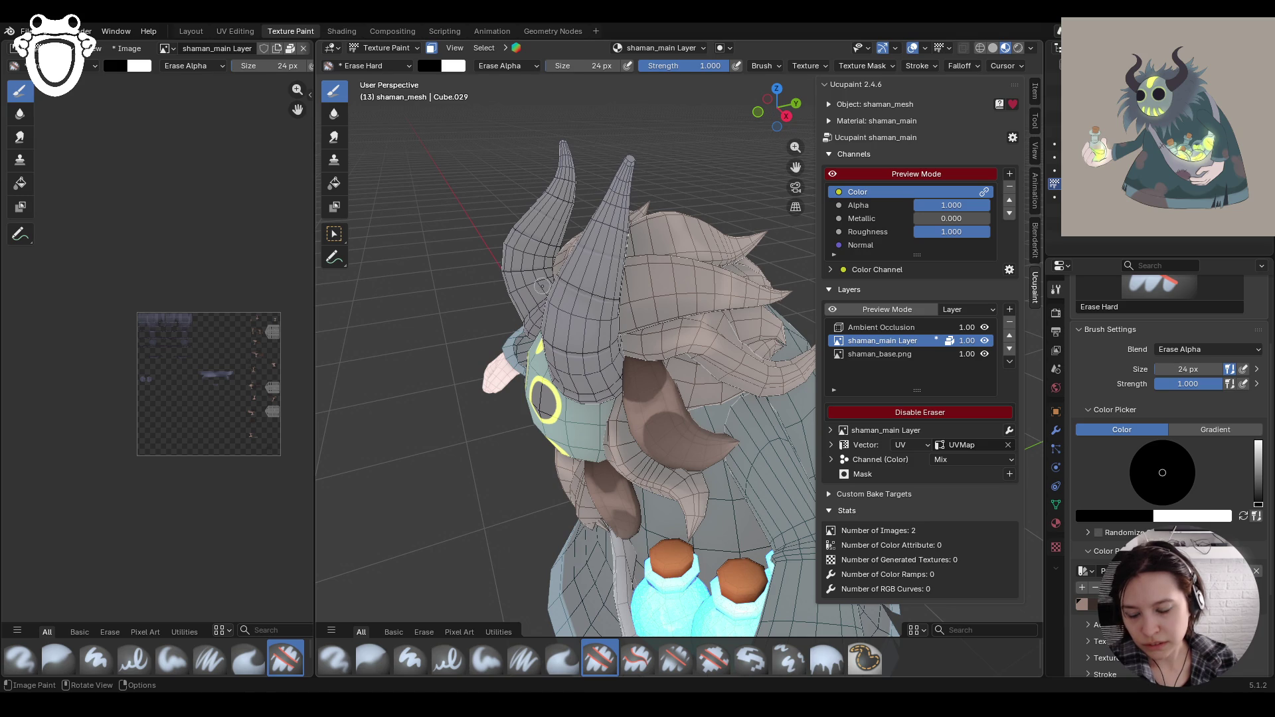
pyautogui.moveTo(664, 372); pyautogui.dragTo(706, 358, button='middle')
pyautogui.moveTo(622, 395)
pyautogui.mouseDown()
pyautogui.moveTo(635, 438)
pyautogui.moveTo(626, 475)
pyautogui.mouseUp()
pyautogui.moveTo(782, 171); pyautogui.dragTo(529, 247, button='middle')
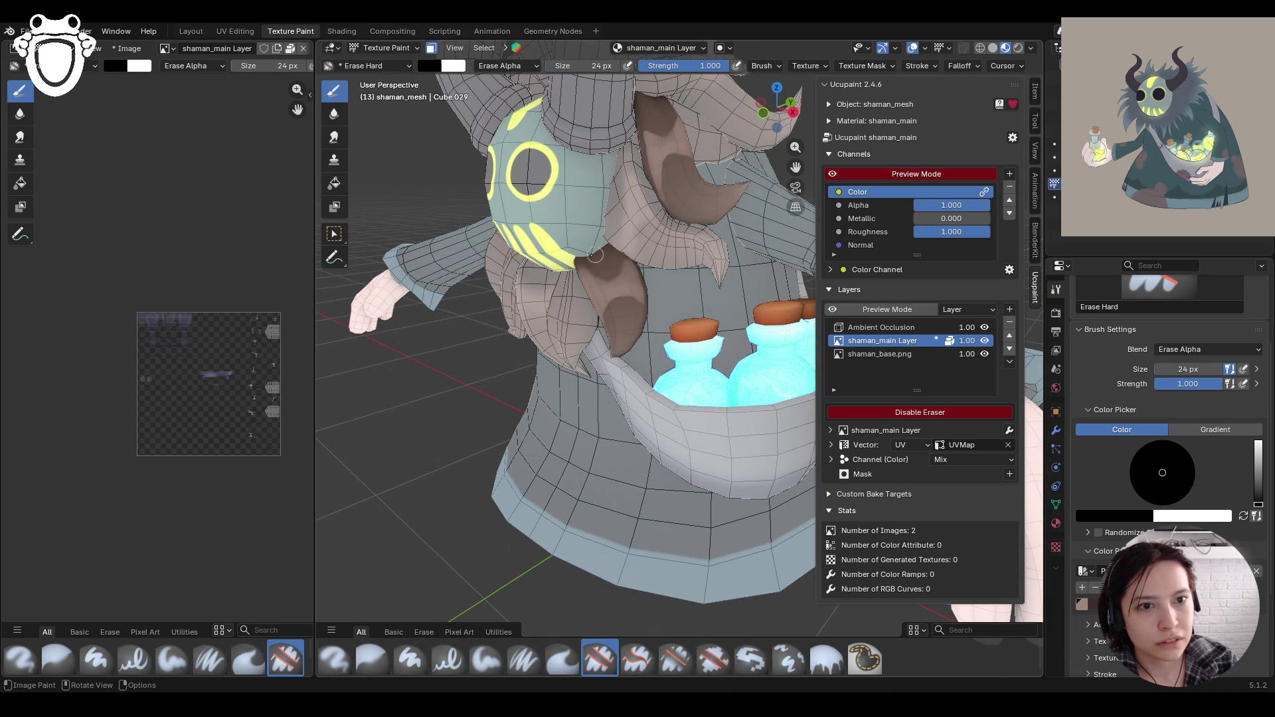
pyautogui.moveTo(594, 256)
pyautogui.mouseDown()
pyautogui.moveTo(614, 270)
pyautogui.moveTo(606, 277)
pyautogui.moveTo(615, 226)
pyautogui.mouseUp()
pyautogui.moveTo(530, 231)
pyautogui.mouseDown(button='middle')
pyautogui.moveTo(516, 264)
pyautogui.moveTo(343, 299)
pyautogui.mouseUp(button='middle')
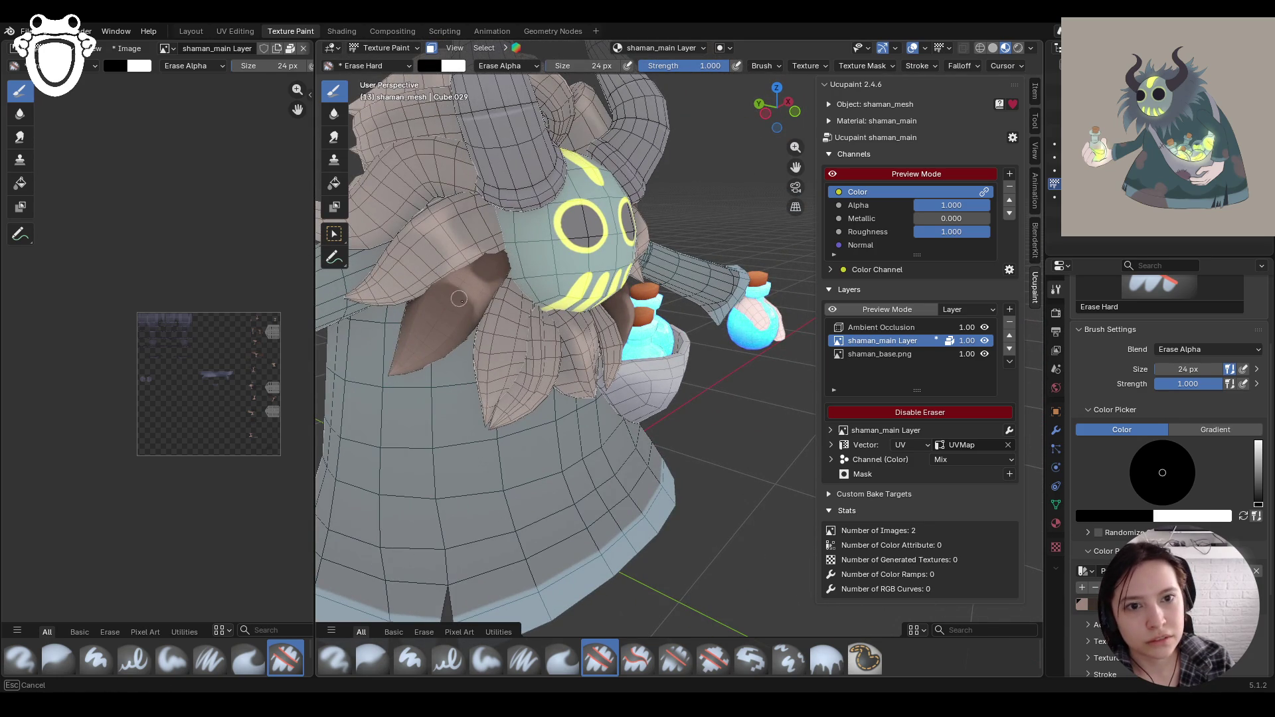
pyautogui.moveTo(461, 295)
pyautogui.mouseDown()
pyautogui.moveTo(475, 260)
pyautogui.moveTo(487, 269)
pyautogui.mouseUp()
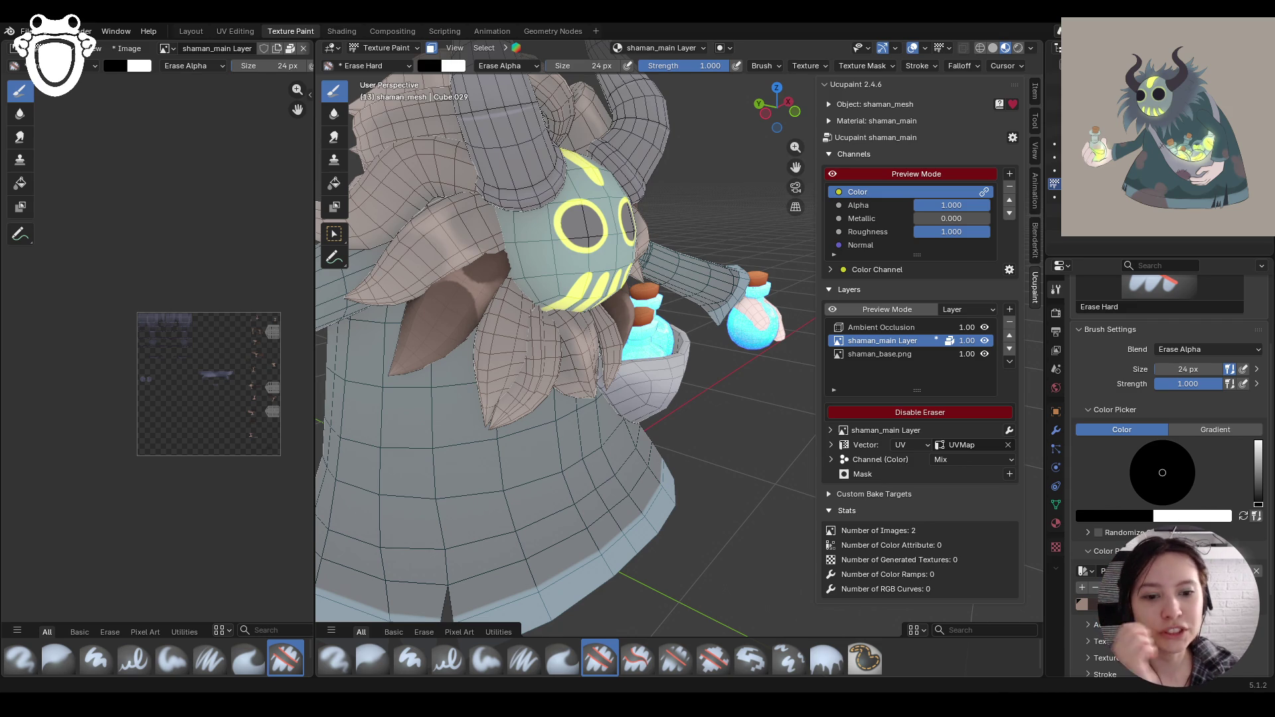
pyautogui.moveTo(522, 631)
pyautogui.mouseDown(button='middle')
pyautogui.moveTo(359, 317)
pyautogui.moveTo(319, 308)
pyautogui.mouseUp(button='middle')
pyautogui.moveTo(664, 319)
pyautogui.mouseDown(button='middle')
pyautogui.moveTo(638, 345)
pyautogui.moveTo(664, 312)
pyautogui.moveTo(651, 329)
pyautogui.mouseUp(button='middle')
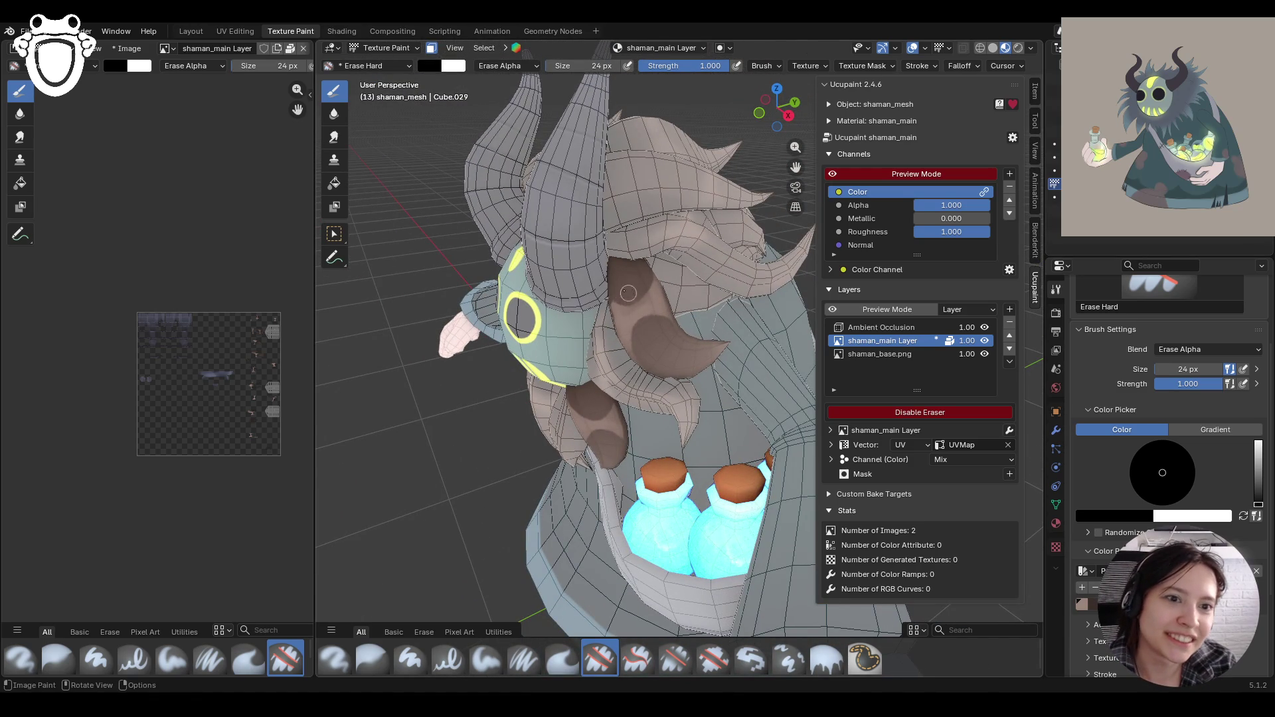
pyautogui.moveTo(501, 226); pyautogui.dragTo(465, 439, button='middle')
pyautogui.click(380, 657)
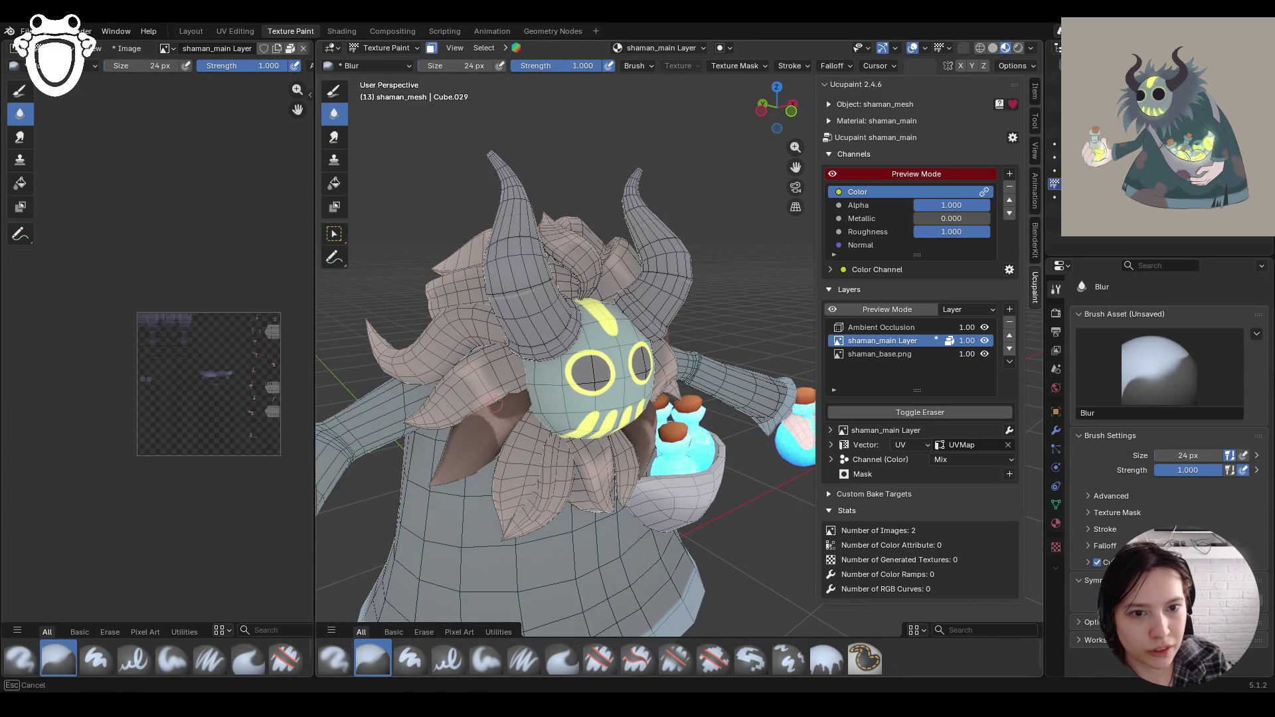
# Step: Switch to Paint Soft and dab dark brown onto the hair left of the face
pyautogui.moveTo(495, 403)
pyautogui.mouseDown(button='middle')
pyautogui.moveTo(618, 392)
pyautogui.moveTo(639, 455)
pyautogui.mouseUp(button='middle')
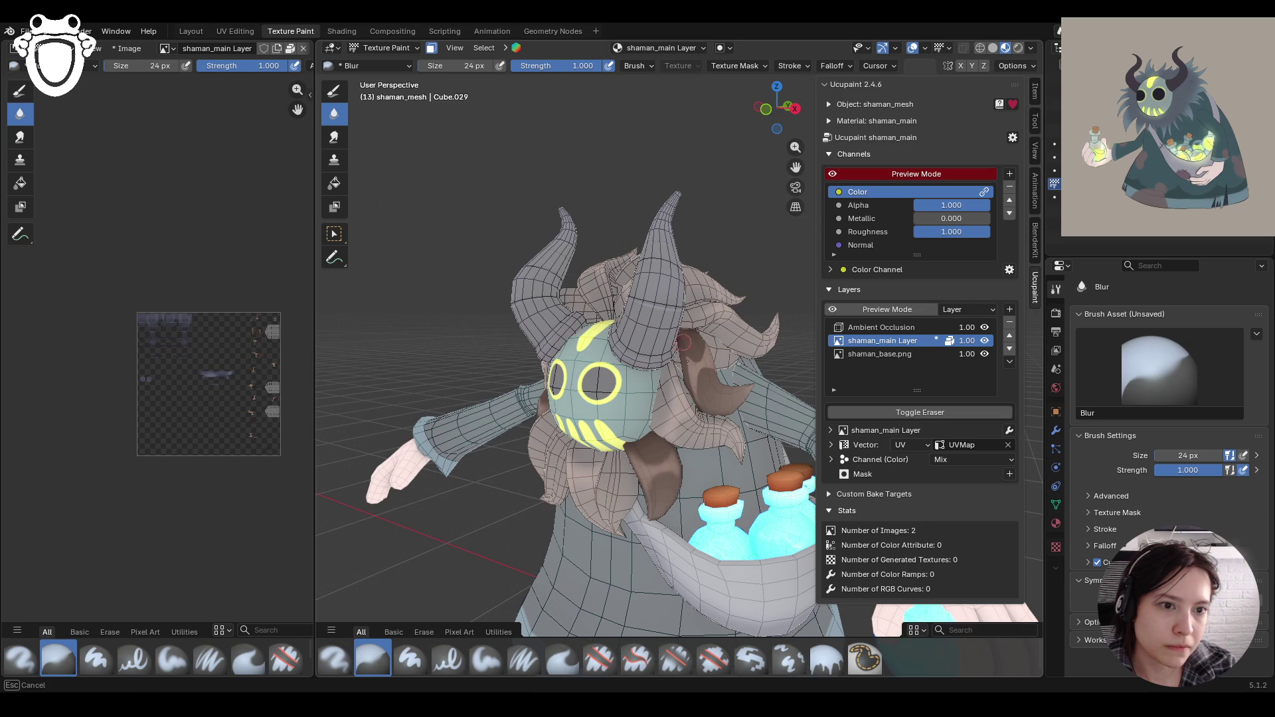
pyautogui.moveTo(711, 363)
pyautogui.mouseDown(button='middle')
pyautogui.moveTo(551, 439)
pyautogui.moveTo(704, 405)
pyautogui.moveTo(764, 372)
pyautogui.moveTo(664, 392)
pyautogui.moveTo(750, 385)
pyautogui.moveTo(731, 392)
pyautogui.moveTo(487, 422)
pyautogui.moveTo(503, 63)
pyautogui.mouseUp(button='middle')
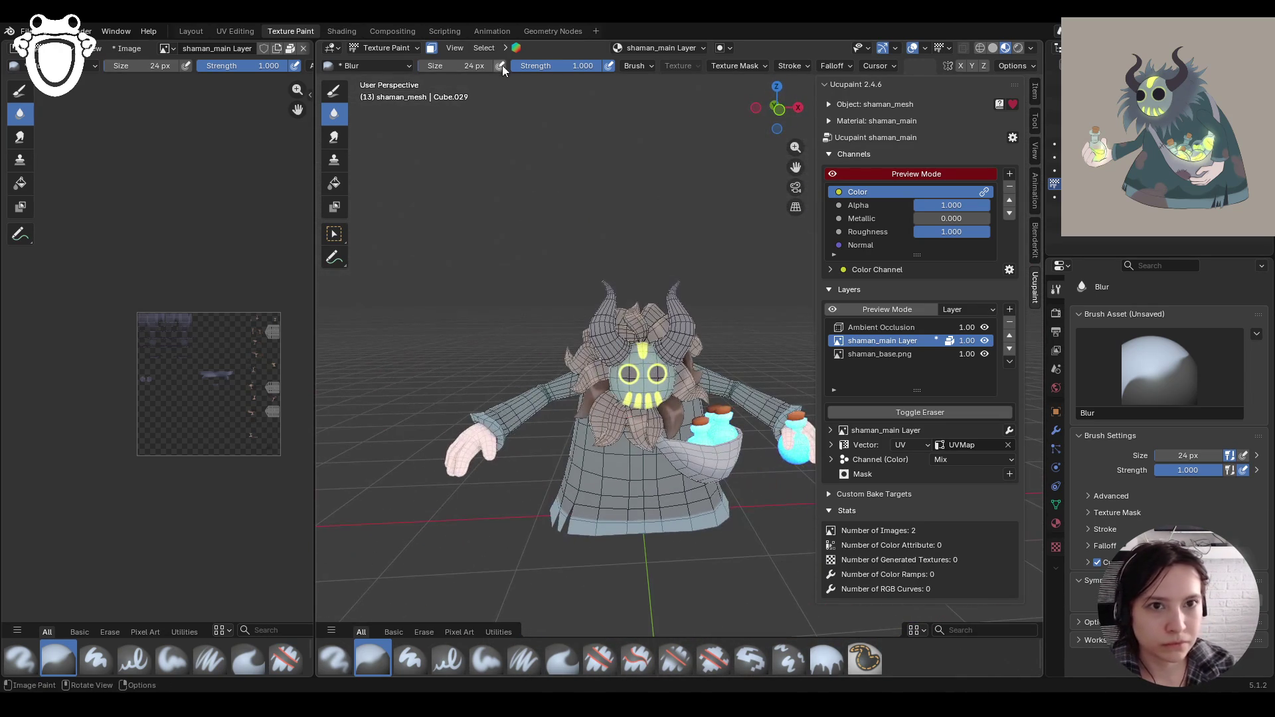
pyautogui.click(486, 660)
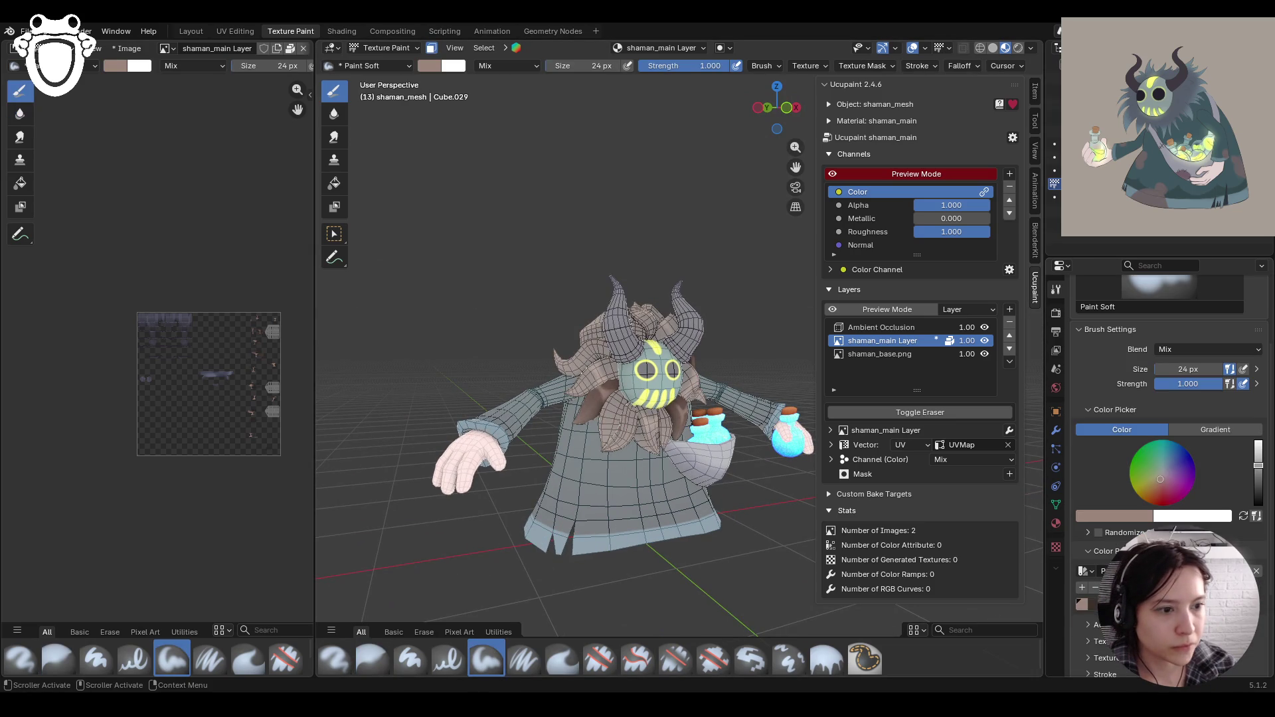
pyautogui.moveTo(464, 425)
pyautogui.mouseDown(button='middle')
pyautogui.moveTo(488, 416)
pyautogui.moveTo(539, 286)
pyautogui.mouseUp(button='middle')
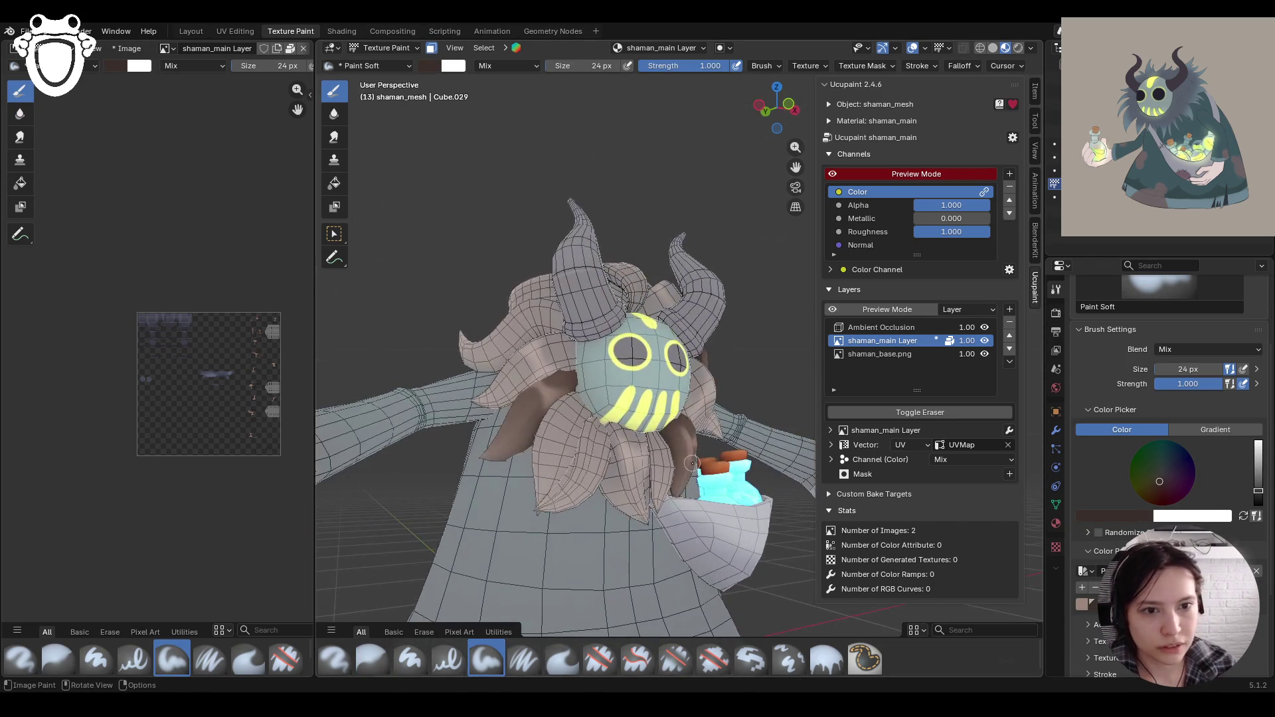
pyautogui.click(552, 370)
pyautogui.click(551, 370)
pyautogui.moveTo(551, 370); pyautogui.dragTo(574, 389)
pyautogui.click(578, 385)
pyautogui.moveTo(568, 395); pyautogui.dragTo(485, 458)
# Step: Paint a few more strokes on the hair strands from side and front views
pyautogui.moveTo(378, 481); pyautogui.dragTo(587, 481, button='middle')
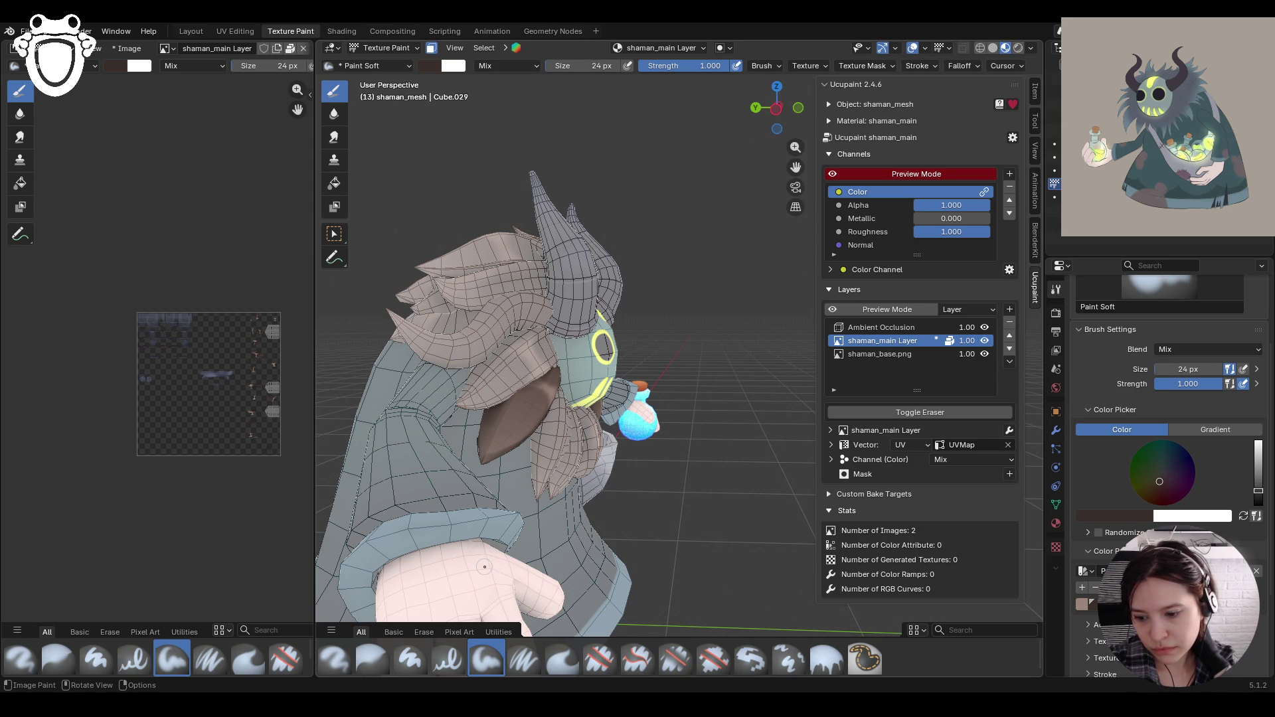
pyautogui.moveTo(473, 525); pyautogui.dragTo(631, 407, button='middle')
pyautogui.scroll(2, 631, 407)
pyautogui.moveTo(707, 497); pyautogui.dragTo(637, 432, button='middle')
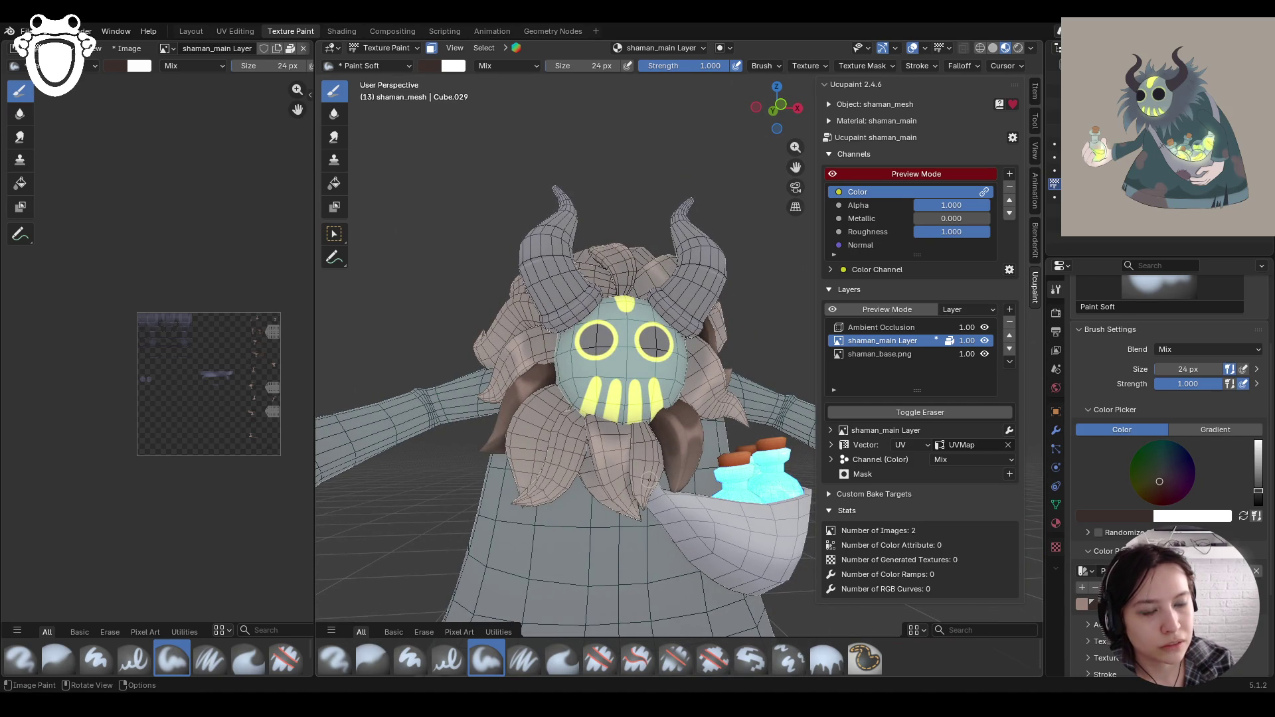
pyautogui.moveTo(657, 431); pyautogui.dragTo(606, 456, button='middle')
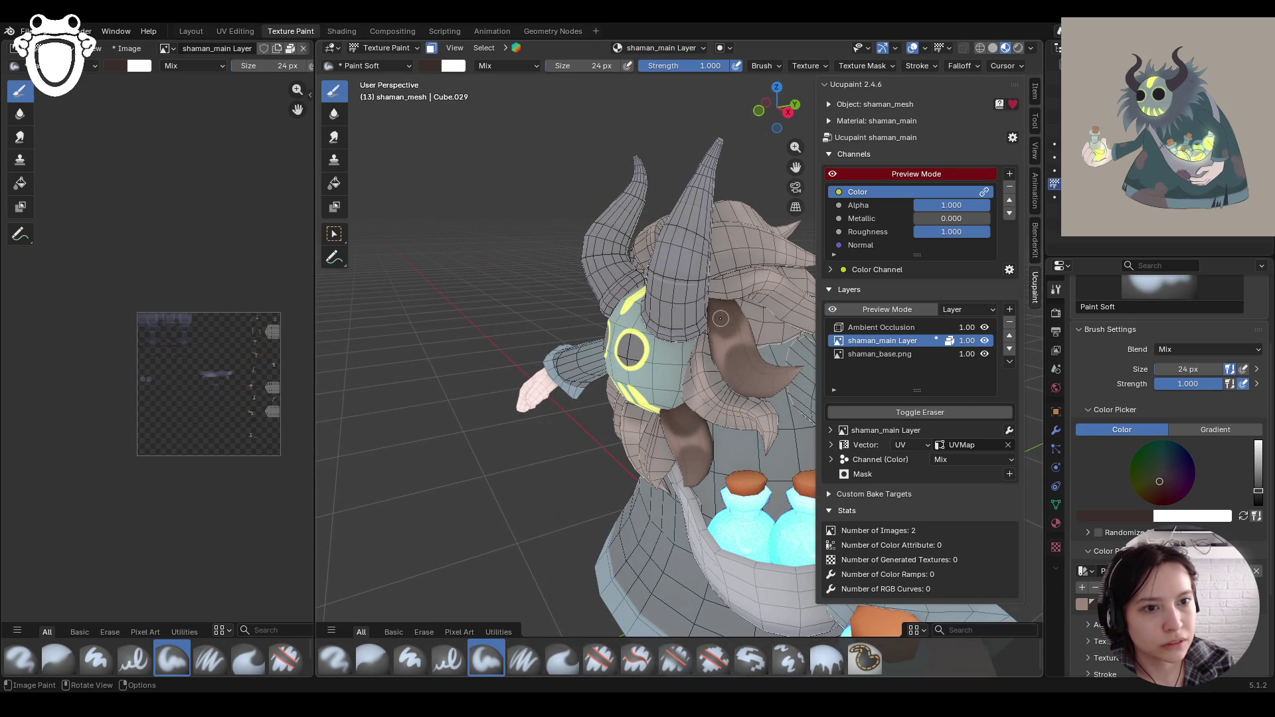
pyautogui.moveTo(730, 319)
pyautogui.mouseDown()
pyautogui.moveTo(735, 353)
pyautogui.moveTo(750, 351)
pyautogui.mouseUp()
pyautogui.moveTo(716, 389); pyautogui.dragTo(771, 439, button='middle')
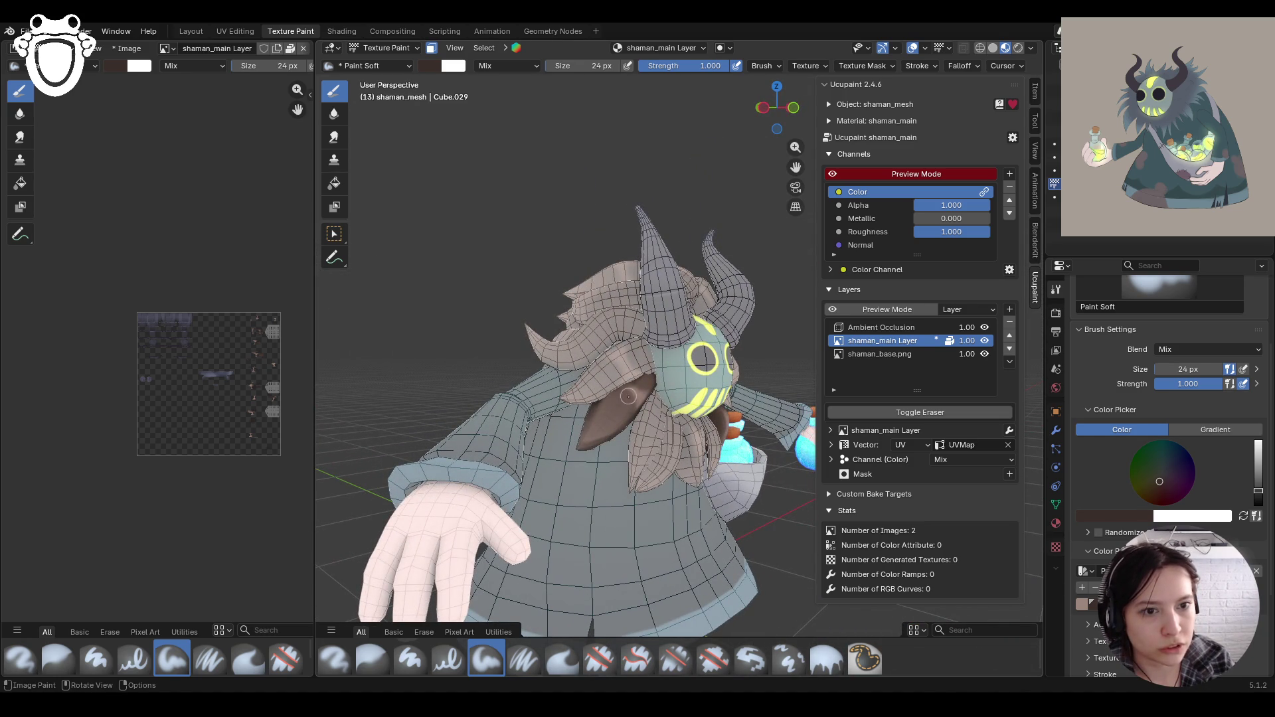
pyautogui.moveTo(610, 396); pyautogui.dragTo(614, 396)
pyautogui.scroll(-4, 614, 397)
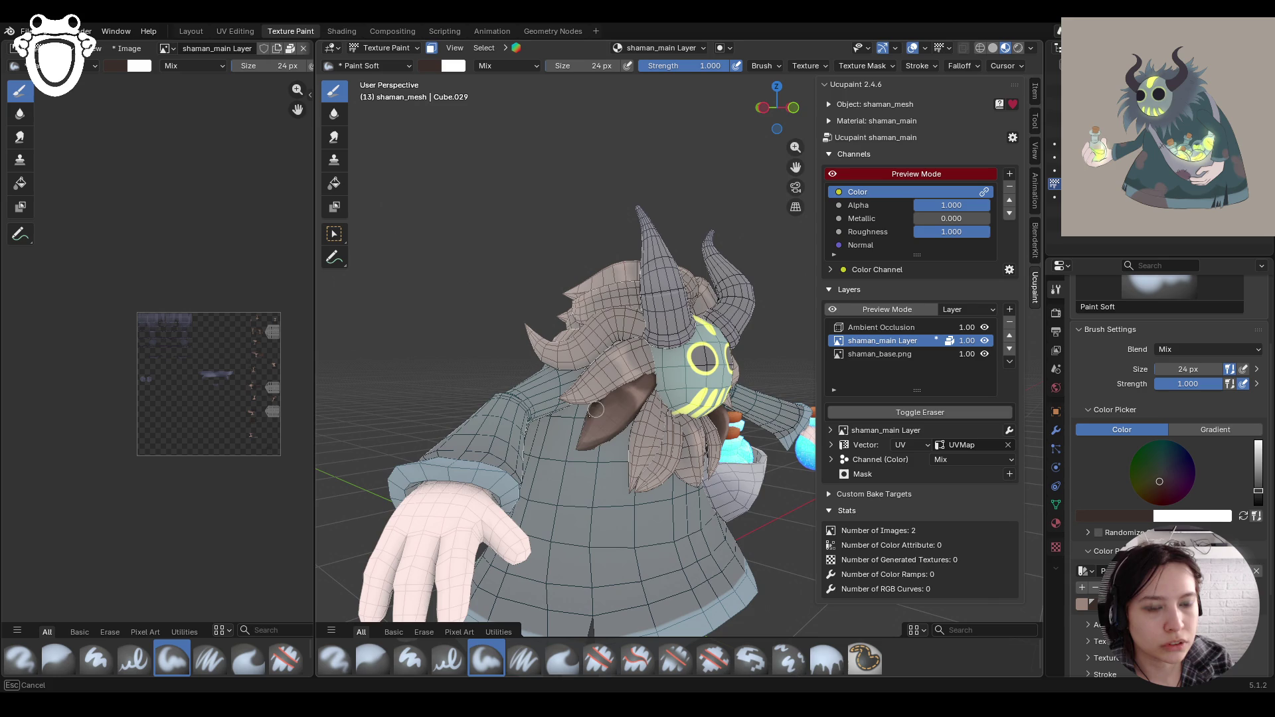
pyautogui.press('KP_1')
pyautogui.moveTo(616, 429); pyautogui.dragTo(574, 422, button='middle')
pyautogui.scroll(4, 640, 378)
pyautogui.moveTo(640, 378); pyautogui.dragTo(628, 501, button='middle')
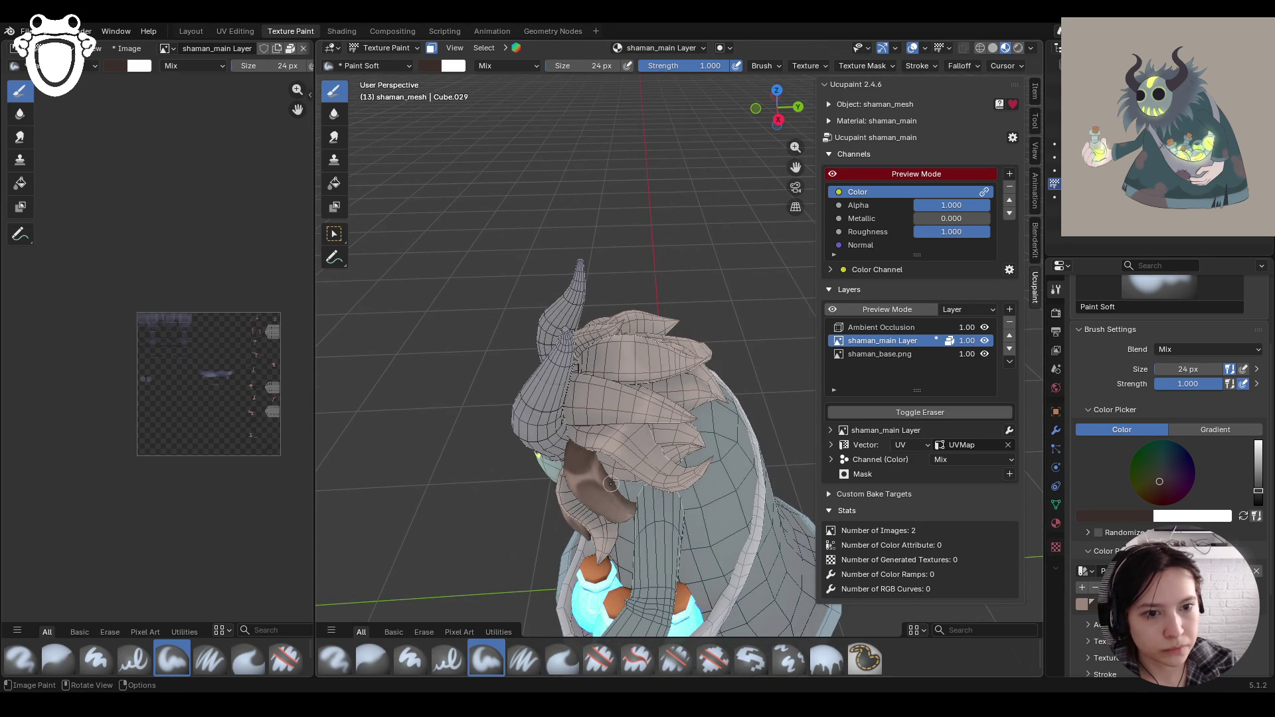
pyautogui.moveTo(651, 492)
pyautogui.mouseDown(button='middle')
pyautogui.moveTo(571, 279)
pyautogui.moveTo(518, 398)
pyautogui.moveTo(531, 505)
pyautogui.moveTo(544, 399)
pyautogui.mouseUp(button='middle')
pyautogui.scroll(-5, 611, 412)
# Step: Toggle face masking off and on, select the Blur brush, then disable masking
pyautogui.click(431, 48)
pyautogui.moveTo(782, 164)
pyautogui.mouseDown(button='middle')
pyautogui.moveTo(685, 319)
pyautogui.moveTo(654, 311)
pyautogui.mouseUp(button='middle')
pyautogui.click(433, 48)
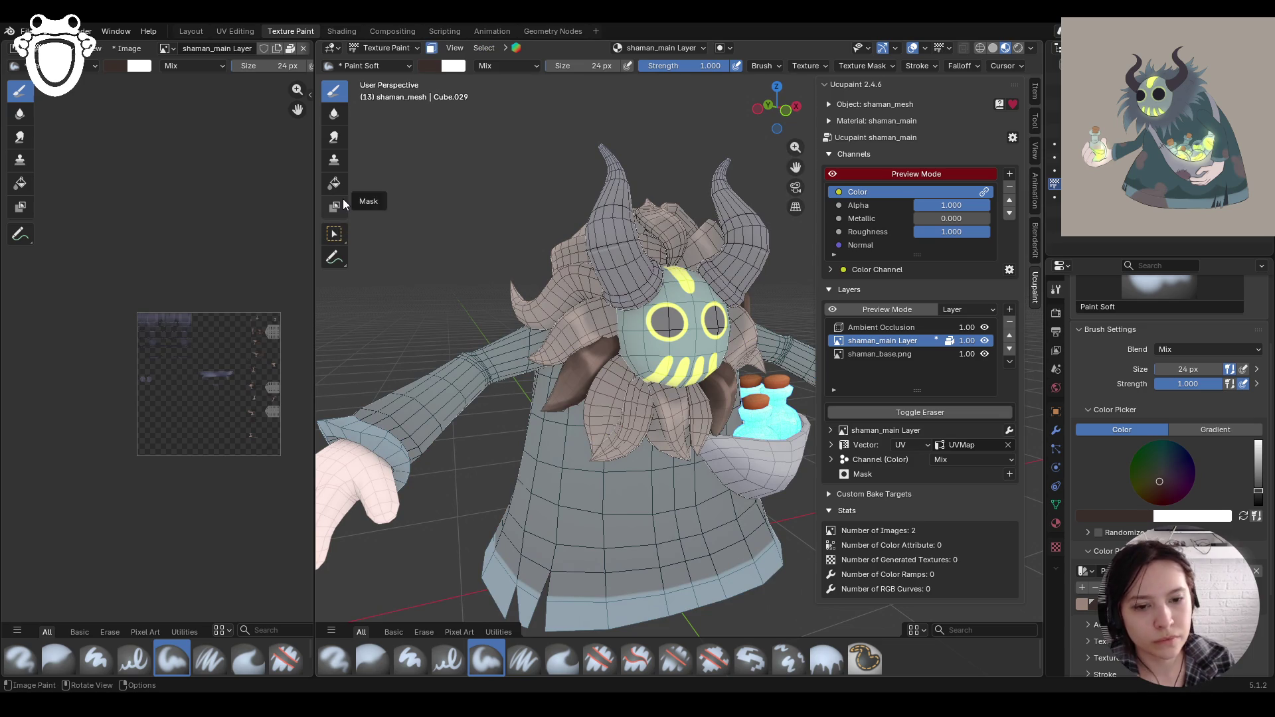
pyautogui.click(372, 659)
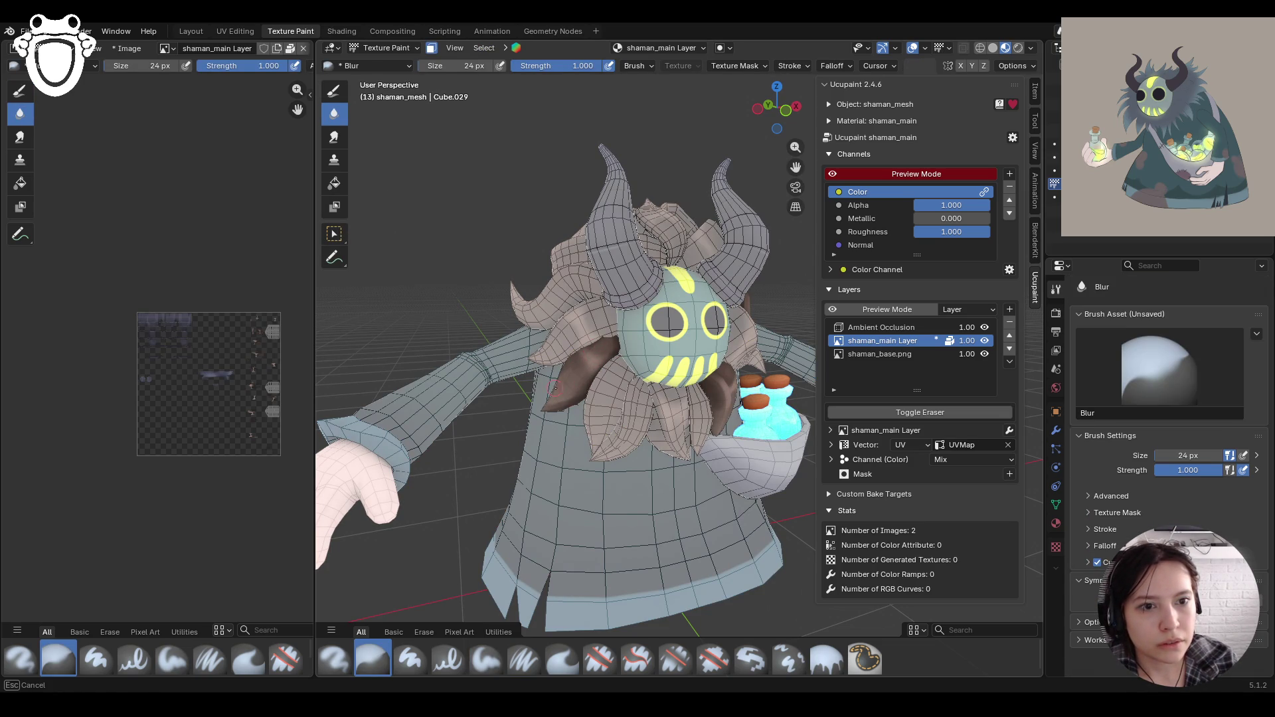
pyautogui.click(432, 48)
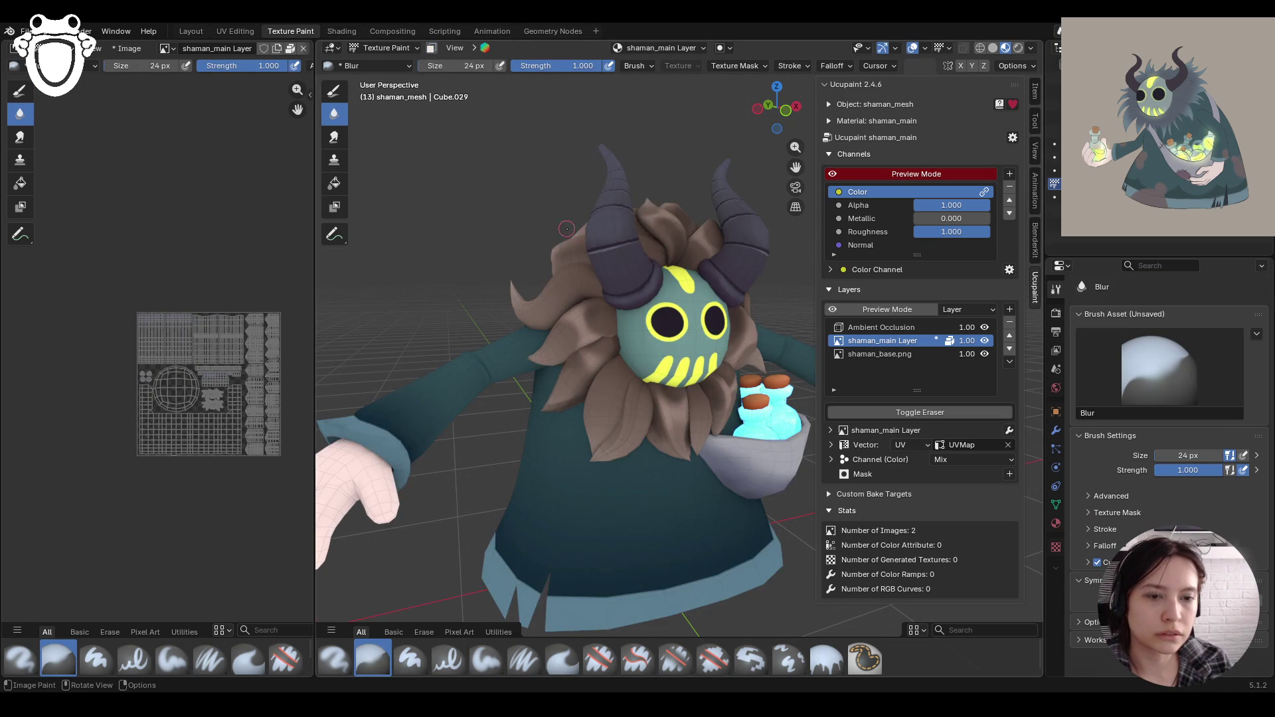
# Step: Save shaman_rig.blend with Ctrl+S and go to the File menu's recent files for the frog project
pyautogui.scroll(-8, 567, 216)
pyautogui.scroll(8, 571, 239)
pyautogui.moveTo(575, 265); pyautogui.dragTo(582, 289, button='middle')
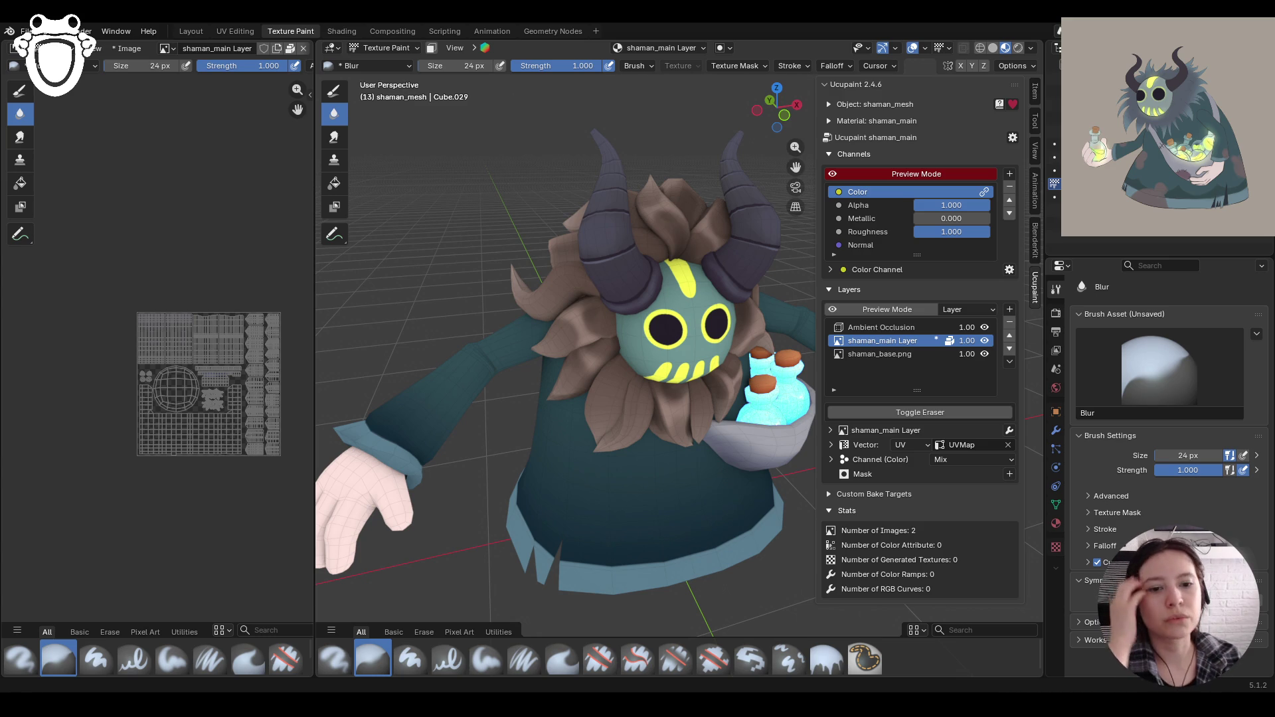
pyautogui.scroll(-6, 446, 315)
pyautogui.moveTo(431, 318); pyautogui.dragTo(446, 315, button='middle')
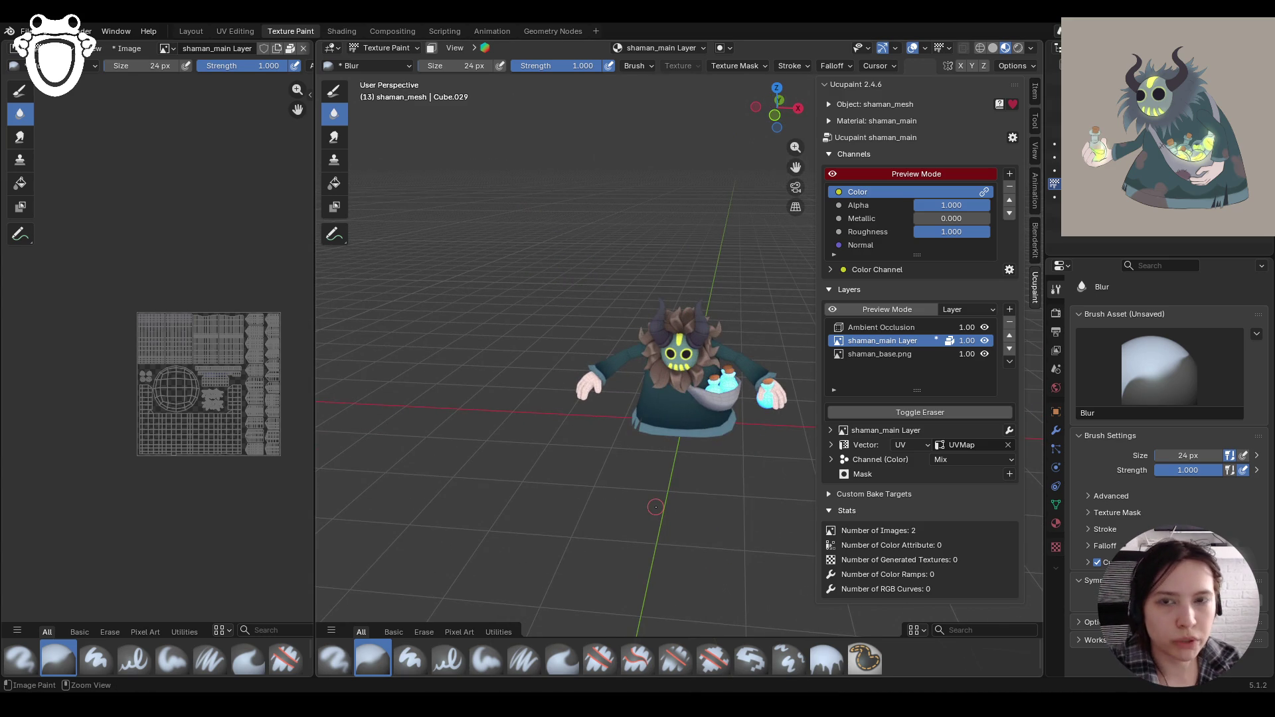
pyautogui.hotkey('ctrl', 's')
pyautogui.click(27, 31)
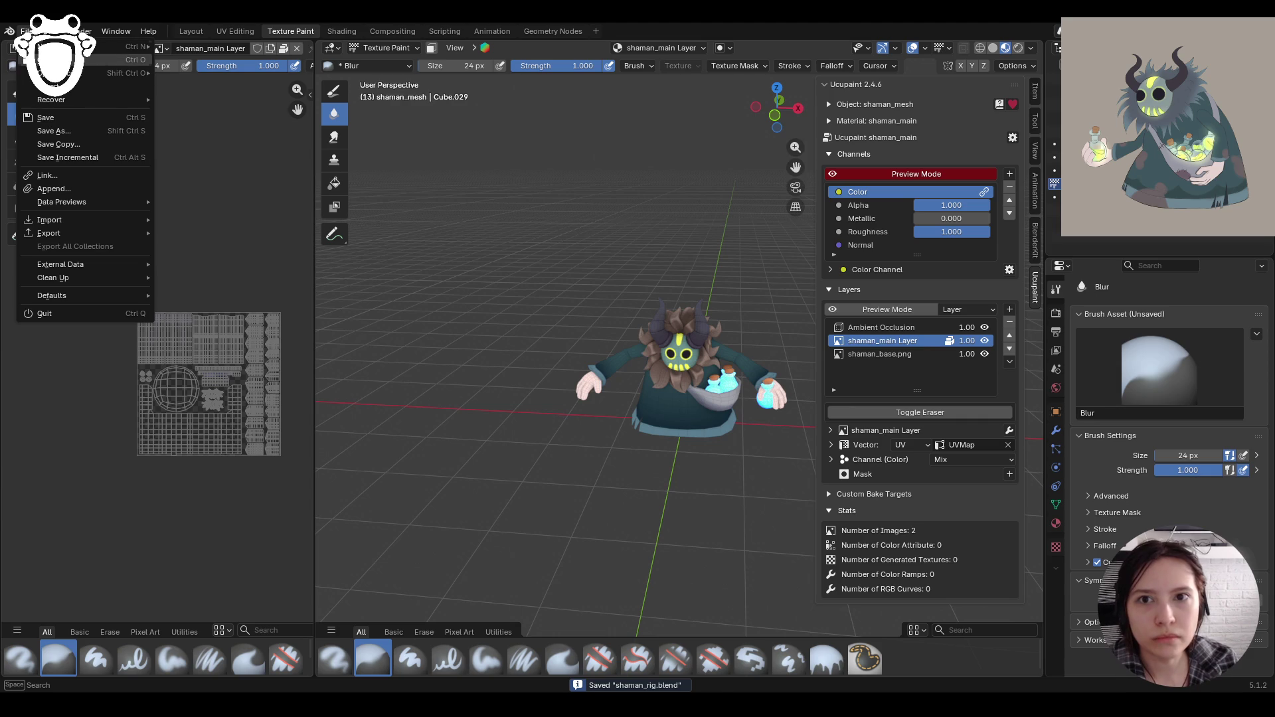
pyautogui.moveTo(81, 76)
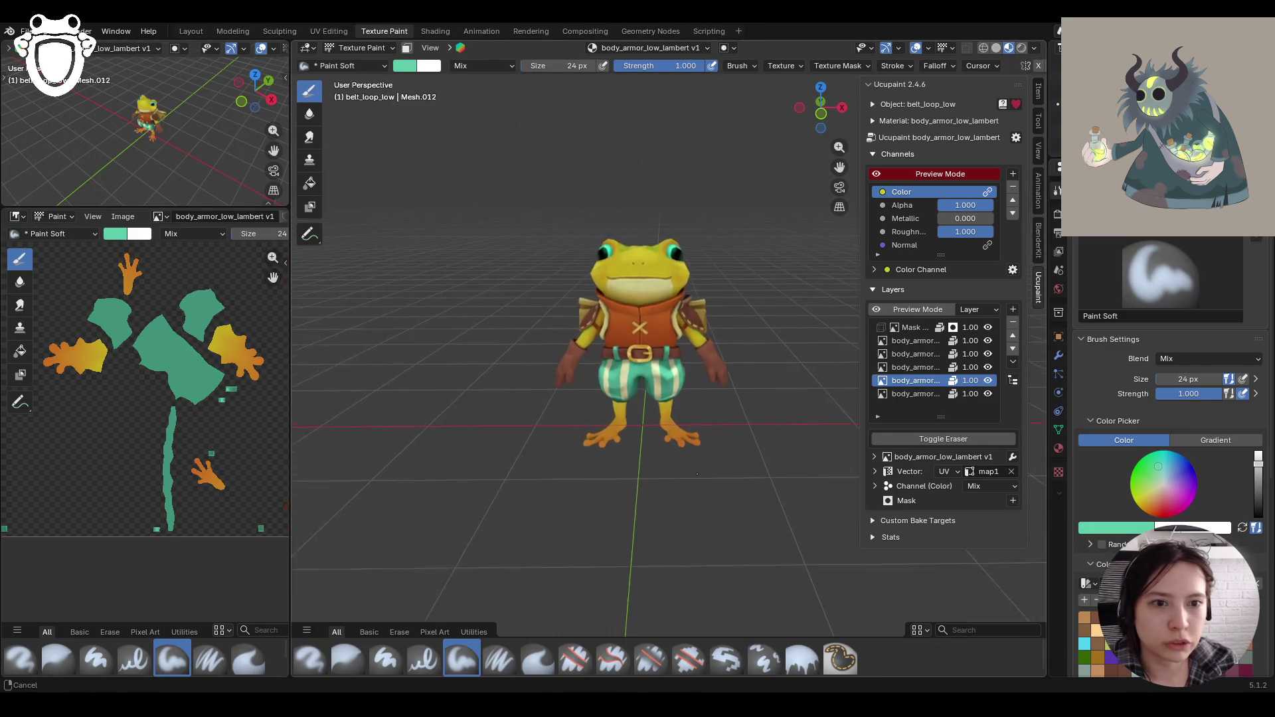
# Step: Hide and re-show the frog's pants paint layer to compare the look
pyautogui.moveTo(698, 442)
pyautogui.mouseDown(button='middle')
pyautogui.moveTo(686, 467)
pyautogui.moveTo(745, 439)
pyautogui.moveTo(749, 420)
pyautogui.moveTo(863, 485)
pyautogui.moveTo(917, 554)
pyautogui.mouseUp(button='middle')
pyautogui.scroll(-5, 745, 438)
pyautogui.scroll(5, 863, 485)
pyautogui.moveTo(808, 536)
pyautogui.mouseDown(button='middle')
pyautogui.moveTo(714, 531)
pyautogui.moveTo(718, 559)
pyautogui.moveTo(790, 560)
pyautogui.moveTo(709, 594)
pyautogui.moveTo(717, 564)
pyautogui.moveTo(622, 548)
pyautogui.moveTo(723, 551)
pyautogui.mouseUp(button='middle')
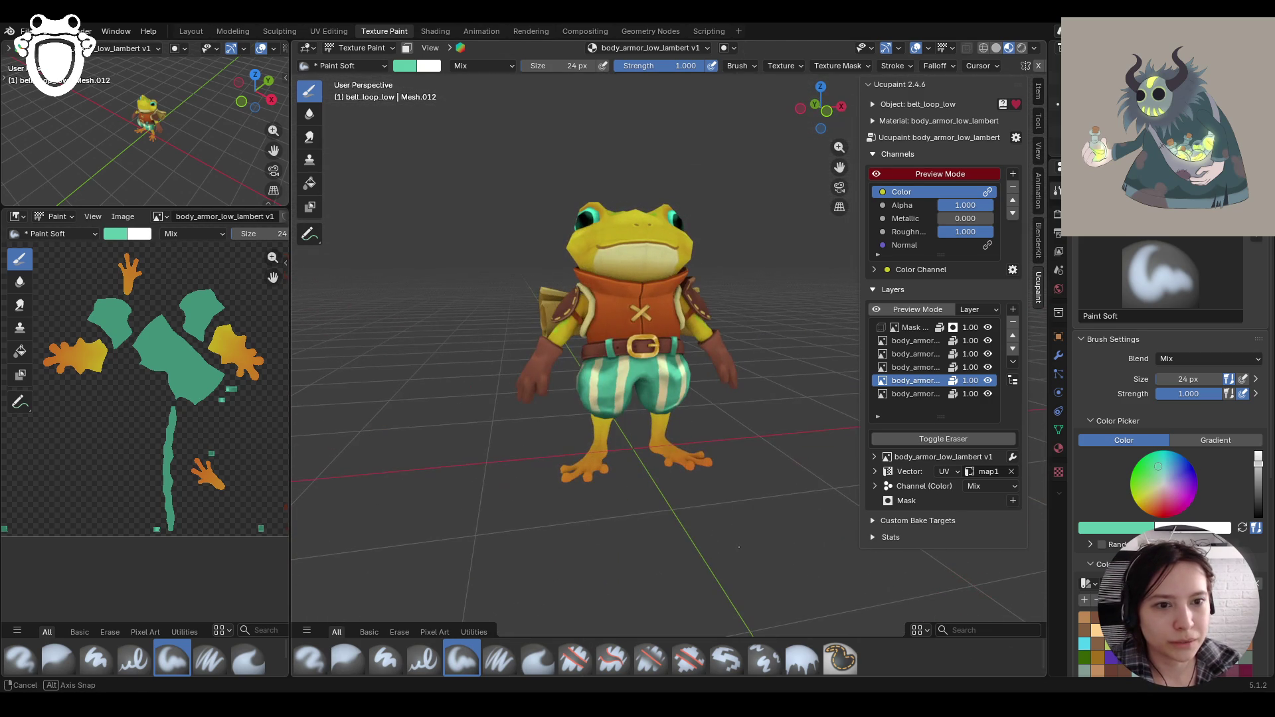
pyautogui.click(989, 381)
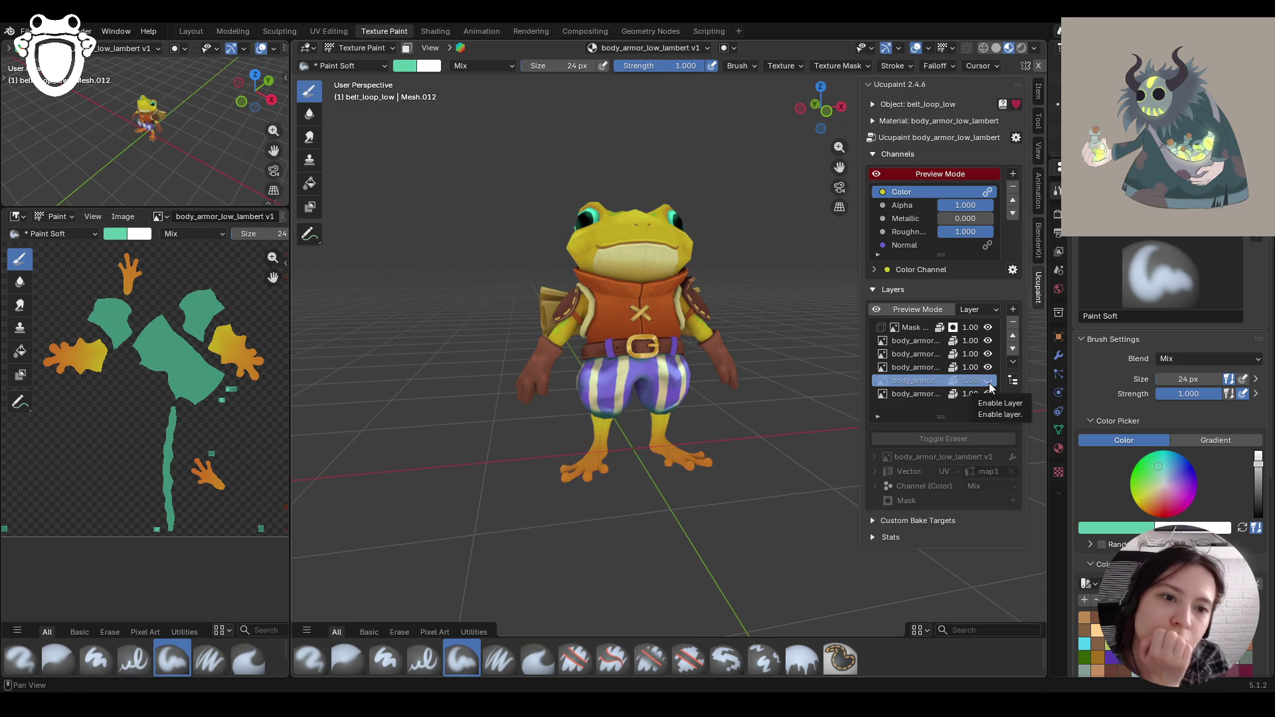
pyautogui.moveTo(777, 456)
pyautogui.mouseDown(button='middle')
pyautogui.moveTo(761, 460)
pyautogui.moveTo(791, 457)
pyautogui.moveTo(777, 438)
pyautogui.moveTo(824, 435)
pyautogui.moveTo(763, 430)
pyautogui.mouseUp(button='middle')
pyautogui.scroll(5, 783, 433)
pyautogui.click(989, 383)
pyautogui.click(988, 382)
pyautogui.click(989, 383)
pyautogui.moveTo(597, 479)
pyautogui.mouseDown(button='middle')
pyautogui.moveTo(637, 482)
pyautogui.moveTo(585, 488)
pyautogui.mouseUp(button='middle')
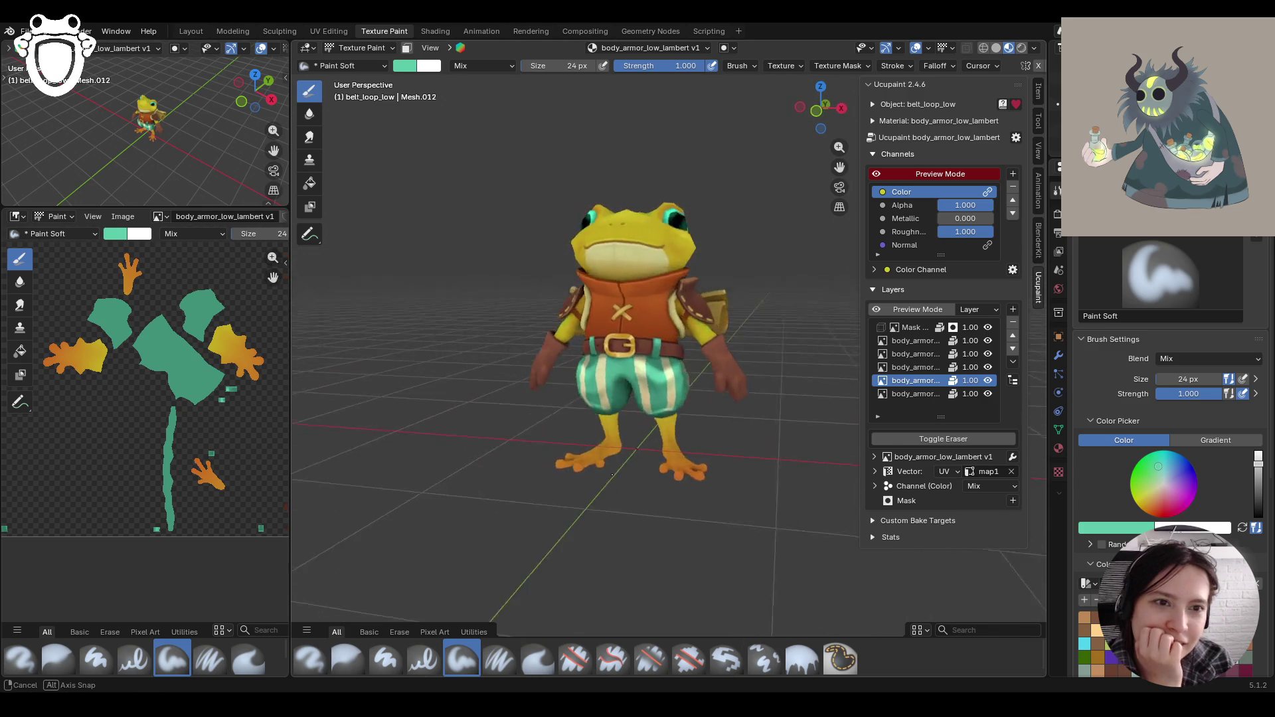
pyautogui.scroll(-4, 565, 491)
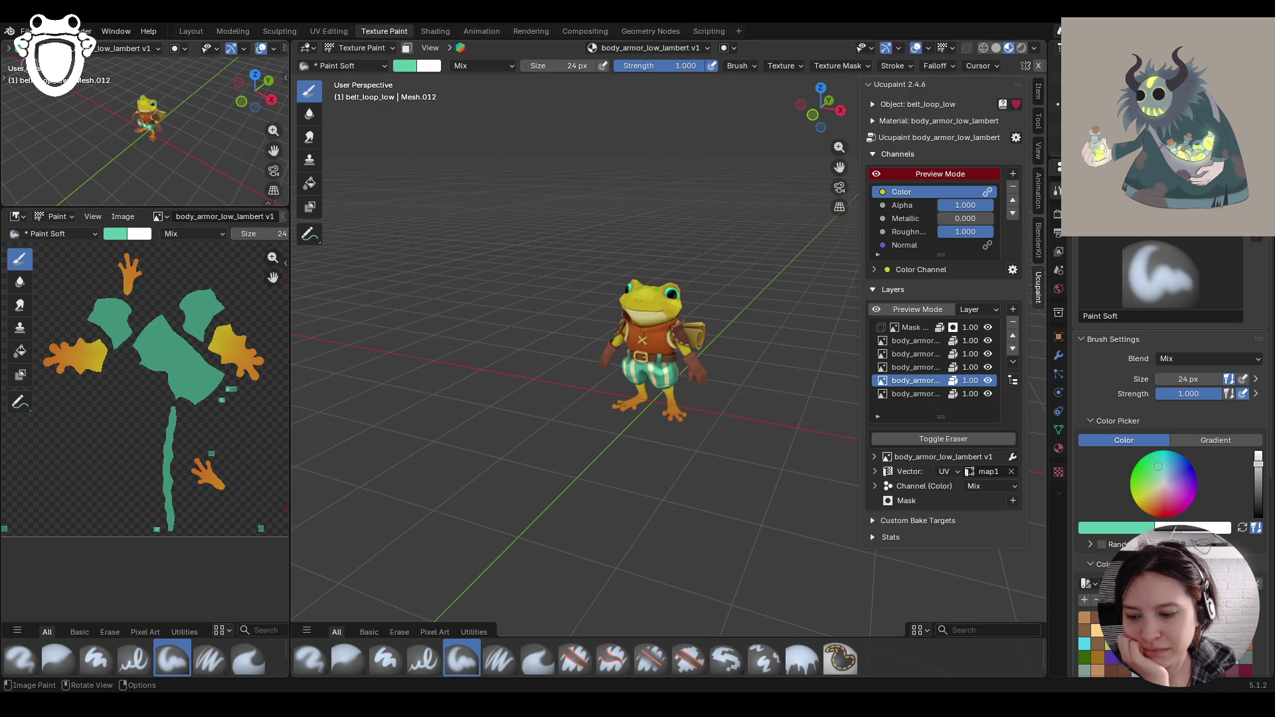
# Step: Reopen shaman_rig.blend from recent files, discarding the frog changes
pyautogui.click(27, 31)
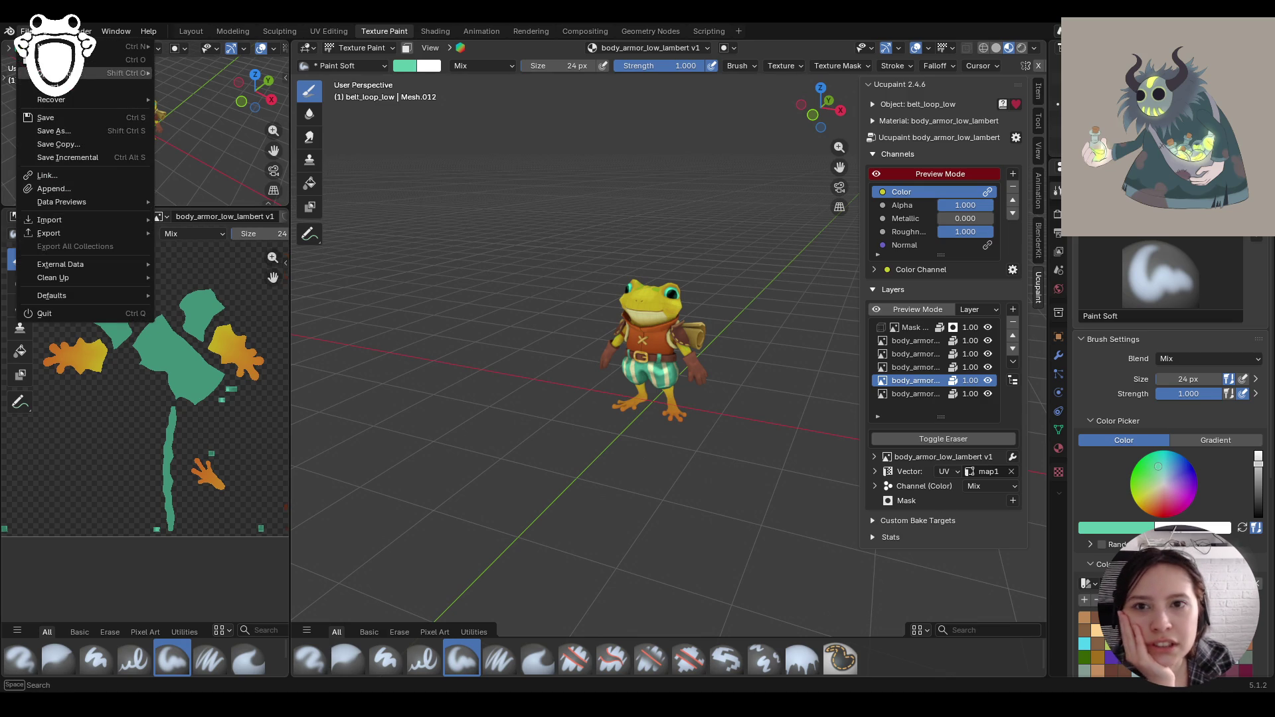
pyautogui.moveTo(99, 75)
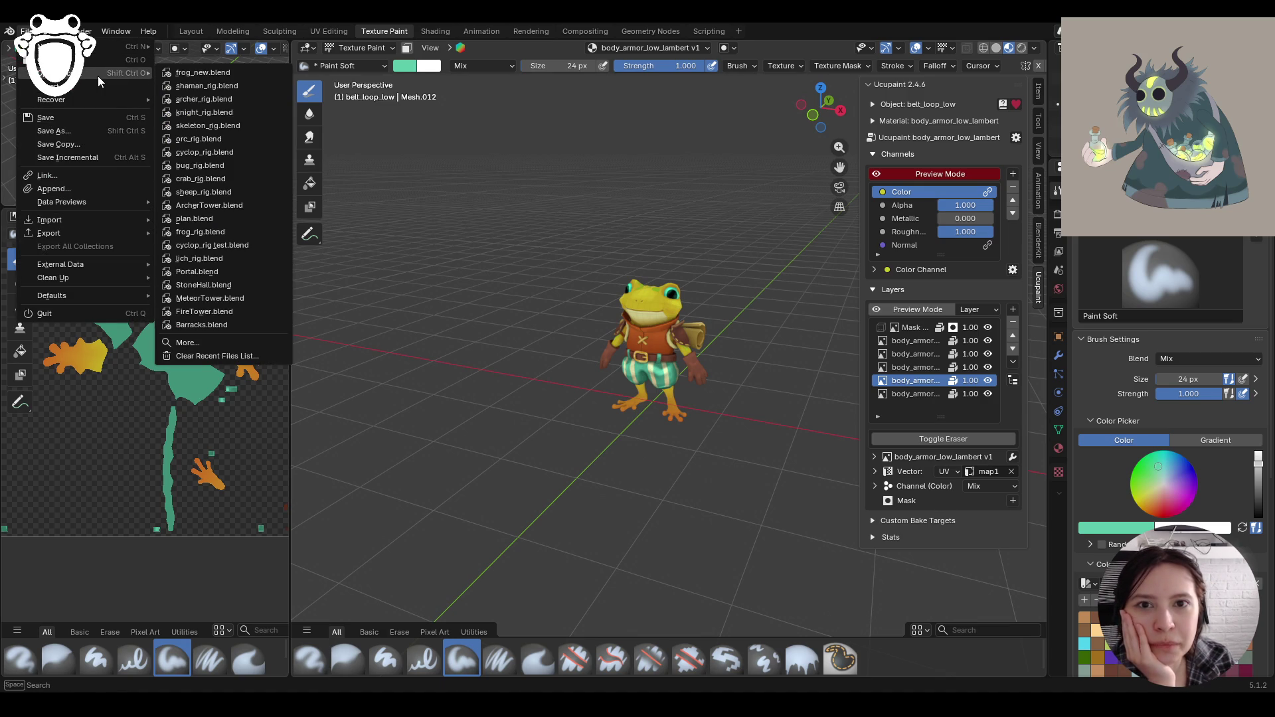
pyautogui.click(223, 87)
pyautogui.click(664, 377)
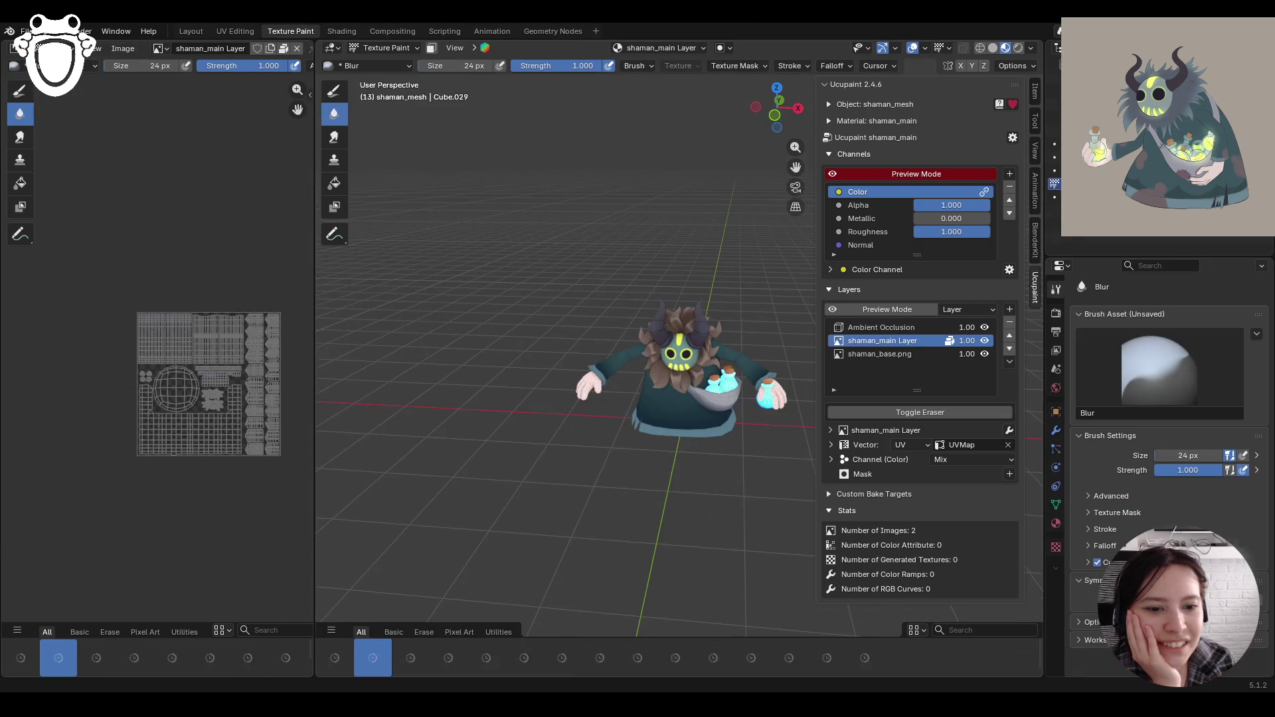
# Step: Frame the shaman's head and torso and orbit to a more frontal view
pyautogui.press('KP_Decimal')
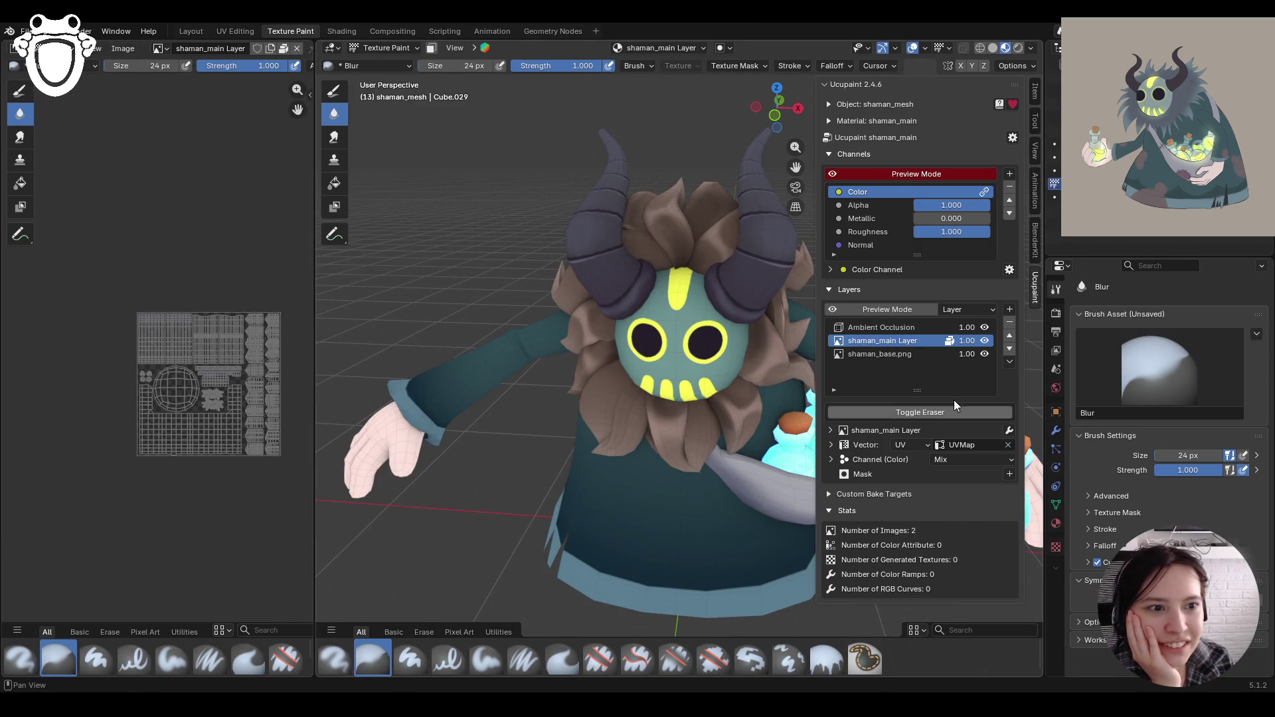
pyautogui.click(886, 328)
pyautogui.click(886, 341)
pyautogui.moveTo(796, 168)
pyautogui.mouseDown()
pyautogui.moveTo(636, 88)
pyautogui.moveTo(636, 107)
pyautogui.mouseUp()
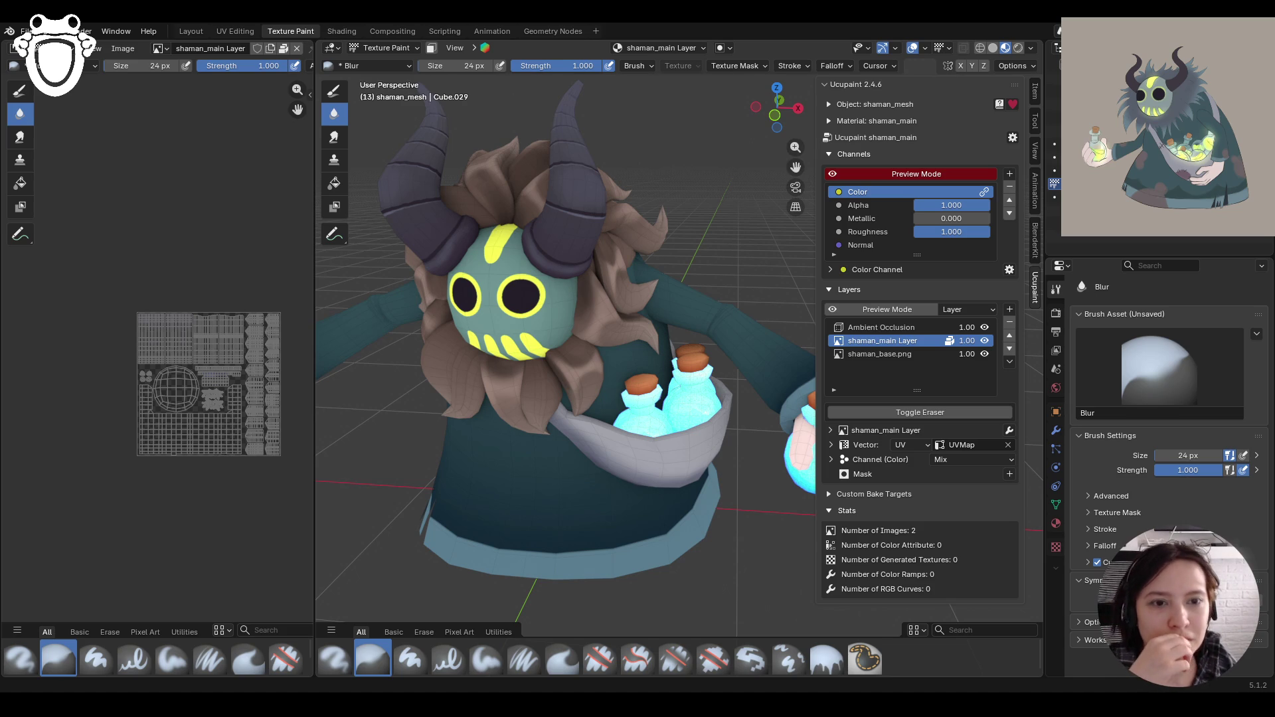
pyautogui.moveTo(551, 408)
pyautogui.mouseDown(button='middle')
pyautogui.moveTo(578, 411)
pyautogui.moveTo(585, 385)
pyautogui.moveTo(582, 439)
pyautogui.moveTo(594, 402)
pyautogui.mouseUp(button='middle')
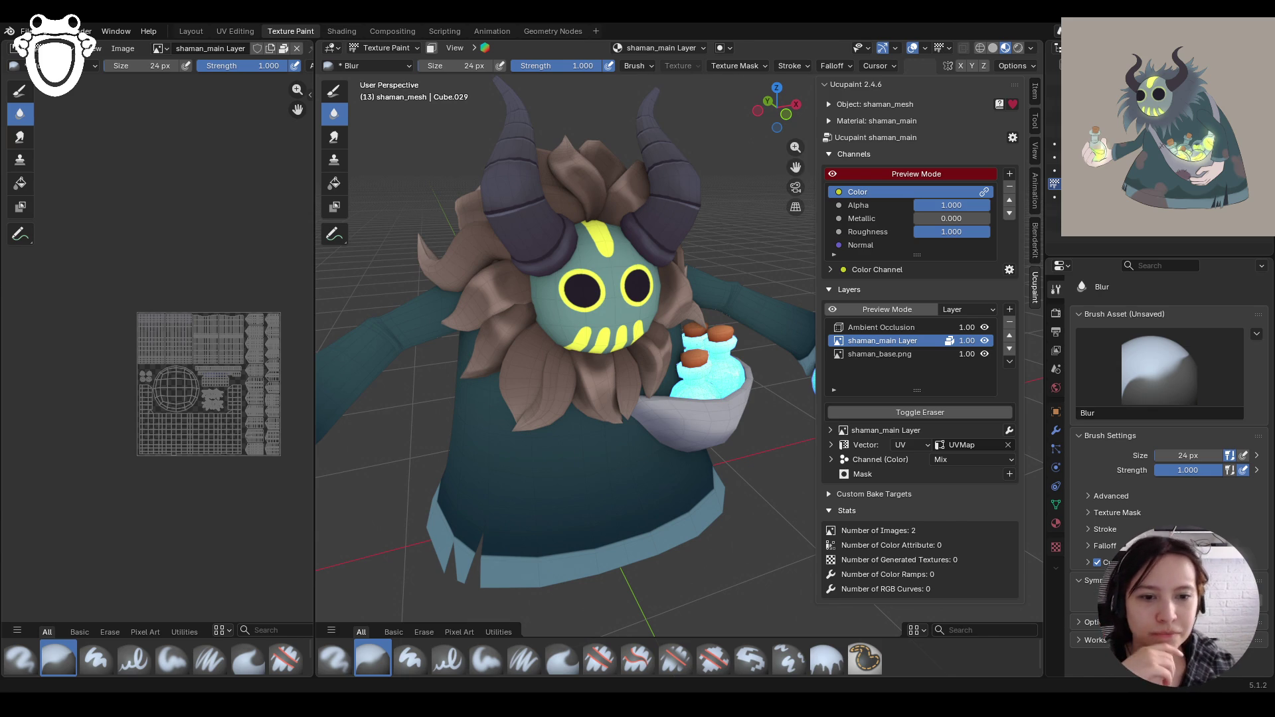
pyautogui.moveTo(684, 378)
pyautogui.mouseDown(button='middle')
pyautogui.moveTo(671, 382)
pyautogui.moveTo(690, 376)
pyautogui.mouseUp(button='middle')
# Step: Switch on the Paint Mask toggle in the viewport header
pyautogui.click(432, 48)
pyautogui.click(432, 47)
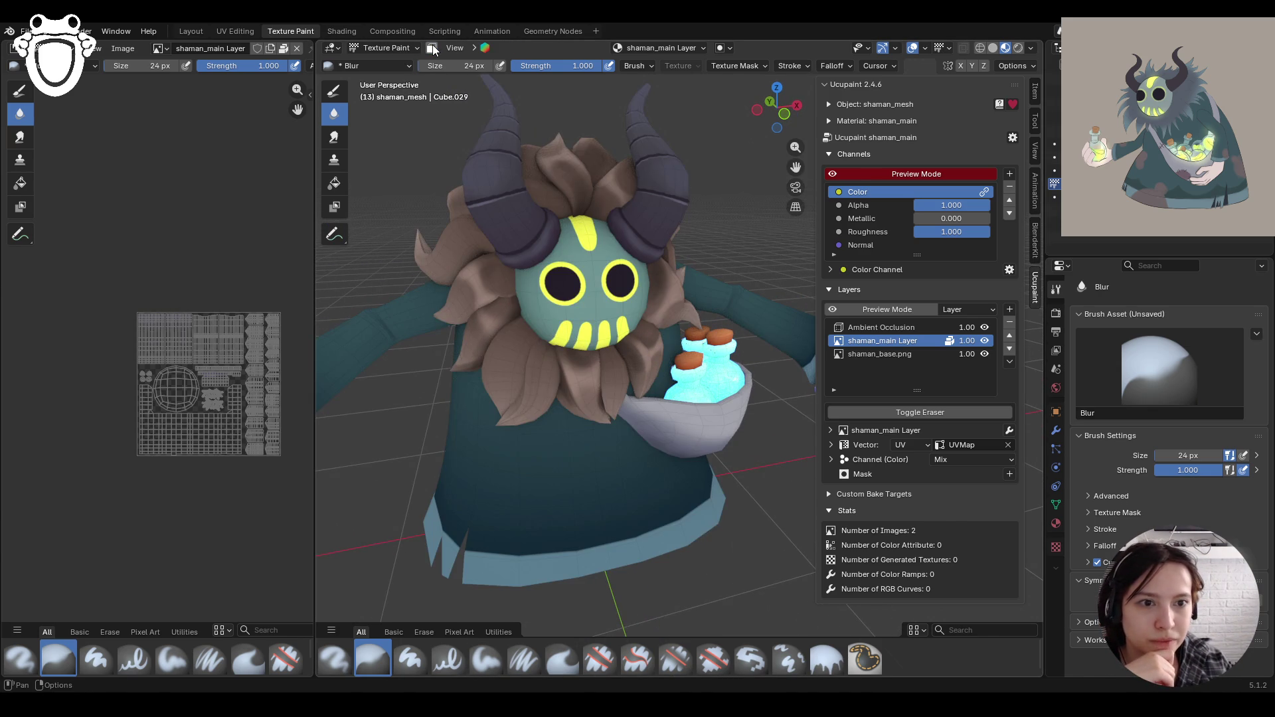
pyautogui.click(432, 47)
pyautogui.scroll(3, 565, 332)
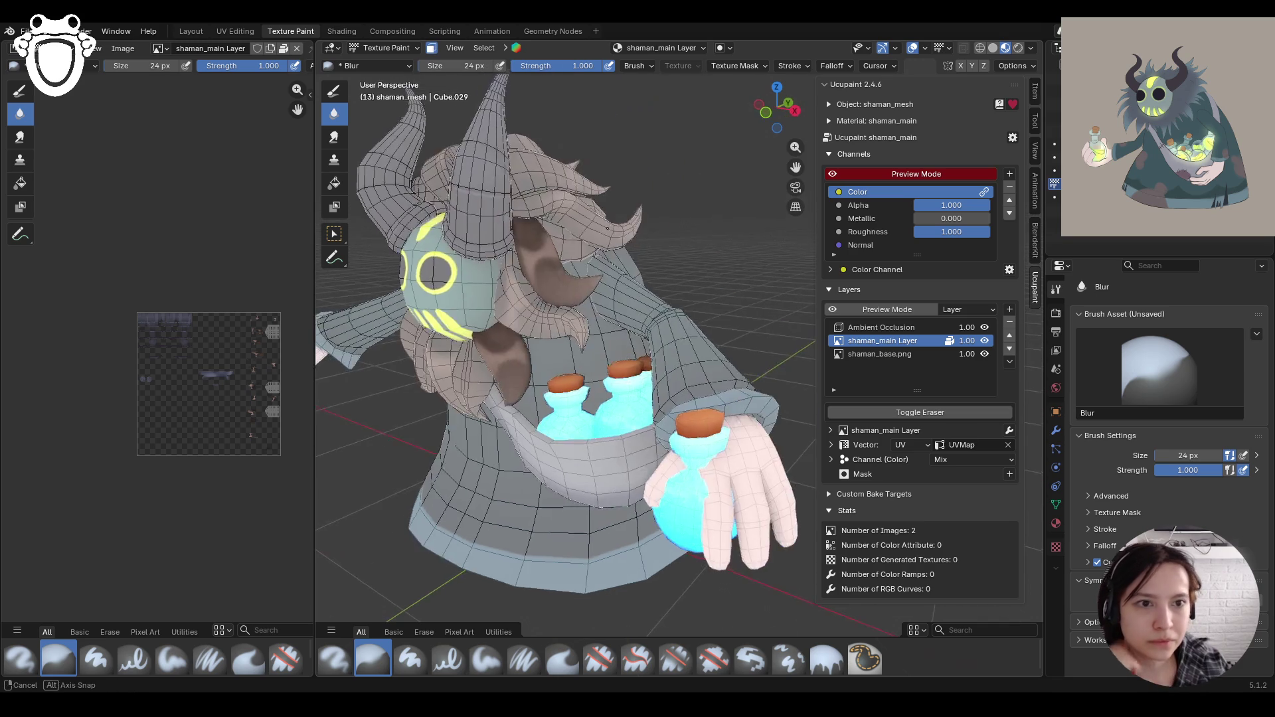
# Step: Turn face masking off and back on with M, then switch to box-selecting faces
pyautogui.scroll(-8, 565, 332)
pyautogui.moveTo(565, 332); pyautogui.dragTo(577, 332, button='middle')
pyautogui.scroll(5, 578, 332)
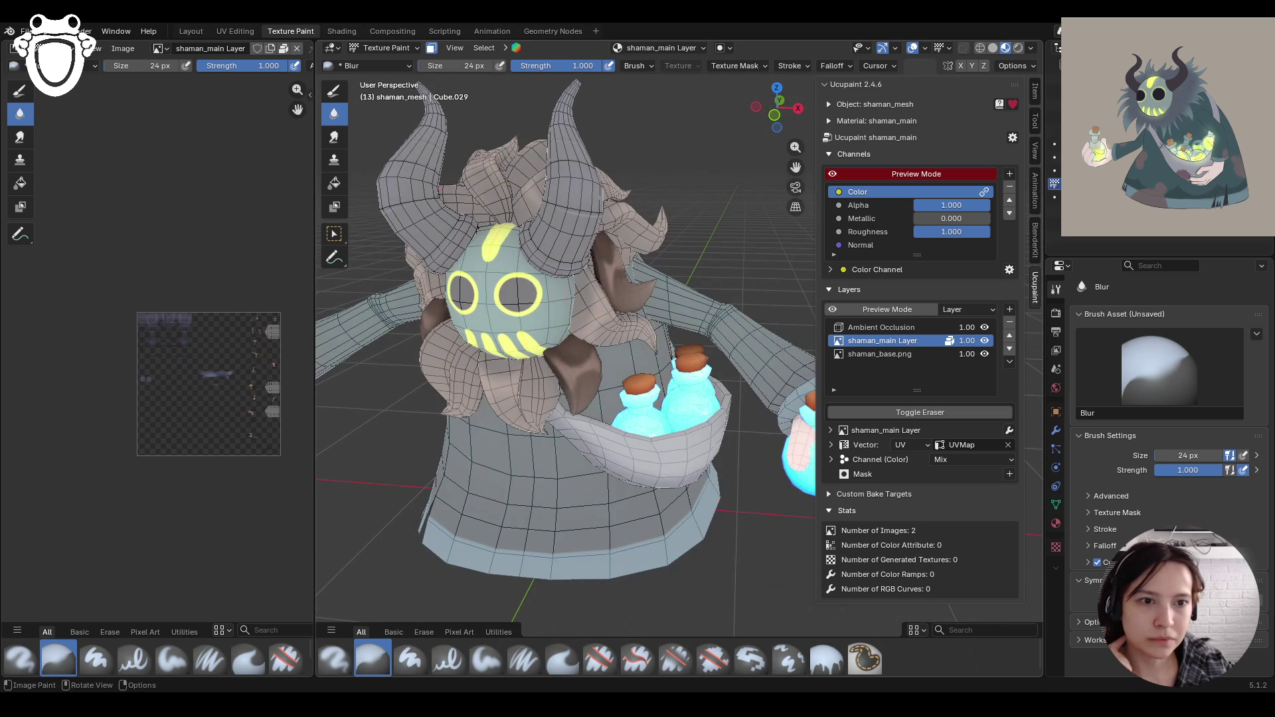
pyautogui.click(432, 47)
pyautogui.moveTo(532, 299)
pyautogui.mouseDown(button='middle')
pyautogui.moveTo(571, 279)
pyautogui.moveTo(598, 233)
pyautogui.moveTo(754, 340)
pyautogui.mouseUp(button='middle')
pyautogui.moveTo(580, 296)
pyautogui.mouseDown(button='middle')
pyautogui.moveTo(505, 292)
pyautogui.moveTo(628, 283)
pyautogui.moveTo(402, 123)
pyautogui.mouseUp(button='middle')
pyautogui.press('m')
pyautogui.click(335, 234)
pyautogui.moveTo(529, 361)
pyautogui.mouseDown(button='middle')
pyautogui.moveTo(617, 376)
pyautogui.moveTo(588, 382)
pyautogui.moveTo(573, 381)
pyautogui.moveTo(667, 343)
pyautogui.moveTo(567, 316)
pyautogui.moveTo(484, 353)
pyautogui.moveTo(676, 341)
pyautogui.moveTo(655, 337)
pyautogui.moveTo(660, 364)
pyautogui.moveTo(581, 323)
pyautogui.moveTo(655, 301)
pyautogui.moveTo(663, 308)
pyautogui.moveTo(516, 273)
pyautogui.moveTo(381, 265)
pyautogui.moveTo(324, 309)
pyautogui.moveTo(501, 571)
pyautogui.mouseUp(button='middle')
# Step: Switch to the Paint Soft brush and dab paint onto the shaman's texture
pyautogui.click(473, 661)
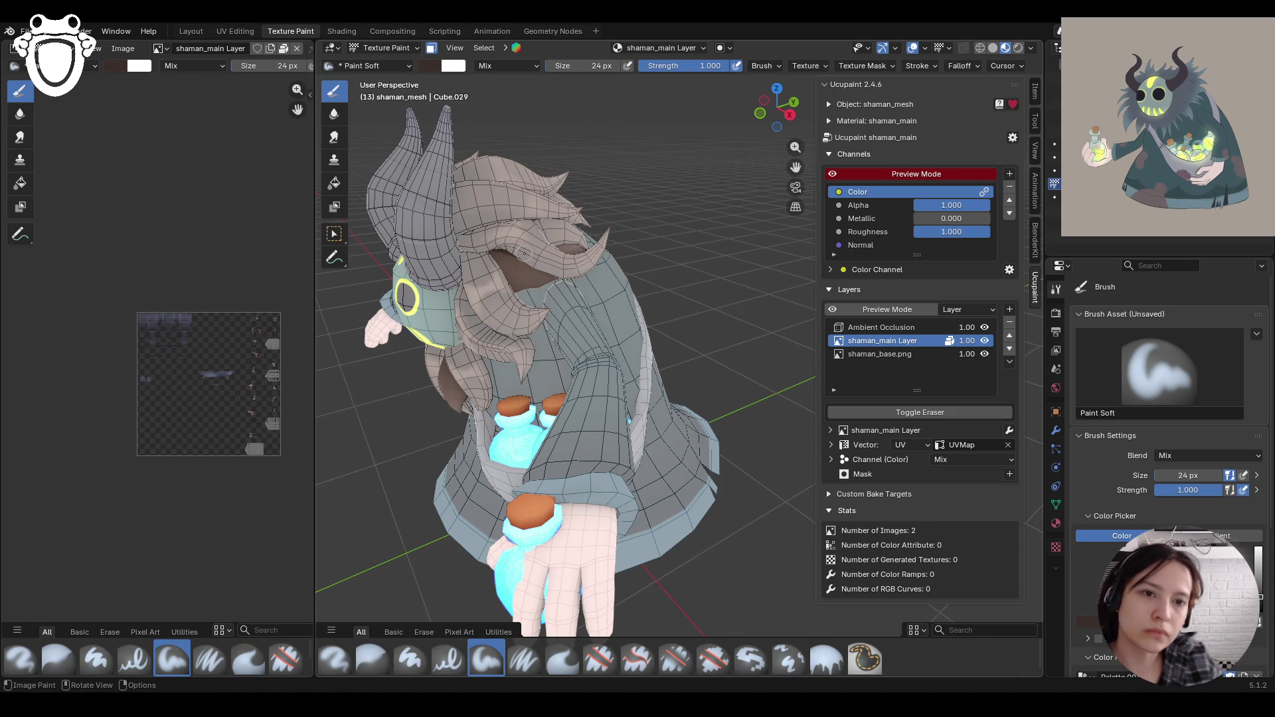
pyautogui.scroll(-5, 522, 254)
pyautogui.moveTo(522, 254); pyautogui.dragTo(549, 300, button='middle')
pyautogui.click(549, 300)
pyautogui.moveTo(666, 324)
pyautogui.mouseDown(button='middle')
pyautogui.moveTo(617, 335)
pyautogui.moveTo(638, 294)
pyautogui.moveTo(777, 147)
pyautogui.moveTo(561, 292)
pyautogui.mouseUp(button='middle')
pyautogui.scroll(5, 591, 343)
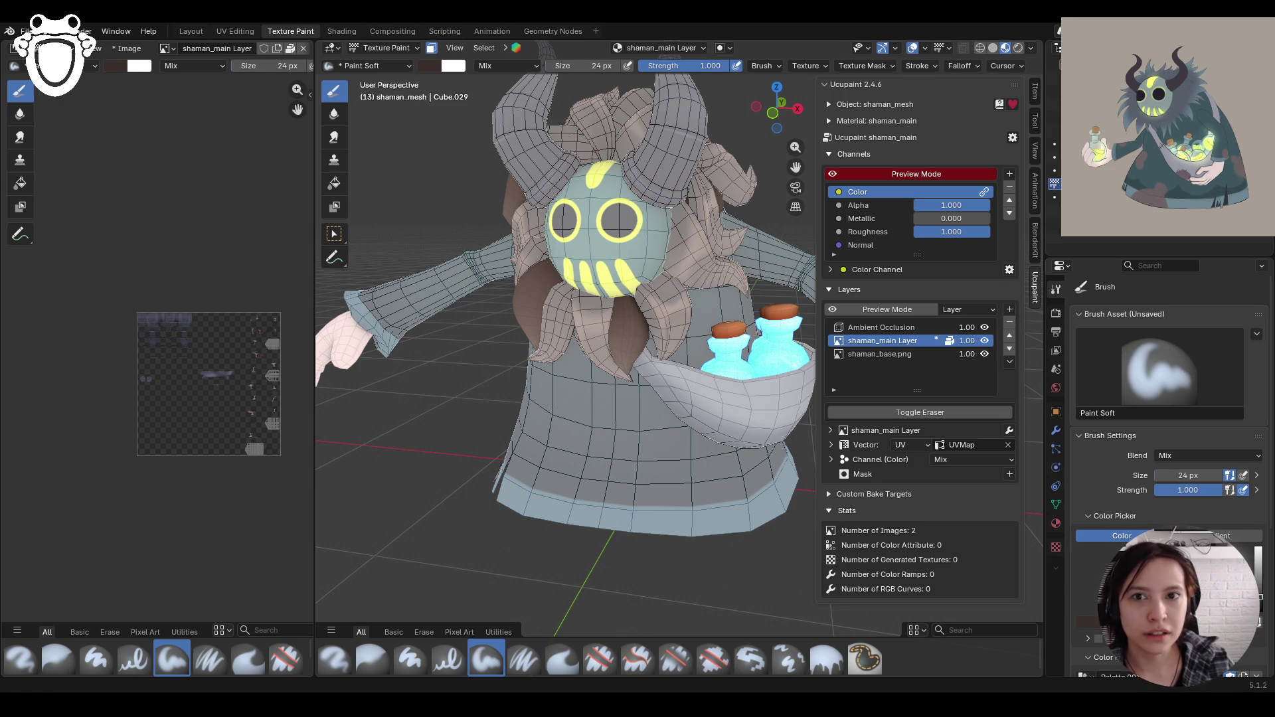
pyautogui.moveTo(758, 508)
pyautogui.mouseDown(button='middle')
pyautogui.moveTo(797, 497)
pyautogui.moveTo(557, 618)
pyautogui.mouseUp(button='middle')
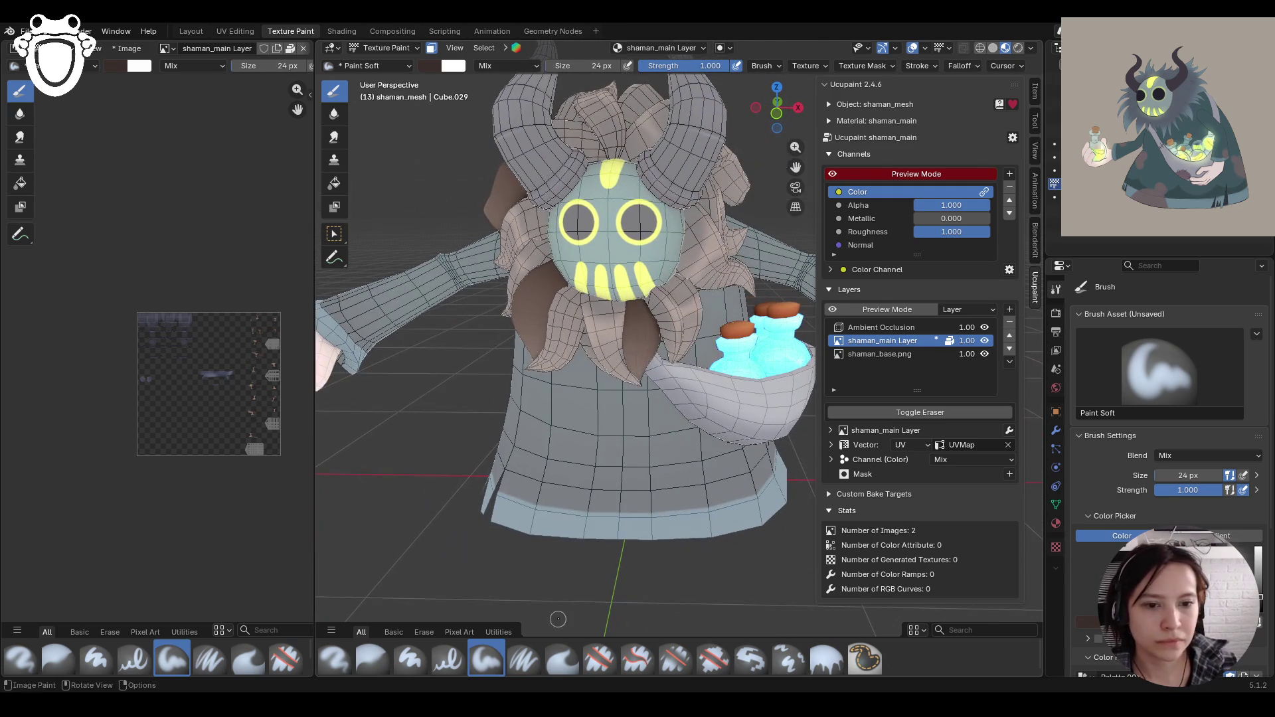
pyautogui.scroll(-5, 1169, 398)
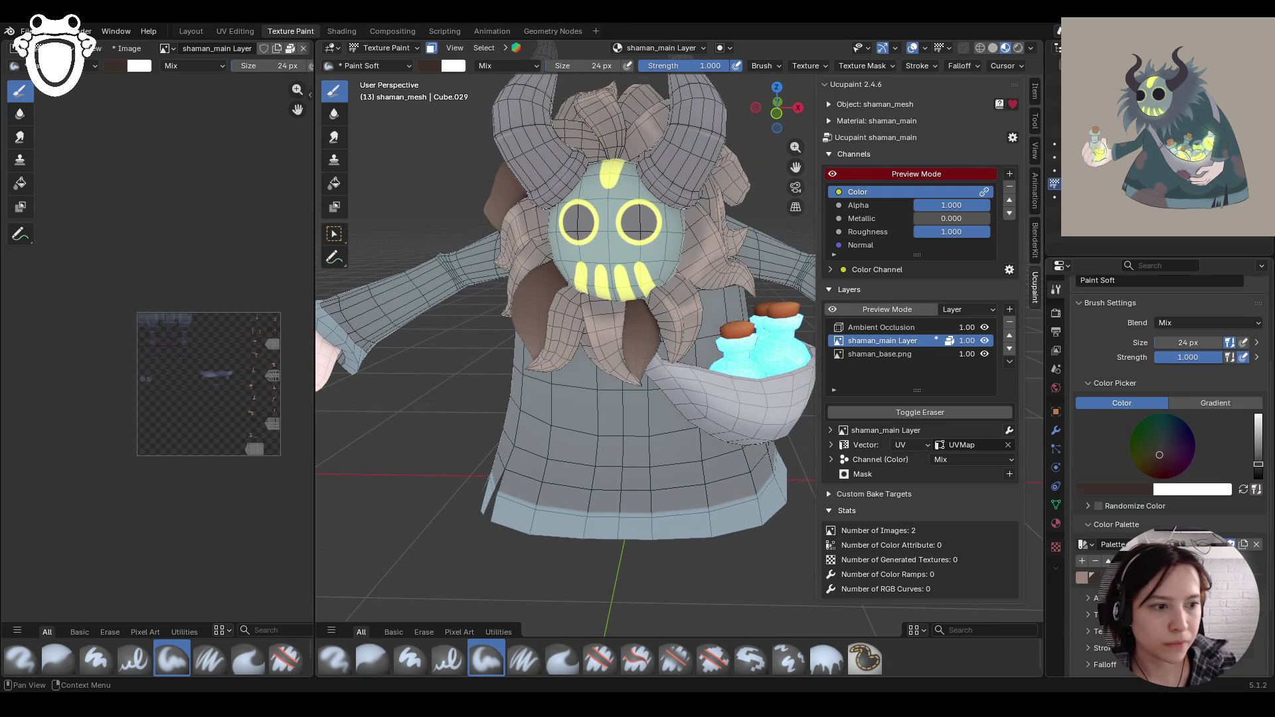
# Step: Pick a pinkish-brown palette colour and paint along the hair strand
pyautogui.click(1081, 577)
pyautogui.moveTo(625, 352); pyautogui.dragTo(661, 333, button='middle')
pyautogui.scroll(2, 662, 333)
pyautogui.moveTo(585, 299)
pyautogui.mouseDown()
pyautogui.moveTo(580, 326)
pyautogui.moveTo(583, 303)
pyautogui.moveTo(580, 325)
pyautogui.moveTo(624, 306)
pyautogui.moveTo(583, 296)
pyautogui.mouseUp()
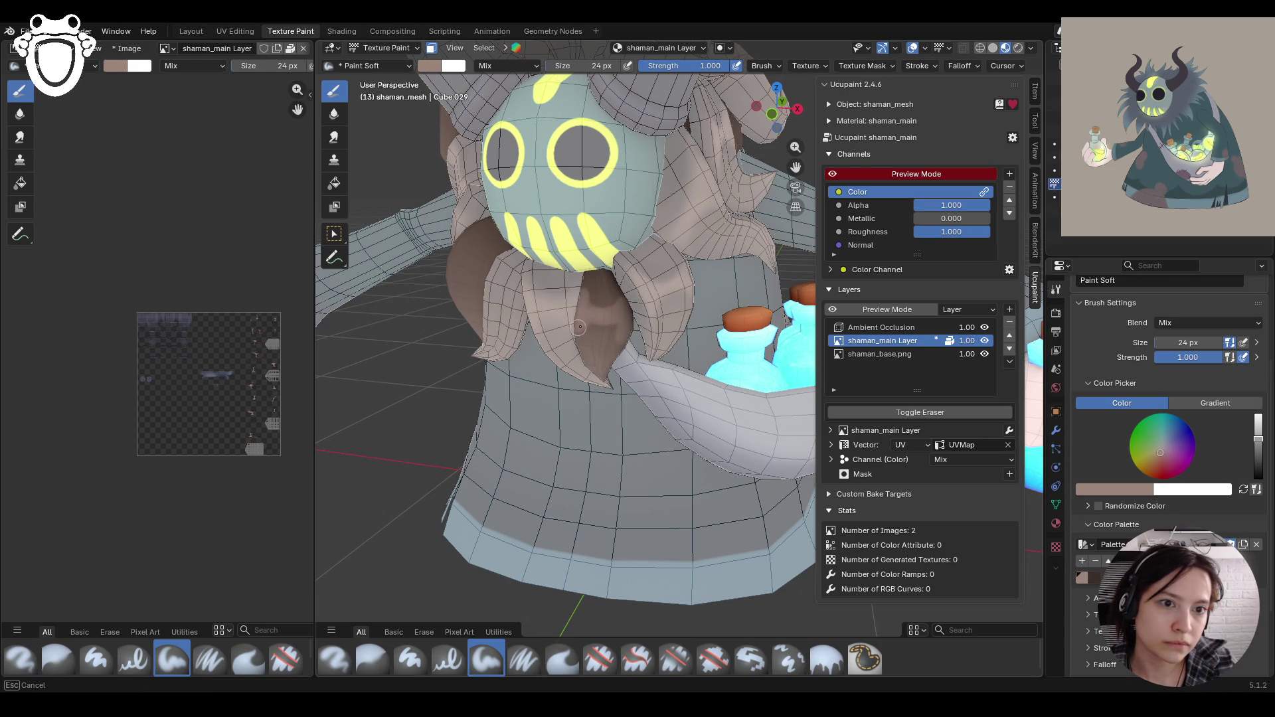
pyautogui.moveTo(618, 324)
pyautogui.mouseDown(button='middle')
pyautogui.moveTo(596, 294)
pyautogui.moveTo(563, 307)
pyautogui.mouseUp(button='middle')
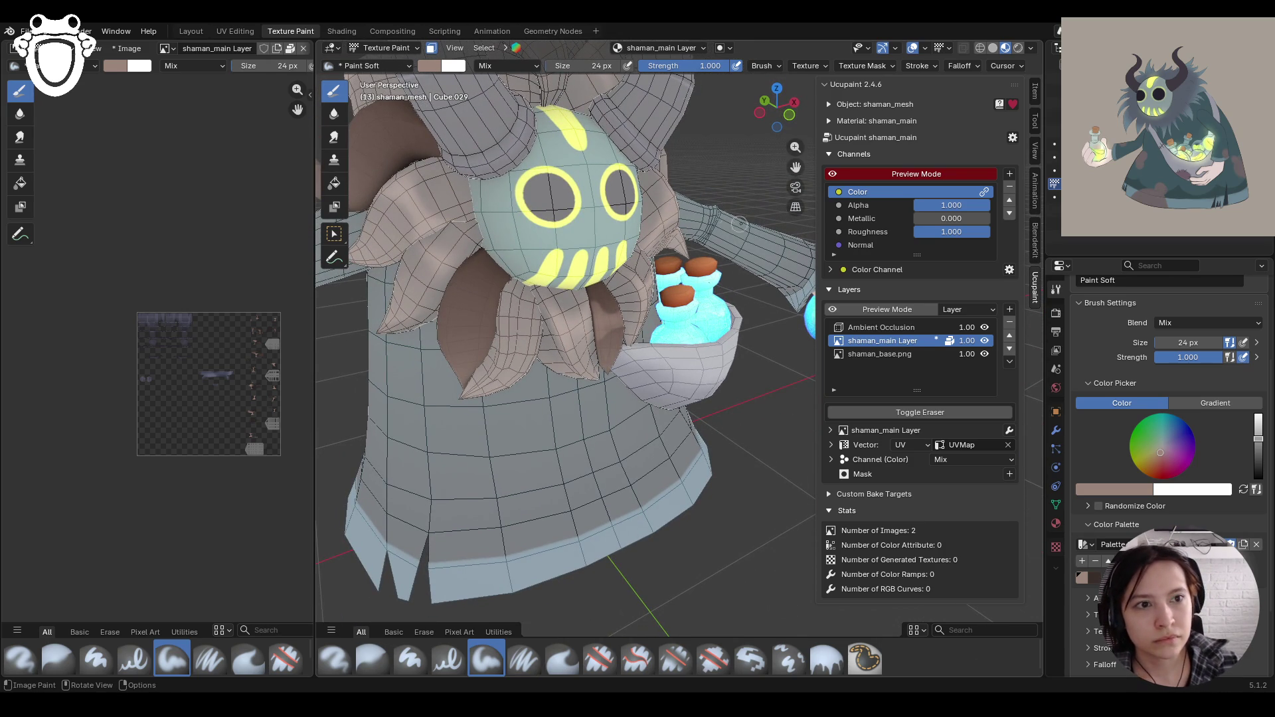
pyautogui.moveTo(739, 224); pyautogui.dragTo(565, 284, button='middle')
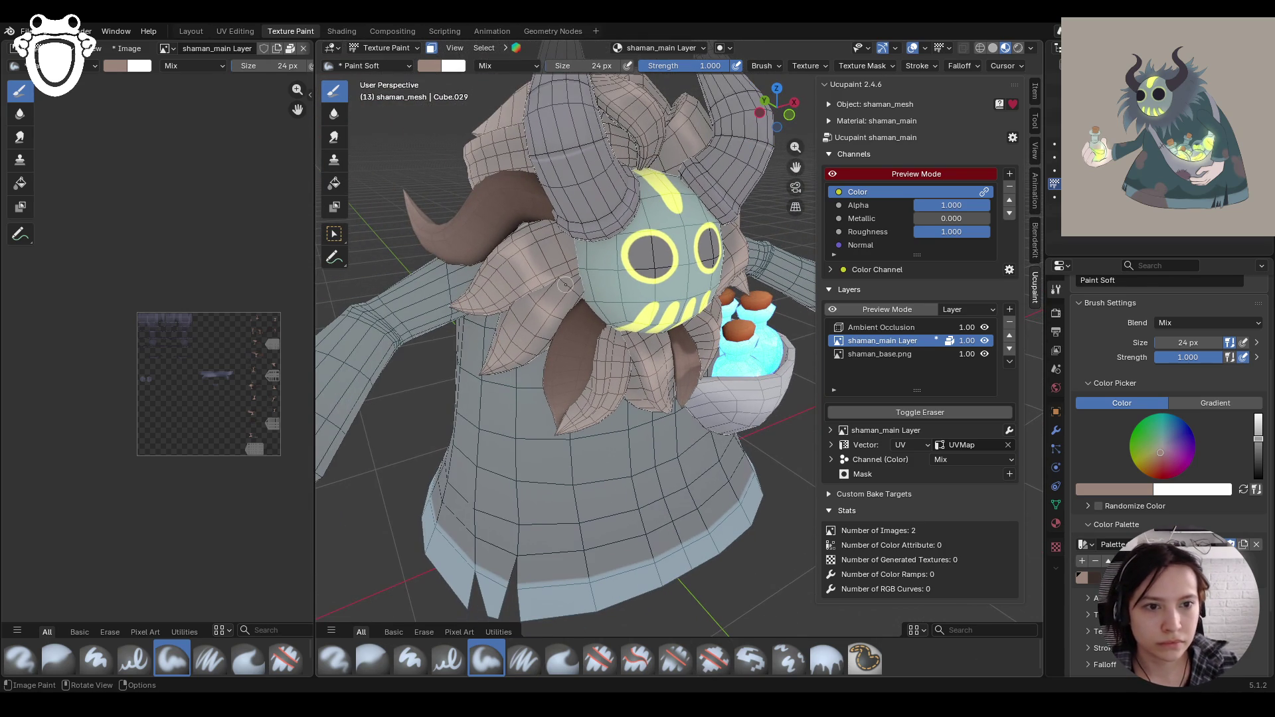
pyautogui.click(566, 330)
pyautogui.moveTo(562, 330)
pyautogui.mouseDown()
pyautogui.moveTo(595, 353)
pyautogui.moveTo(569, 319)
pyautogui.mouseUp()
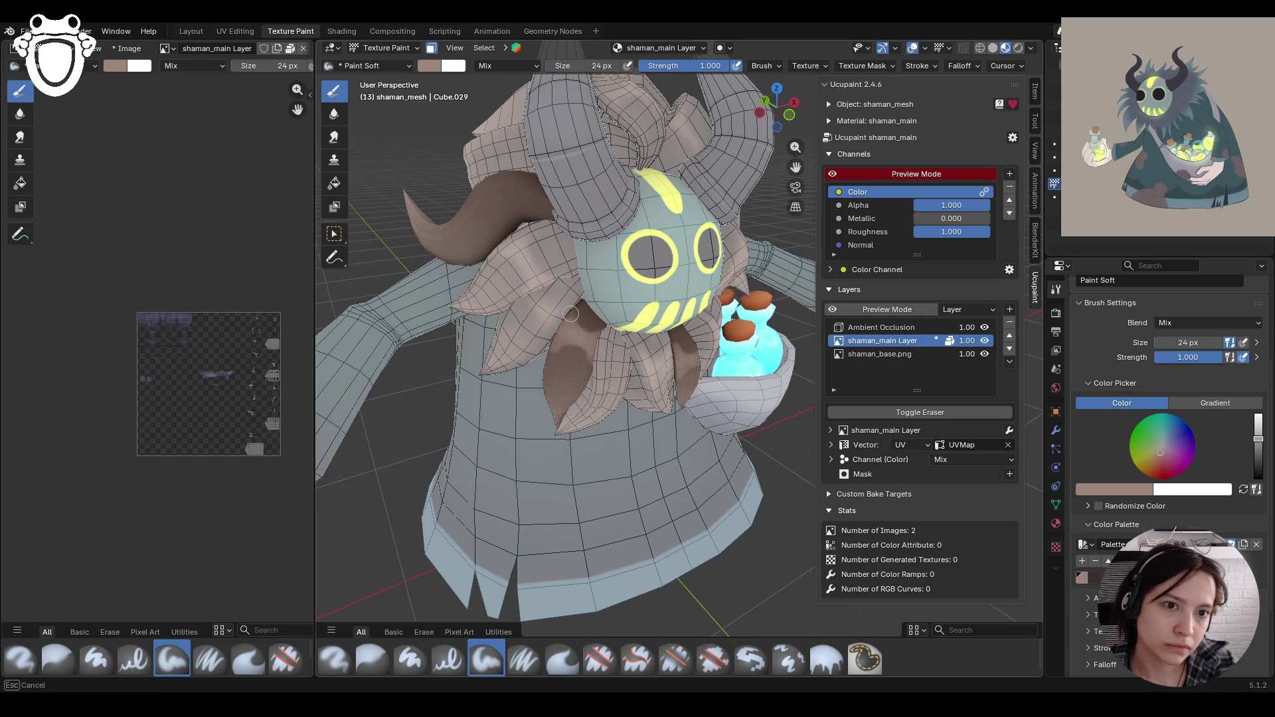
pyautogui.moveTo(589, 342); pyautogui.dragTo(568, 286)
# Step: Add short strokes along the brown strand, then erase part of it with Erase Hard
pyautogui.moveTo(480, 85)
pyautogui.mouseDown(button='middle')
pyautogui.moveTo(659, 184)
pyautogui.moveTo(564, 199)
pyautogui.mouseUp(button='middle')
pyautogui.moveTo(555, 393); pyautogui.dragTo(539, 336)
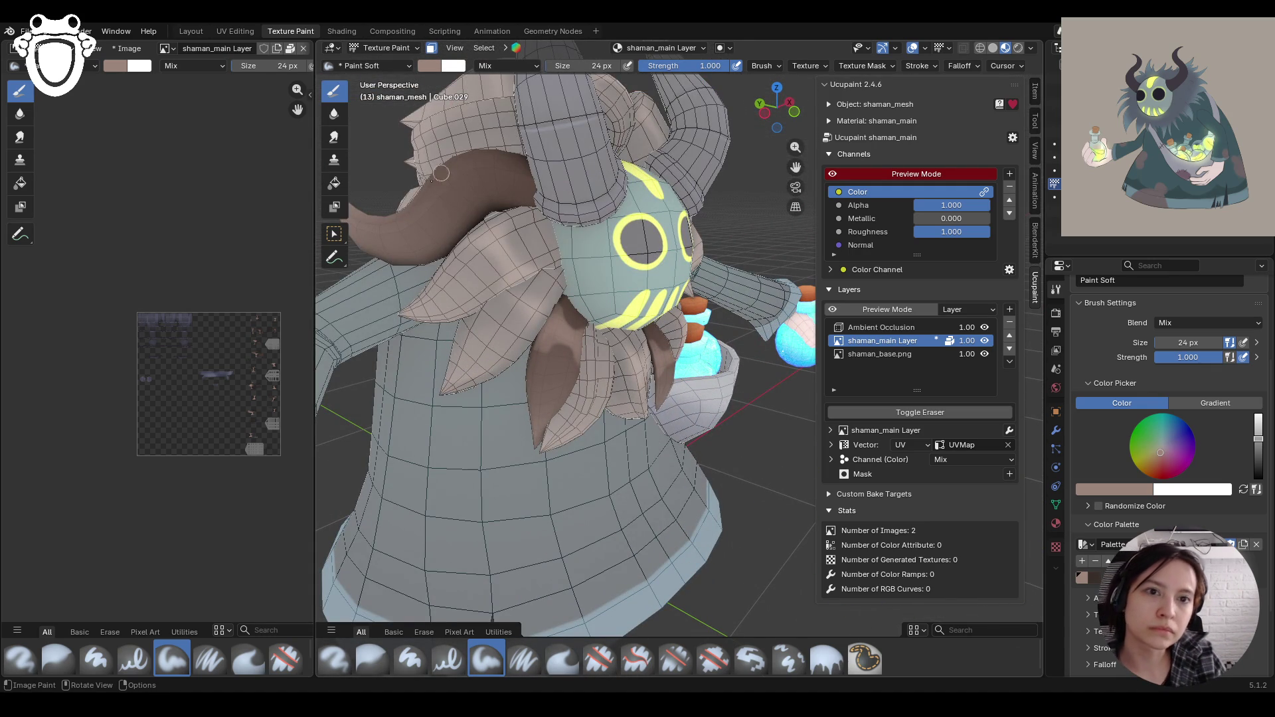
pyautogui.moveTo(469, 207); pyautogui.dragTo(522, 218, button='middle')
pyautogui.moveTo(549, 252)
pyautogui.mouseDown()
pyautogui.moveTo(540, 261)
pyautogui.moveTo(561, 251)
pyautogui.mouseUp()
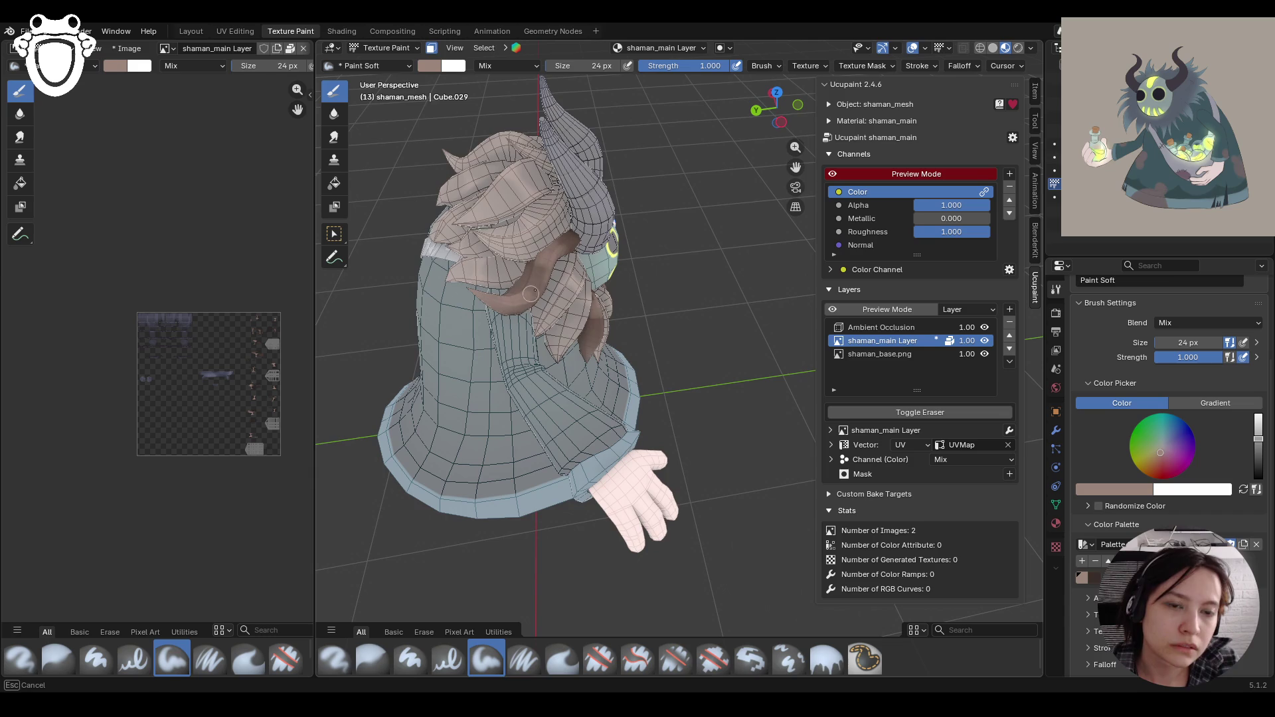
pyautogui.moveTo(606, 178)
pyautogui.mouseDown(button='middle')
pyautogui.moveTo(638, 213)
pyautogui.moveTo(657, 272)
pyautogui.moveTo(584, 264)
pyautogui.mouseUp(button='middle')
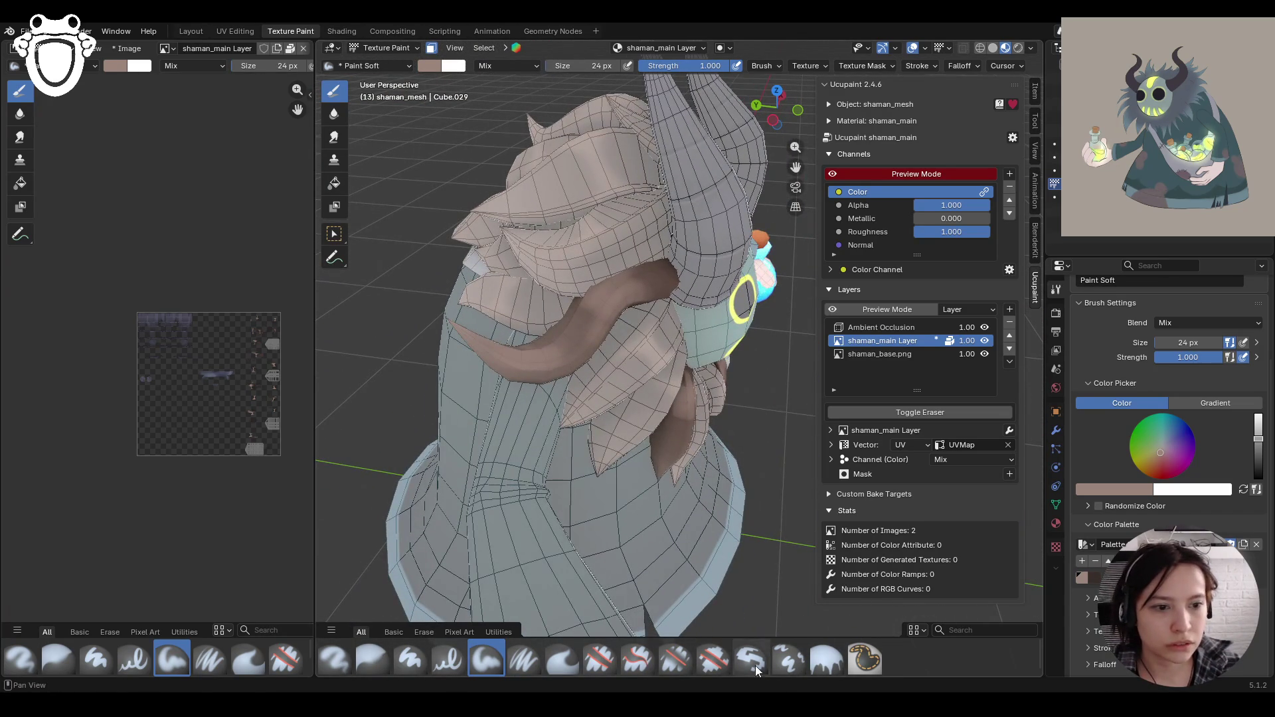
pyautogui.click(599, 659)
pyautogui.moveTo(582, 318)
pyautogui.mouseDown()
pyautogui.moveTo(639, 269)
pyautogui.moveTo(524, 362)
pyautogui.moveTo(561, 348)
pyautogui.moveTo(571, 359)
pyautogui.moveTo(492, 351)
pyautogui.moveTo(511, 367)
pyautogui.mouseUp()
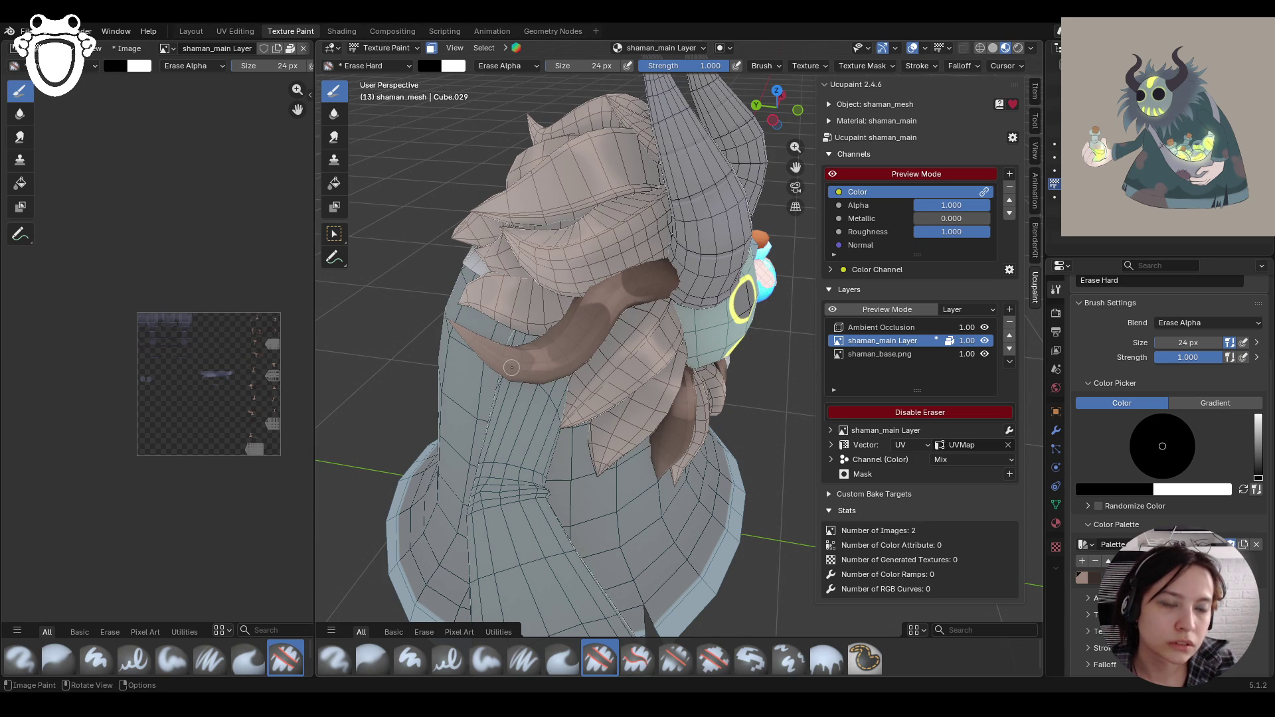
# Step: Erase stray brown paint near the horn and below the mask, undoing one stroke
pyautogui.moveTo(621, 400); pyautogui.dragTo(712, 473, button='middle')
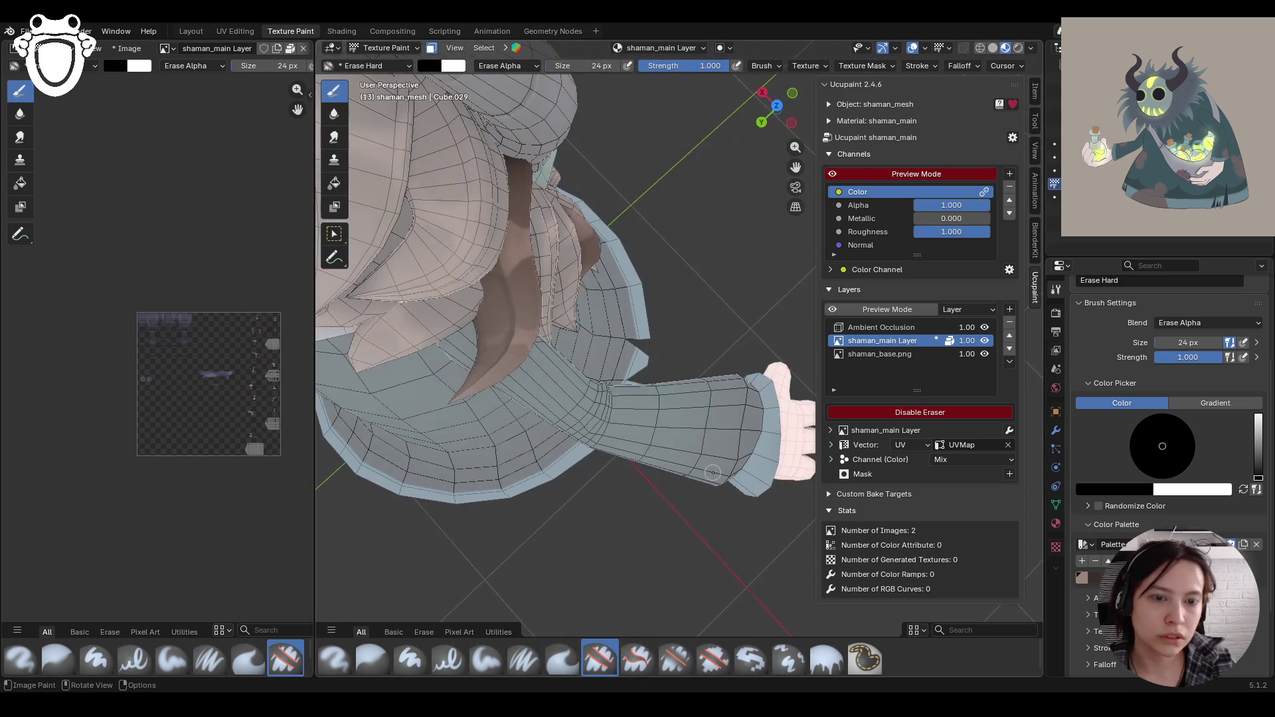
pyautogui.moveTo(497, 296)
pyautogui.mouseDown()
pyautogui.moveTo(494, 333)
pyautogui.moveTo(508, 336)
pyautogui.mouseUp()
pyautogui.moveTo(465, 359); pyautogui.dragTo(550, 129, button='middle')
pyautogui.moveTo(805, 176); pyautogui.dragTo(642, 342, button='middle')
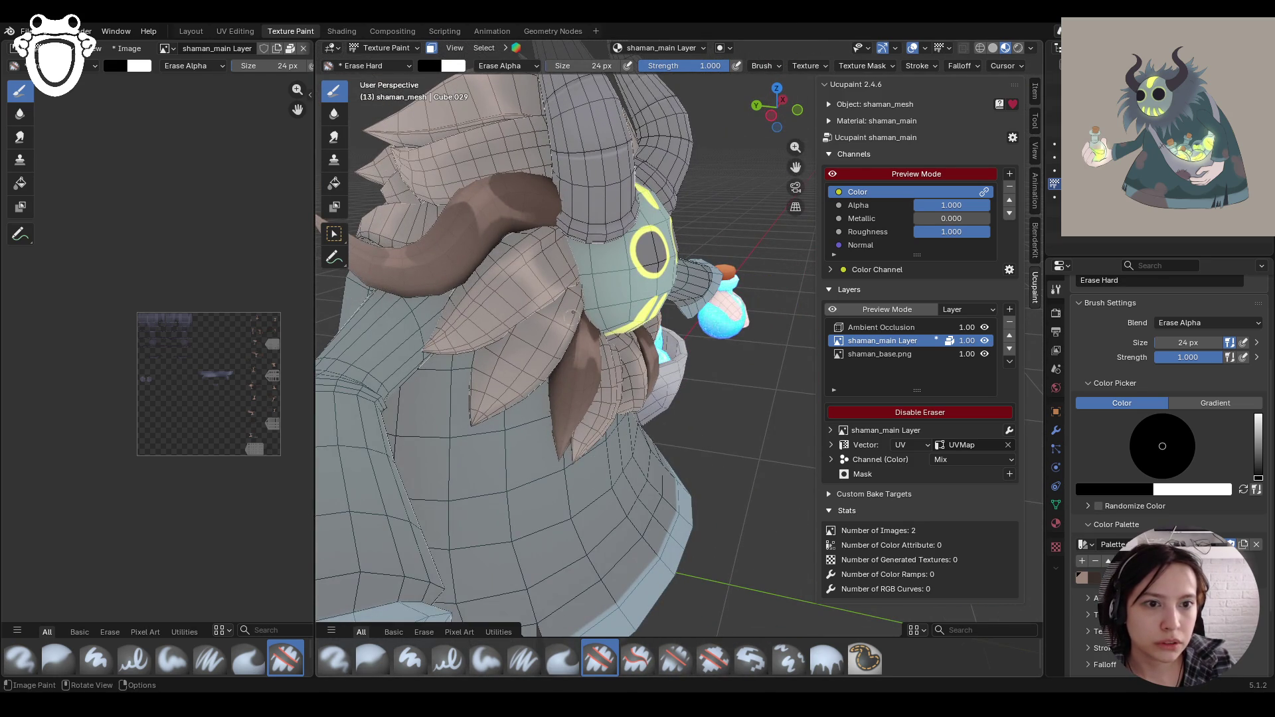
pyautogui.moveTo(533, 413); pyautogui.dragTo(499, 380, button='middle')
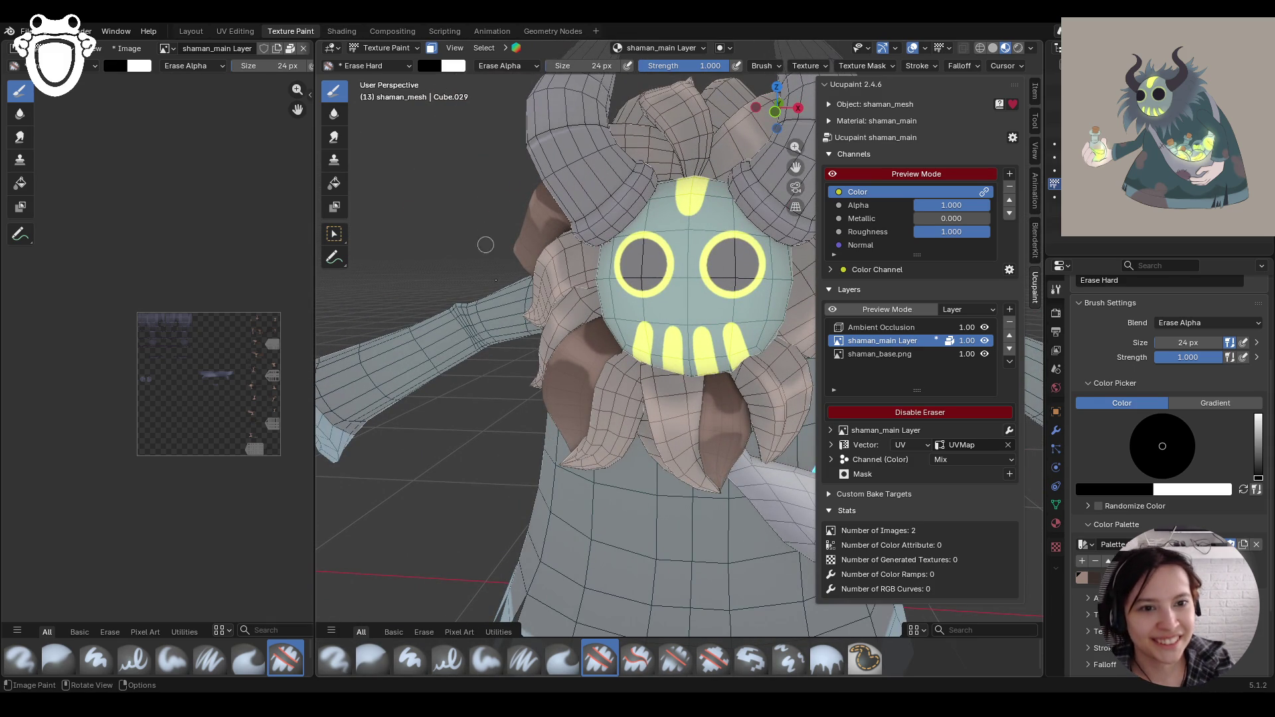
pyautogui.moveTo(553, 367)
pyautogui.mouseDown()
pyautogui.moveTo(571, 365)
pyautogui.moveTo(595, 320)
pyautogui.moveTo(596, 346)
pyautogui.moveTo(681, 325)
pyautogui.mouseUp()
pyautogui.moveTo(706, 445)
pyautogui.mouseDown()
pyautogui.moveTo(723, 438)
pyautogui.moveTo(734, 453)
pyautogui.moveTo(710, 396)
pyautogui.moveTo(743, 384)
pyautogui.mouseUp()
pyautogui.moveTo(743, 383); pyautogui.dragTo(827, 275, button='middle')
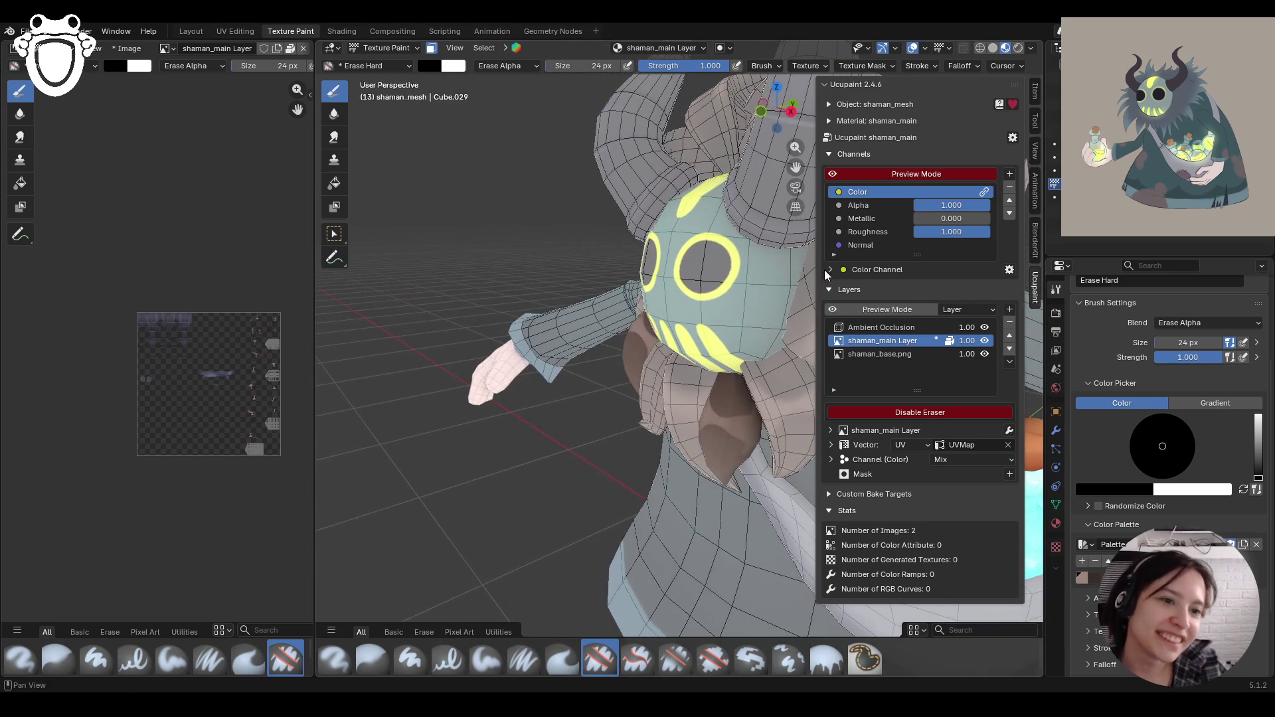
pyautogui.moveTo(748, 442)
pyautogui.mouseDown()
pyautogui.moveTo(733, 412)
pyautogui.moveTo(745, 420)
pyautogui.mouseUp()
pyautogui.hotkey('ctrl', 'z')
pyautogui.moveTo(724, 402)
pyautogui.mouseDown()
pyautogui.moveTo(743, 417)
pyautogui.moveTo(724, 411)
pyautogui.moveTo(751, 402)
pyautogui.mouseUp()
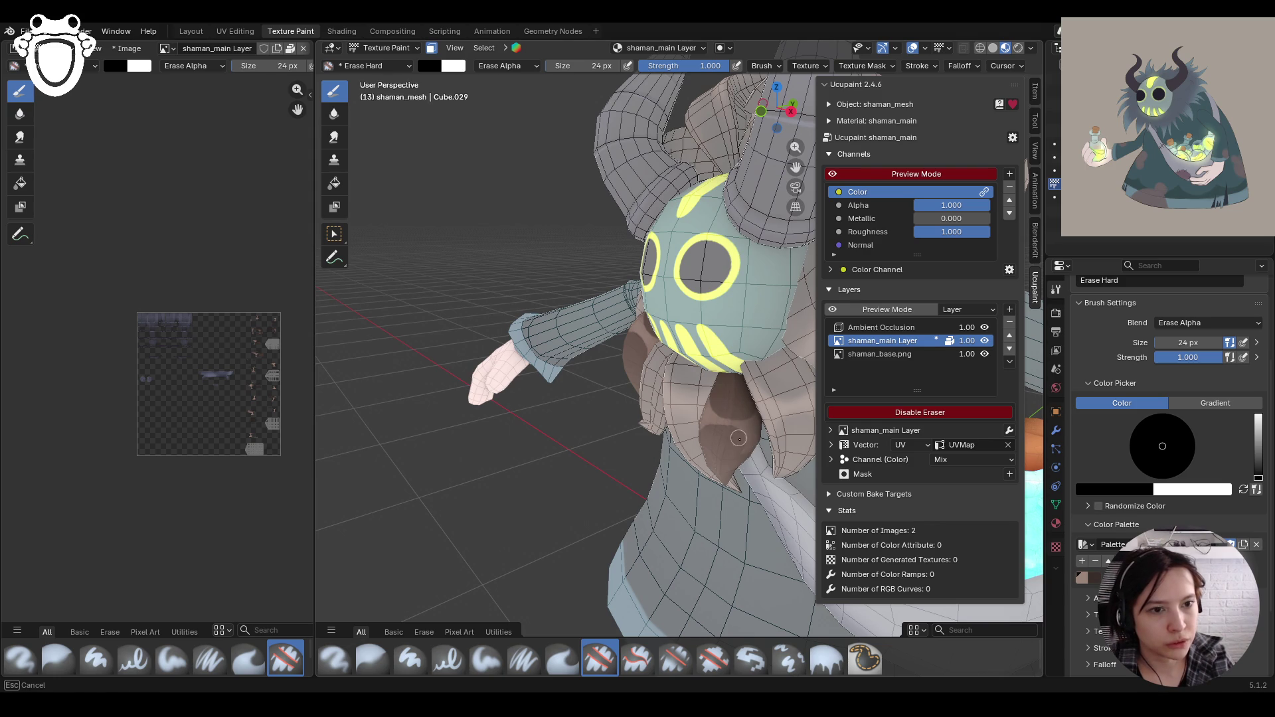
# Step: Switch to the Blur brush and blur the paint on the mesh
pyautogui.moveTo(715, 433)
pyautogui.mouseDown(button='middle')
pyautogui.moveTo(737, 413)
pyautogui.moveTo(704, 408)
pyautogui.moveTo(738, 411)
pyautogui.moveTo(535, 528)
pyautogui.mouseUp(button='middle')
pyautogui.scroll(-4, 737, 413)
pyautogui.scroll(2, 738, 411)
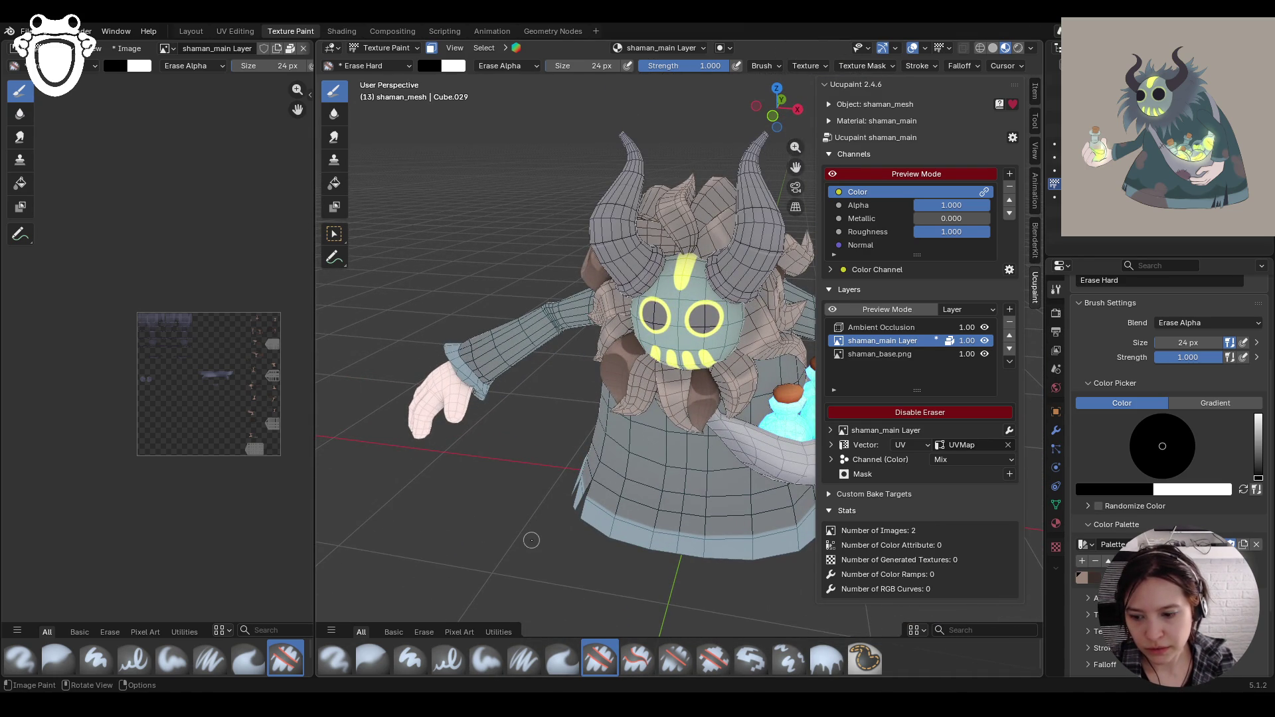
pyautogui.moveTo(532, 540)
pyautogui.mouseDown(button='middle')
pyautogui.moveTo(496, 548)
pyautogui.moveTo(643, 556)
pyautogui.mouseUp(button='middle')
pyautogui.click(372, 661)
pyautogui.moveTo(609, 335); pyautogui.dragTo(678, 313)
pyautogui.moveTo(579, 381); pyautogui.dragTo(662, 457, button='middle')
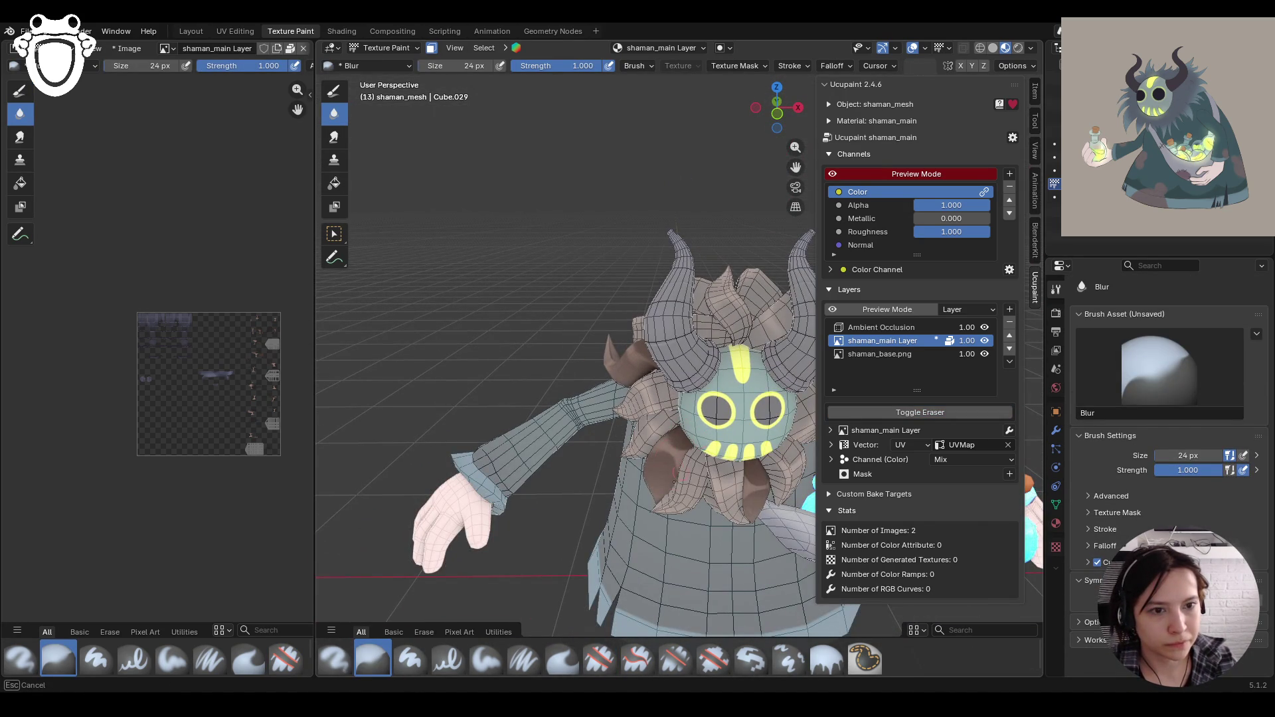
# Step: Switch to Paint Soft and paint short strokes on the hair near the teeth
pyautogui.moveTo(761, 497)
pyautogui.mouseDown(button='middle')
pyautogui.moveTo(690, 490)
pyautogui.moveTo(731, 487)
pyautogui.moveTo(704, 365)
pyautogui.moveTo(688, 319)
pyautogui.moveTo(648, 315)
pyautogui.mouseUp(button='middle')
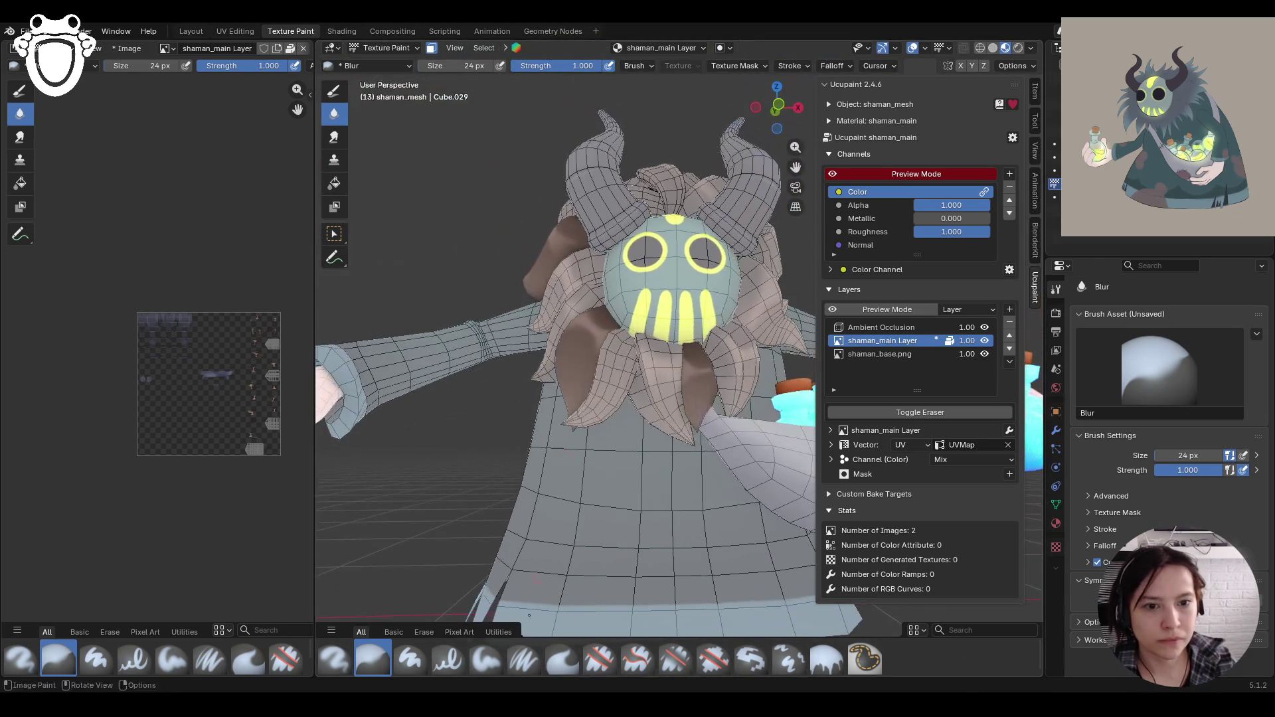
pyautogui.click(488, 654)
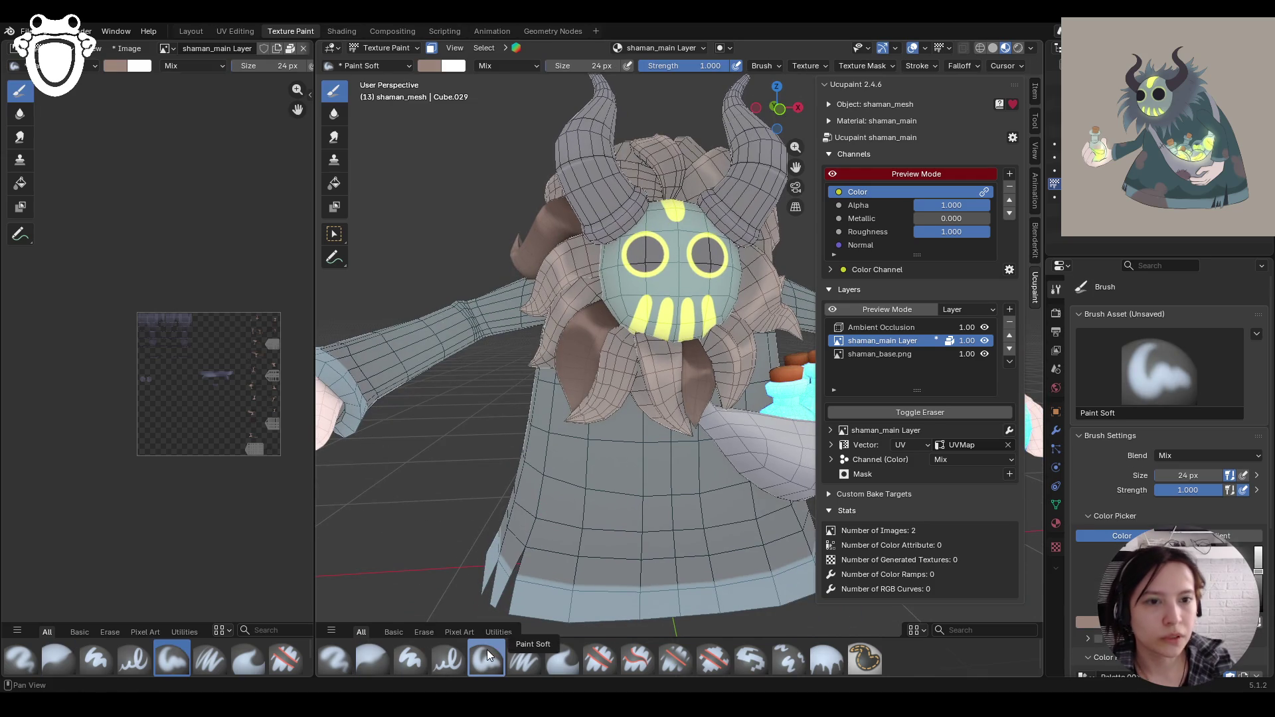
pyautogui.moveTo(576, 407)
pyautogui.mouseDown()
pyautogui.moveTo(570, 387)
pyautogui.moveTo(584, 405)
pyautogui.mouseUp()
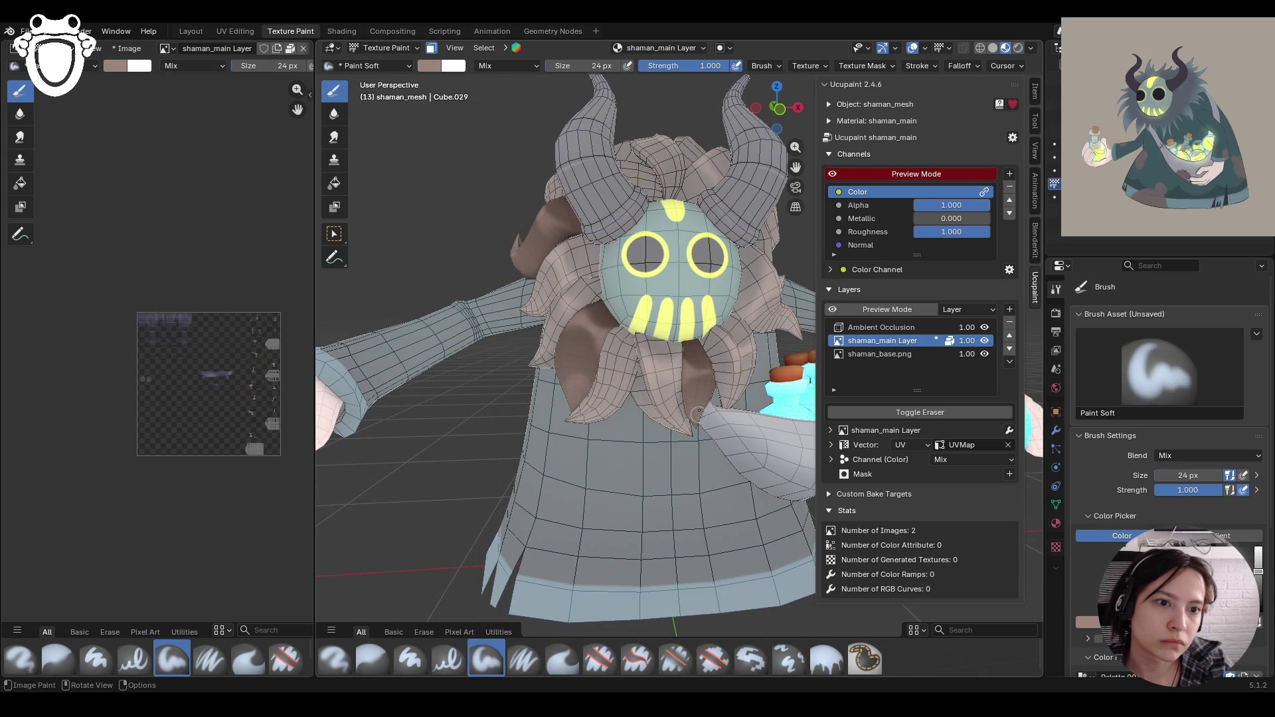
pyautogui.moveTo(504, 251); pyautogui.dragTo(697, 372, button='middle')
pyautogui.scroll(-4, 1162, 432)
pyautogui.moveTo(604, 199); pyautogui.dragTo(617, 237, button='middle')
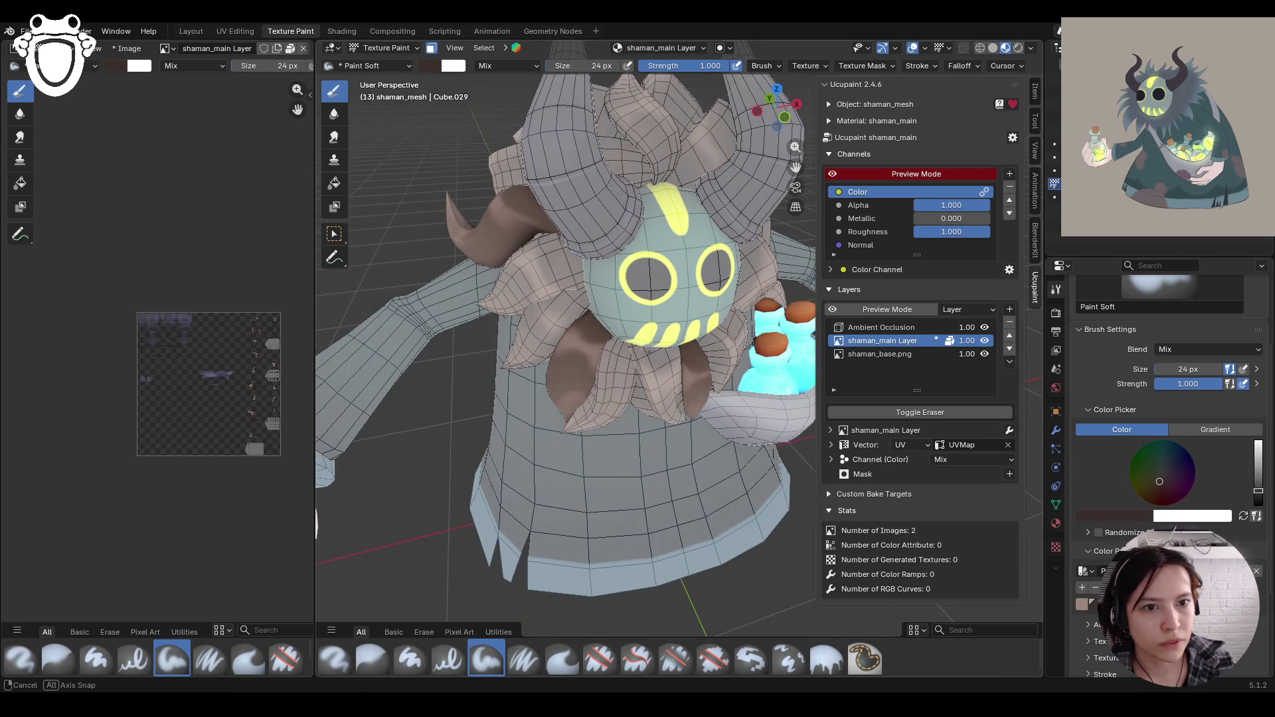
pyautogui.moveTo(583, 323); pyautogui.dragTo(606, 325)
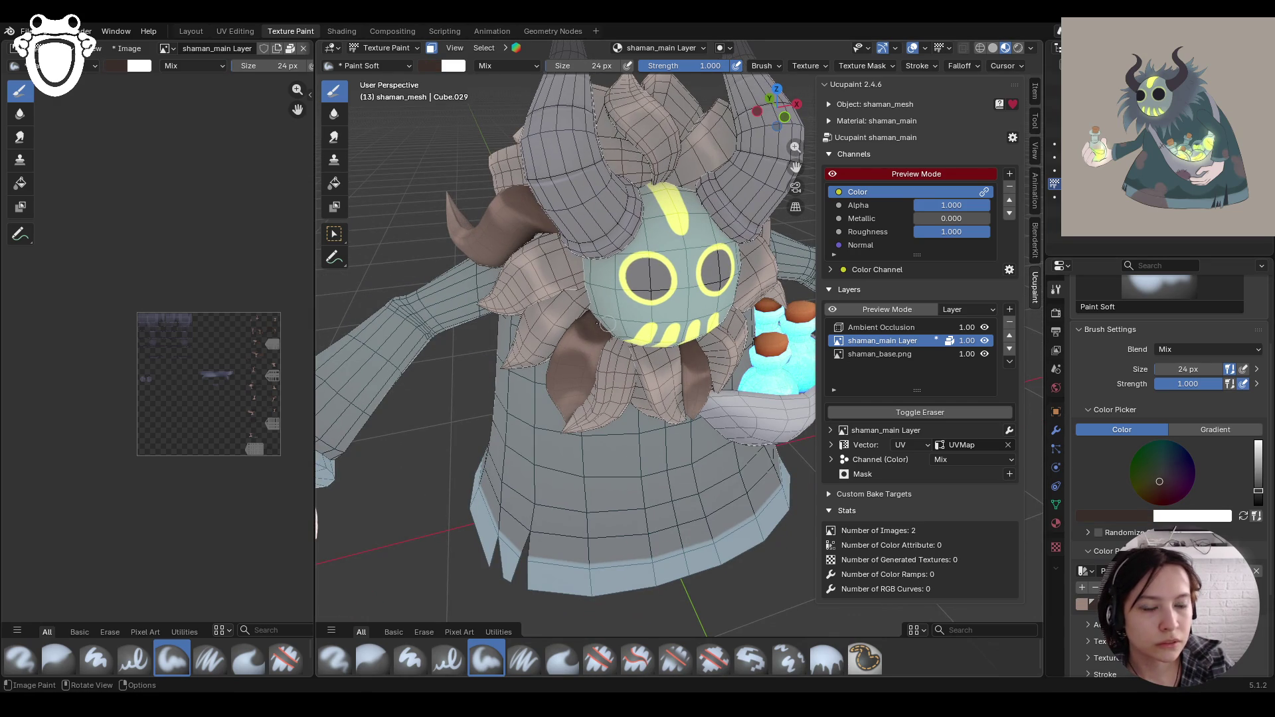
pyautogui.click(685, 349)
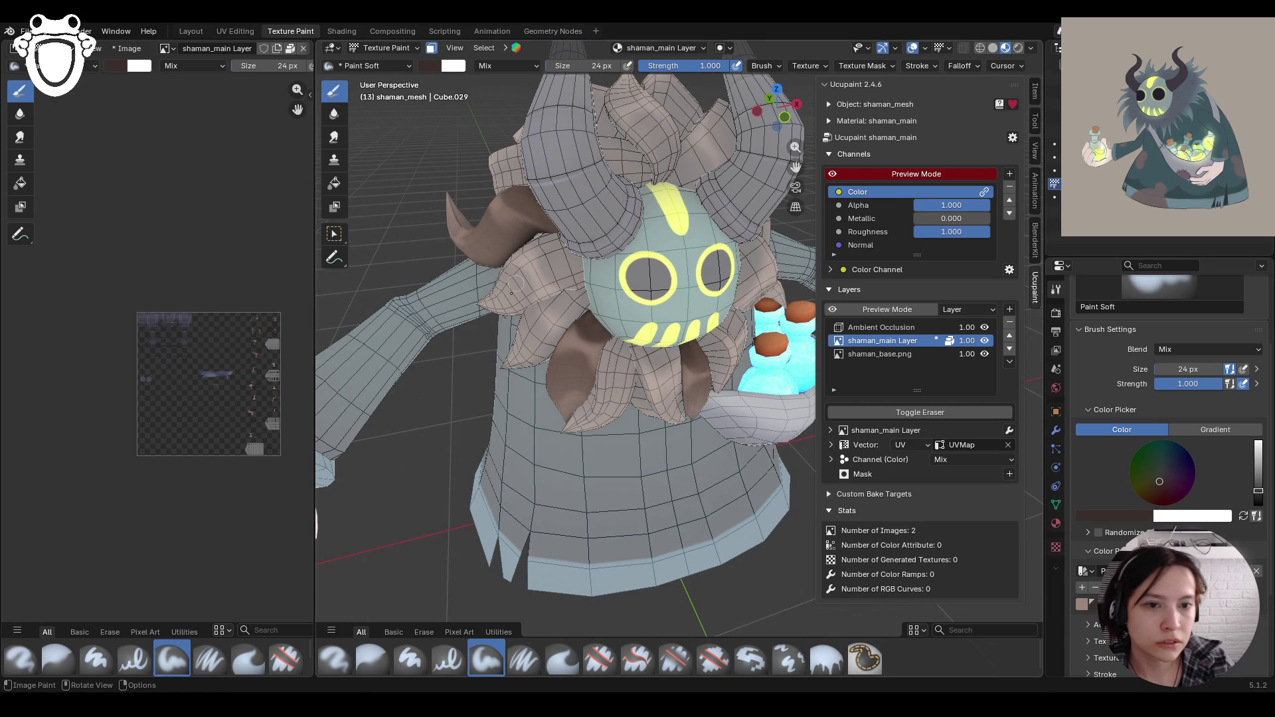
# Step: Paint down the brown hair strand and over the ear area
pyautogui.moveTo(541, 357); pyautogui.dragTo(618, 296, button='middle')
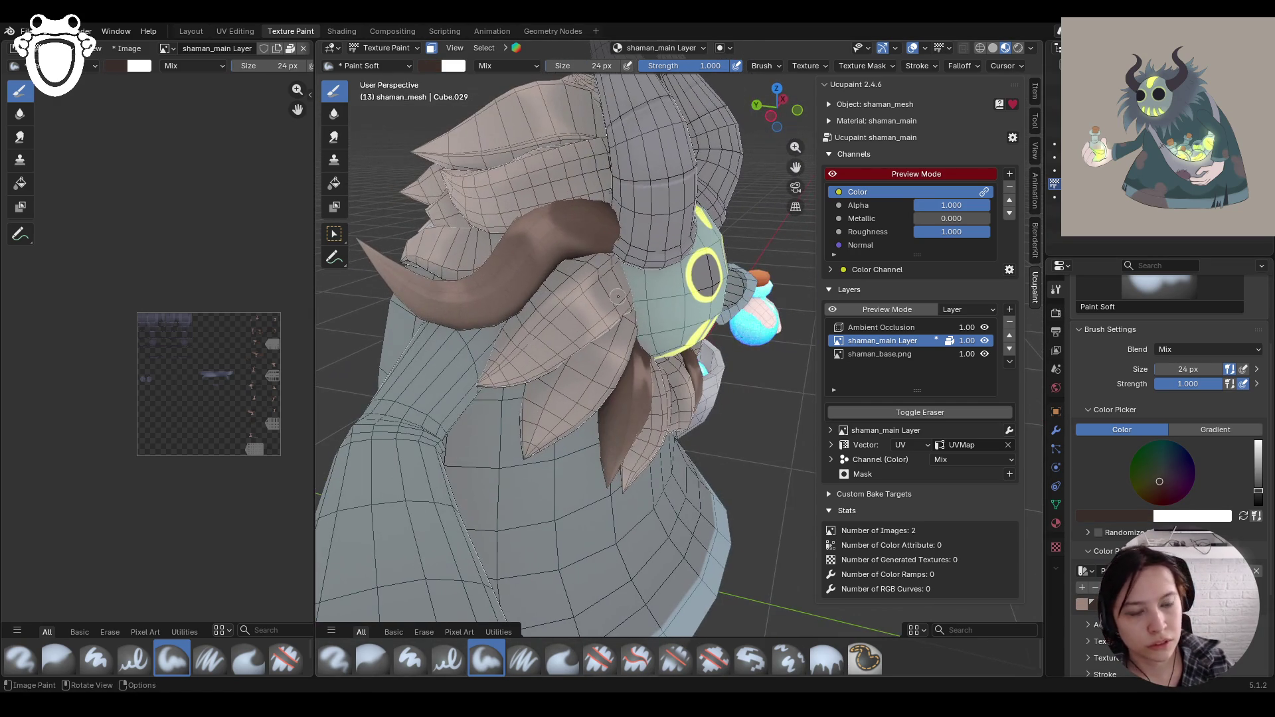
pyautogui.moveTo(644, 352); pyautogui.dragTo(615, 416)
pyautogui.moveTo(625, 389); pyautogui.dragTo(605, 429)
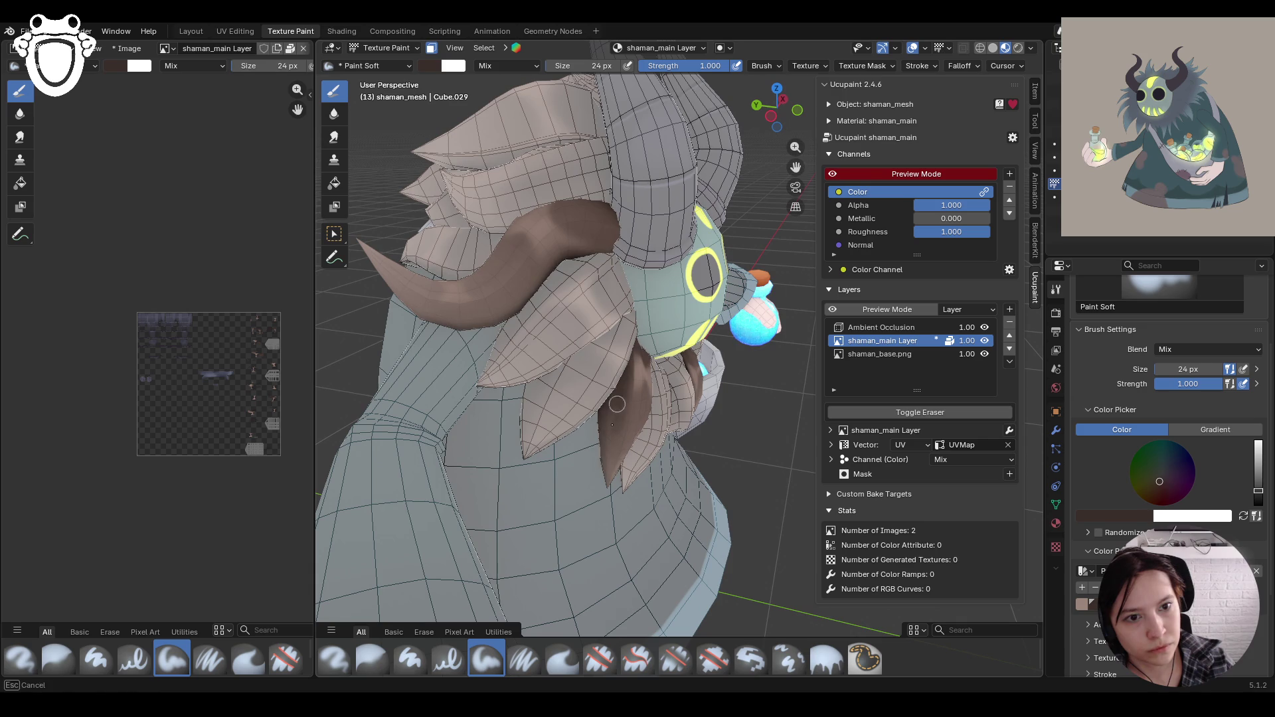
pyautogui.moveTo(419, 146); pyautogui.dragTo(792, 242, button='middle')
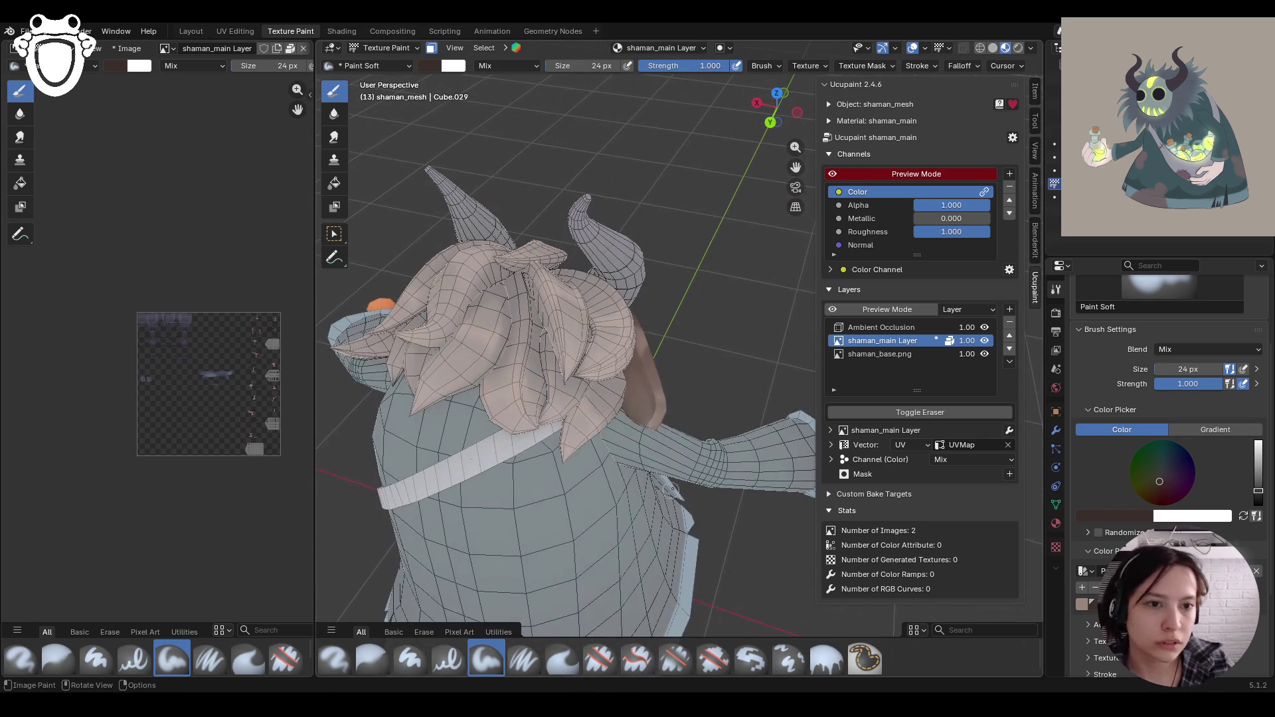
pyautogui.moveTo(631, 366)
pyautogui.mouseDown()
pyautogui.moveTo(637, 431)
pyautogui.moveTo(650, 401)
pyautogui.moveTo(633, 356)
pyautogui.mouseUp()
pyautogui.moveTo(588, 501)
pyautogui.mouseDown(button='middle')
pyautogui.moveTo(544, 505)
pyautogui.moveTo(717, 239)
pyautogui.moveTo(776, 107)
pyautogui.mouseUp(button='middle')
# Step: Select the Blur brush and turn off face masking to preview the texture
pyautogui.moveTo(597, 372); pyautogui.dragTo(551, 272, button='middle')
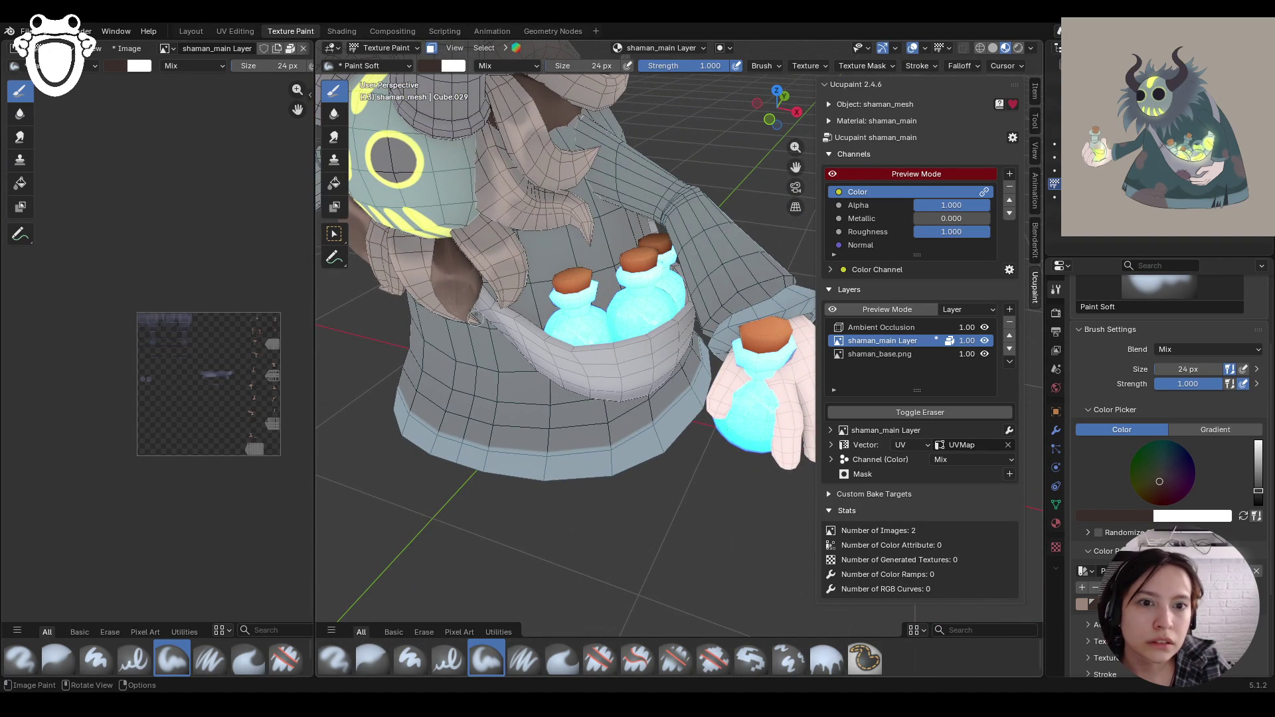
pyautogui.moveTo(795, 166); pyautogui.dragTo(796, 167)
pyautogui.click(378, 652)
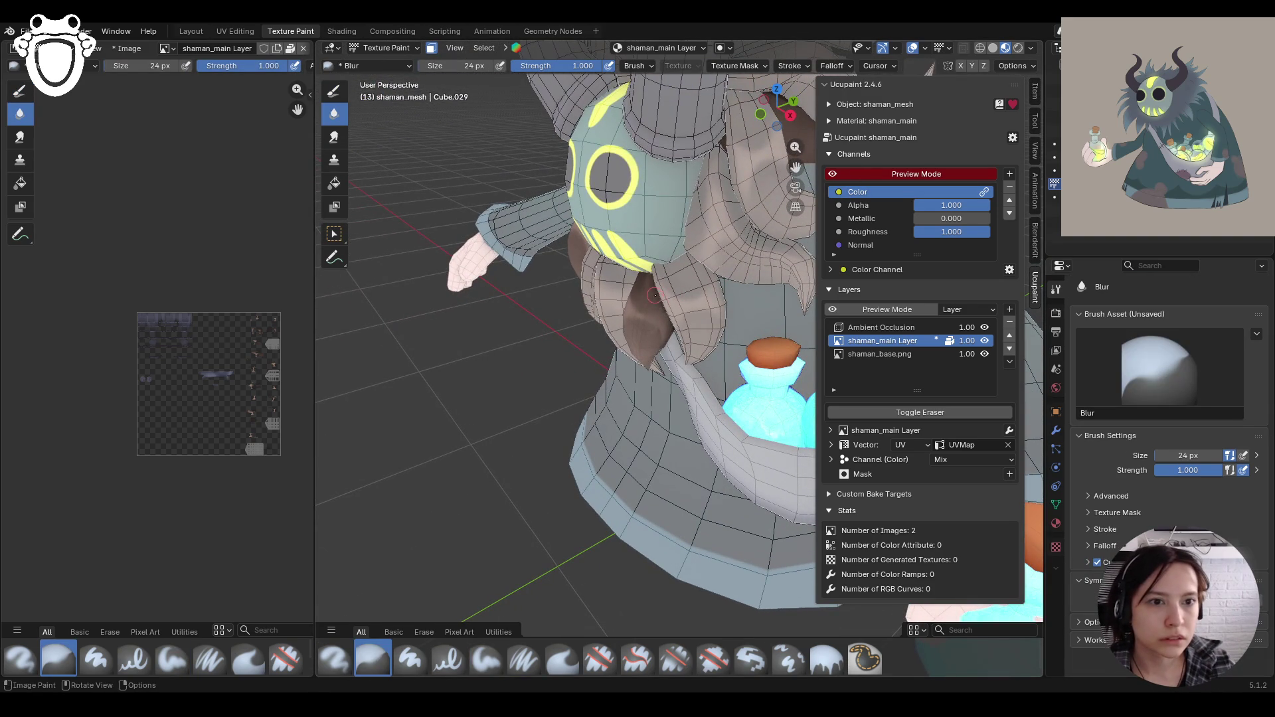
pyautogui.moveTo(795, 167); pyautogui.dragTo(795, 166)
pyautogui.click(433, 49)
pyautogui.scroll(-5, 570, 332)
pyautogui.moveTo(584, 332)
pyautogui.mouseDown(button='middle')
pyautogui.moveTo(570, 332)
pyautogui.moveTo(660, 380)
pyautogui.moveTo(618, 285)
pyautogui.mouseUp(button='middle')
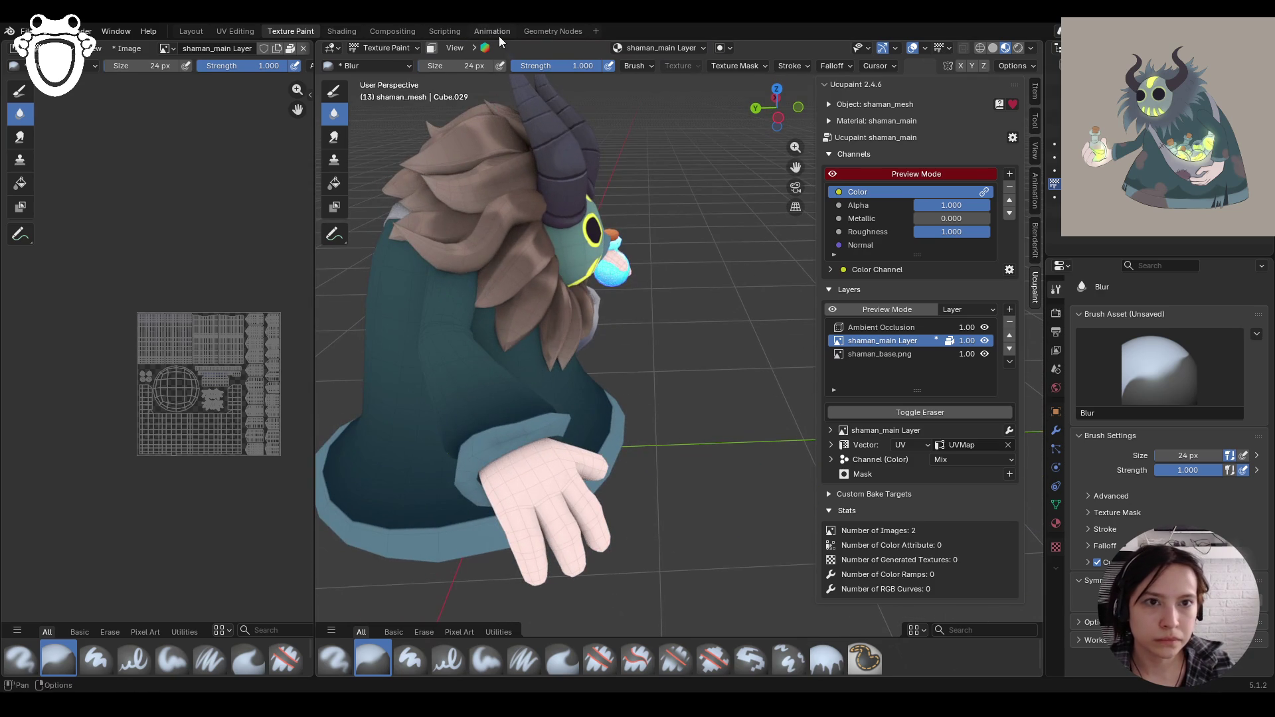
# Step: Re-enable face masking and paint over the ear and hair with Paint Soft
pyautogui.click(432, 49)
pyautogui.scroll(4, 538, 313)
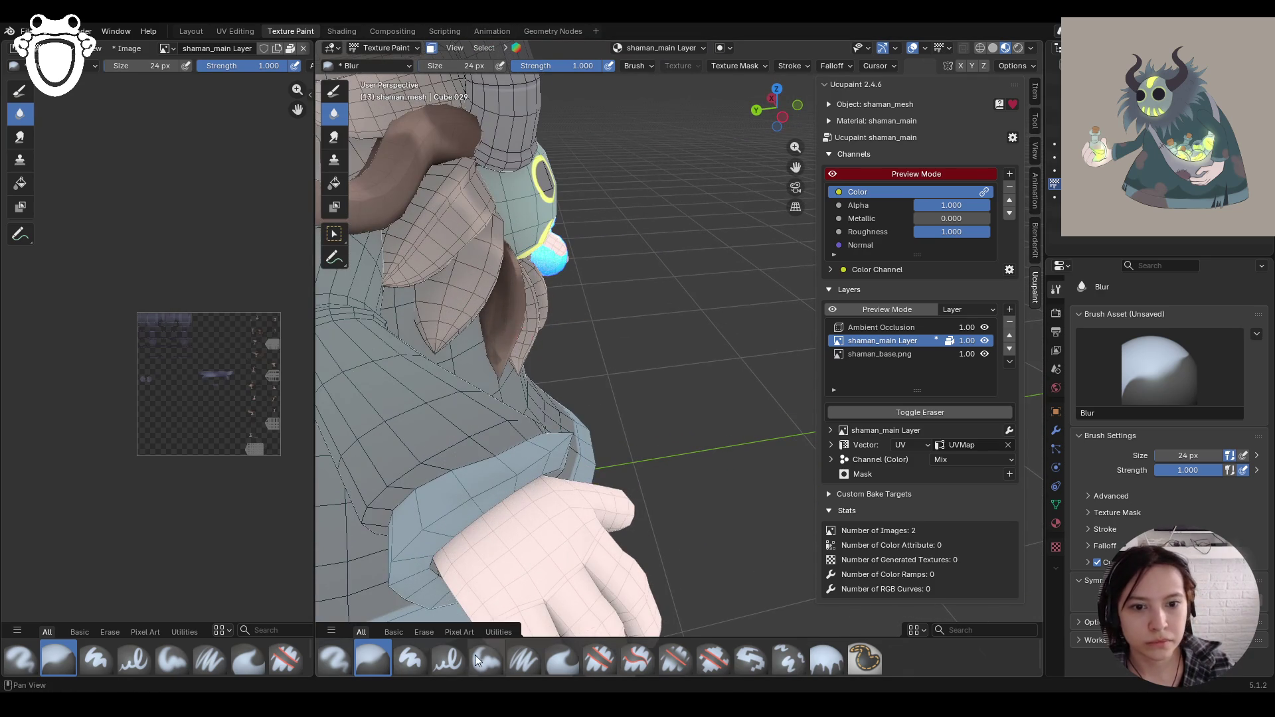
pyautogui.click(481, 660)
pyautogui.moveTo(514, 272)
pyautogui.mouseDown()
pyautogui.moveTo(486, 367)
pyautogui.moveTo(487, 322)
pyautogui.moveTo(492, 358)
pyautogui.mouseUp()
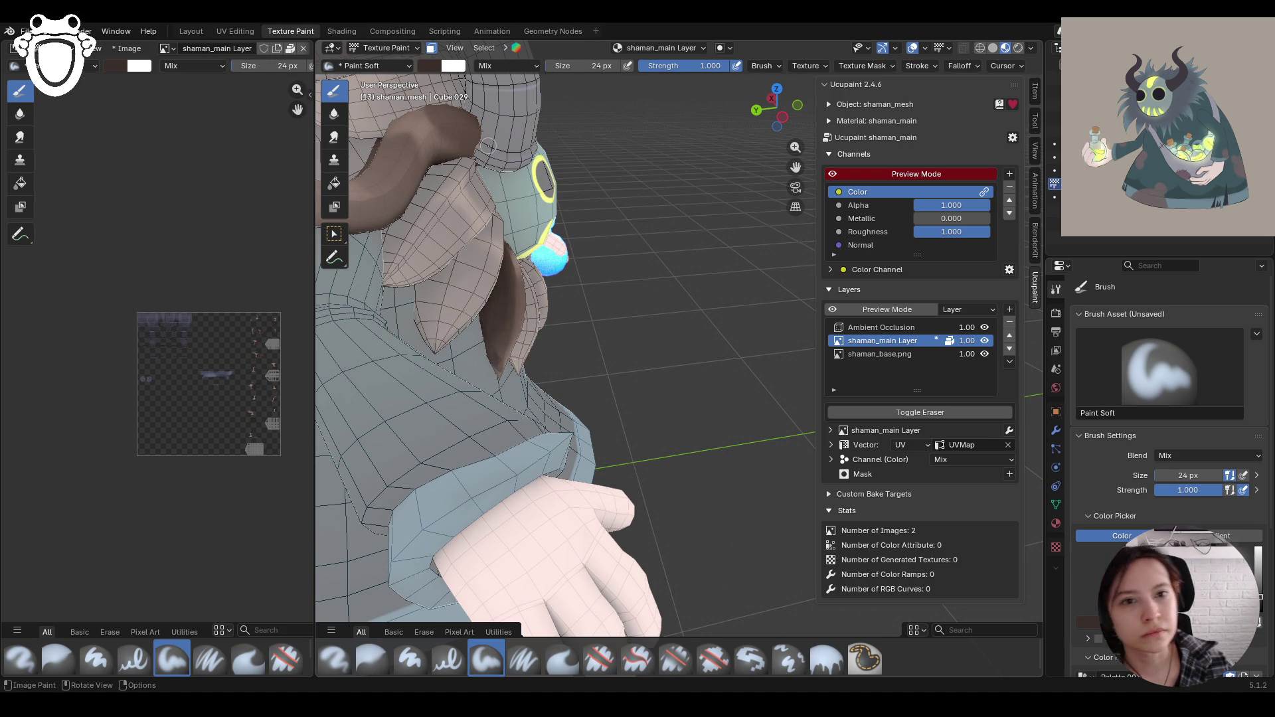
pyautogui.scroll(-5, 492, 358)
pyautogui.moveTo(492, 358)
pyautogui.mouseDown(button='middle')
pyautogui.moveTo(544, 352)
pyautogui.moveTo(458, 192)
pyautogui.mouseUp(button='middle')
pyautogui.moveTo(495, 264)
pyautogui.mouseDown()
pyautogui.moveTo(533, 255)
pyautogui.moveTo(485, 259)
pyautogui.moveTo(564, 249)
pyautogui.mouseUp()
pyautogui.moveTo(580, 303)
pyautogui.mouseDown(button='middle')
pyautogui.moveTo(669, 451)
pyautogui.moveTo(664, 505)
pyautogui.moveTo(720, 279)
pyautogui.moveTo(648, 333)
pyautogui.moveTo(447, 324)
pyautogui.mouseUp(button='middle')
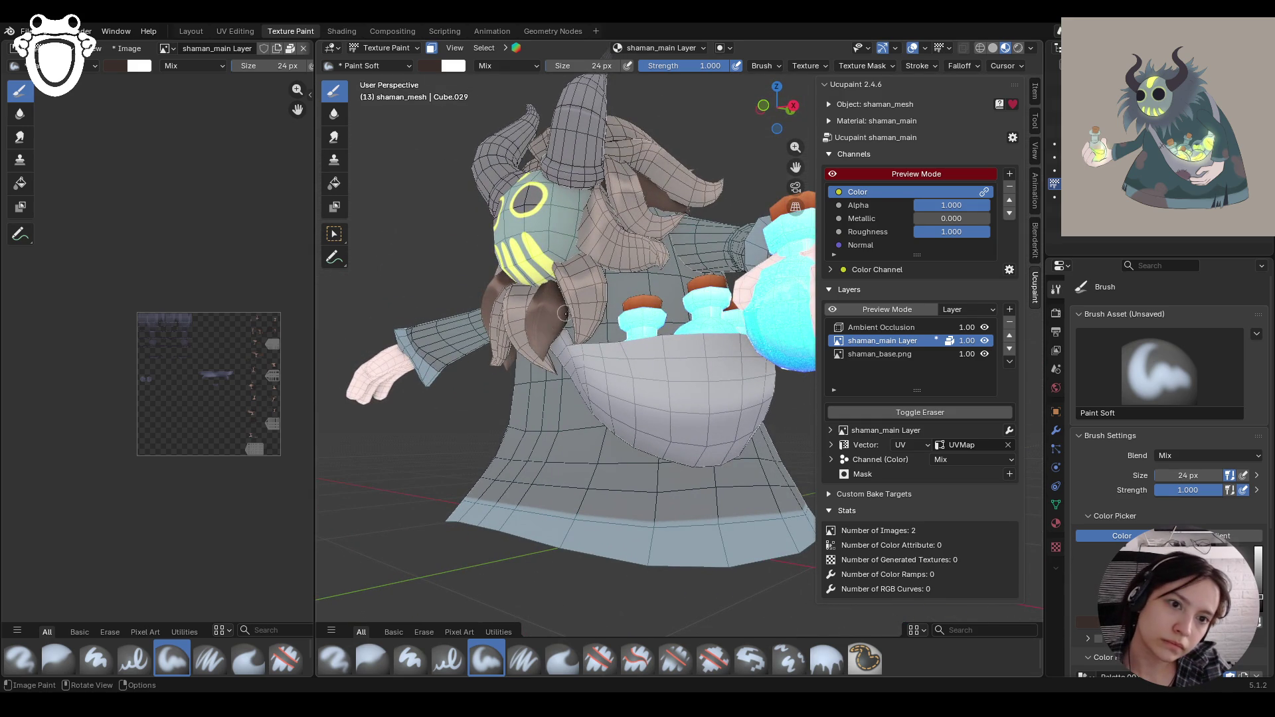
# Step: Preview the texture unmasked, then re-enable masking with box face selection
pyautogui.click(431, 48)
pyautogui.moveTo(601, 219)
pyautogui.mouseDown(button='middle')
pyautogui.moveTo(589, 214)
pyautogui.moveTo(571, 345)
pyautogui.mouseUp(button='middle')
pyautogui.scroll(-8, 589, 214)
pyautogui.scroll(8, 568, 352)
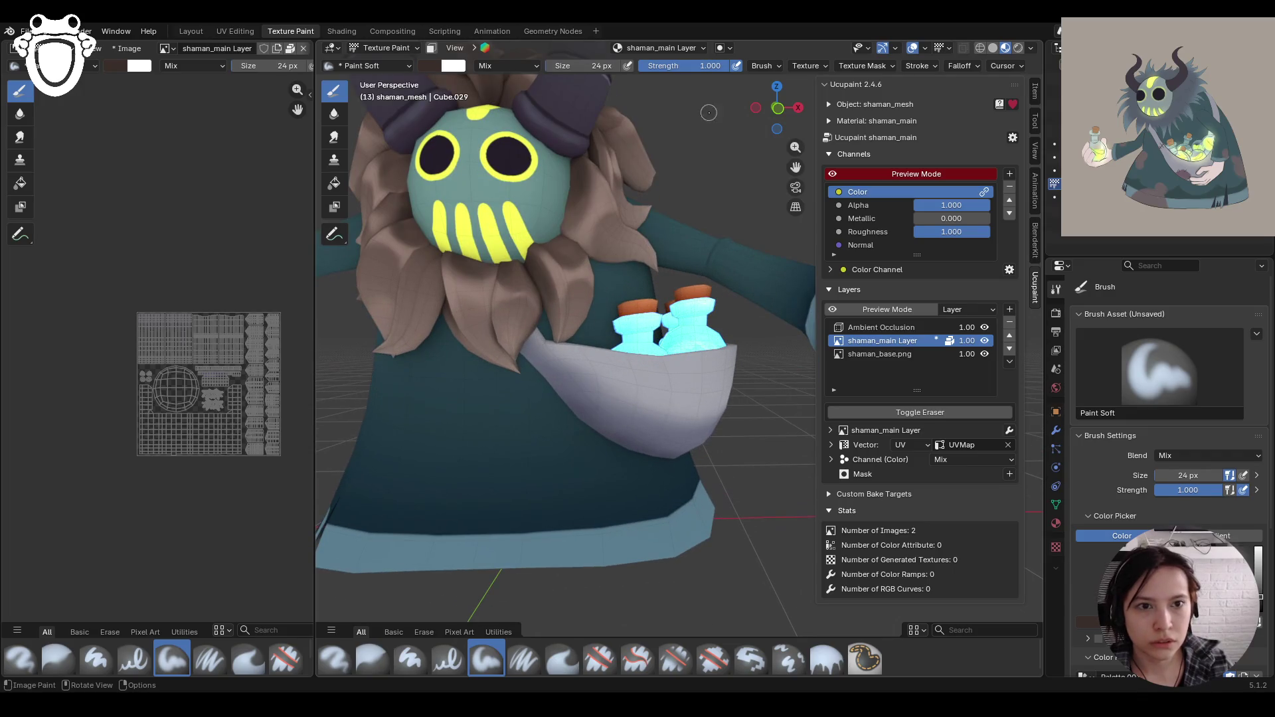
pyautogui.moveTo(795, 147)
pyautogui.mouseDown()
pyautogui.moveTo(731, 233)
pyautogui.moveTo(609, 326)
pyautogui.mouseUp()
pyautogui.scroll(3, 609, 326)
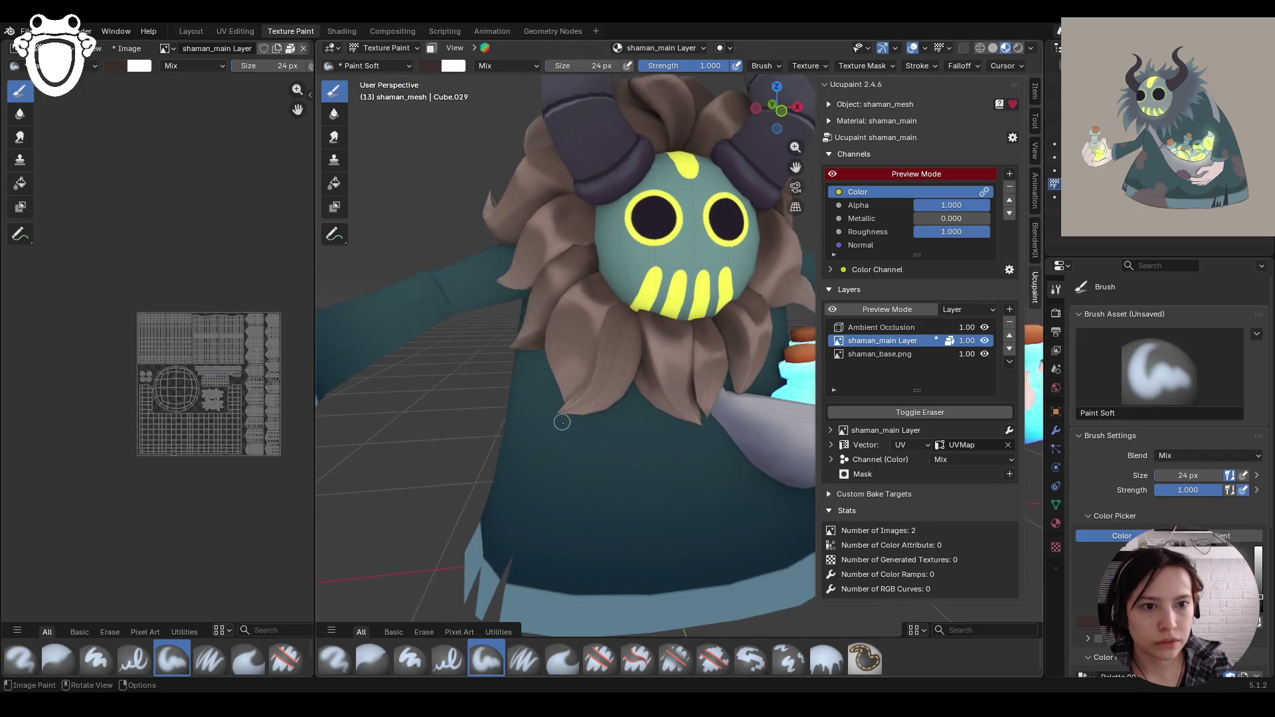
pyautogui.click(432, 48)
pyautogui.click(334, 232)
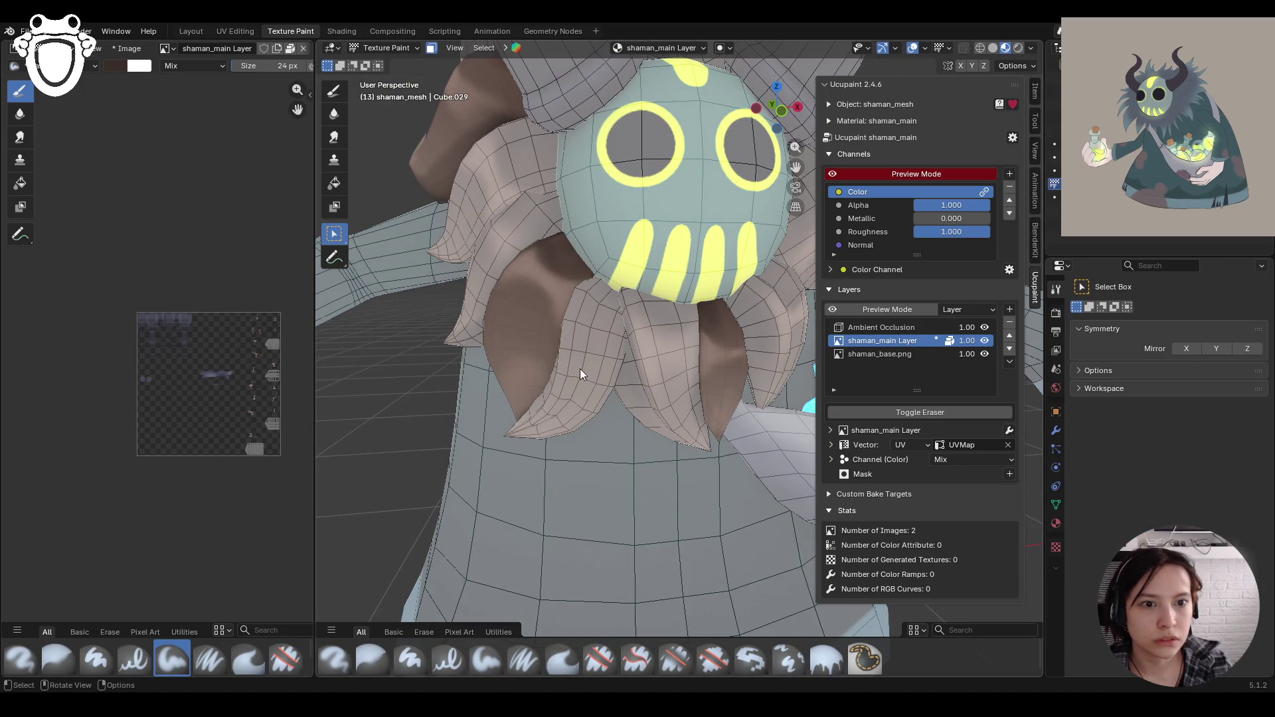
# Step: Select a hair petal face, sample its beige colour, and paint over the brown strand
pyautogui.click(579, 368)
pyautogui.press('l')
pyautogui.moveTo(579, 369)
pyautogui.mouseDown(button='middle')
pyautogui.moveTo(677, 341)
pyautogui.moveTo(578, 352)
pyautogui.mouseUp(button='middle')
pyautogui.click(334, 91)
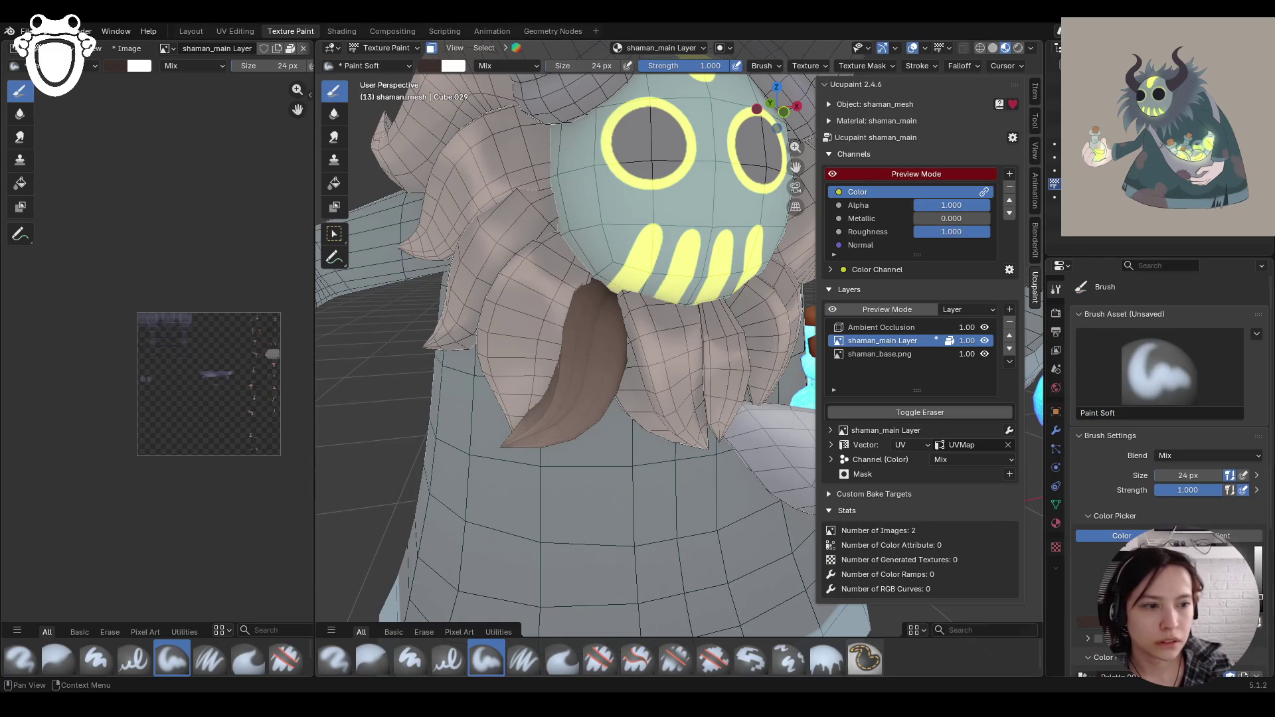
pyautogui.scroll(-4, 1169, 399)
pyautogui.press('s')
pyautogui.moveTo(704, 412)
pyautogui.mouseDown(button='middle')
pyautogui.moveTo(723, 419)
pyautogui.moveTo(609, 343)
pyautogui.mouseUp(button='middle')
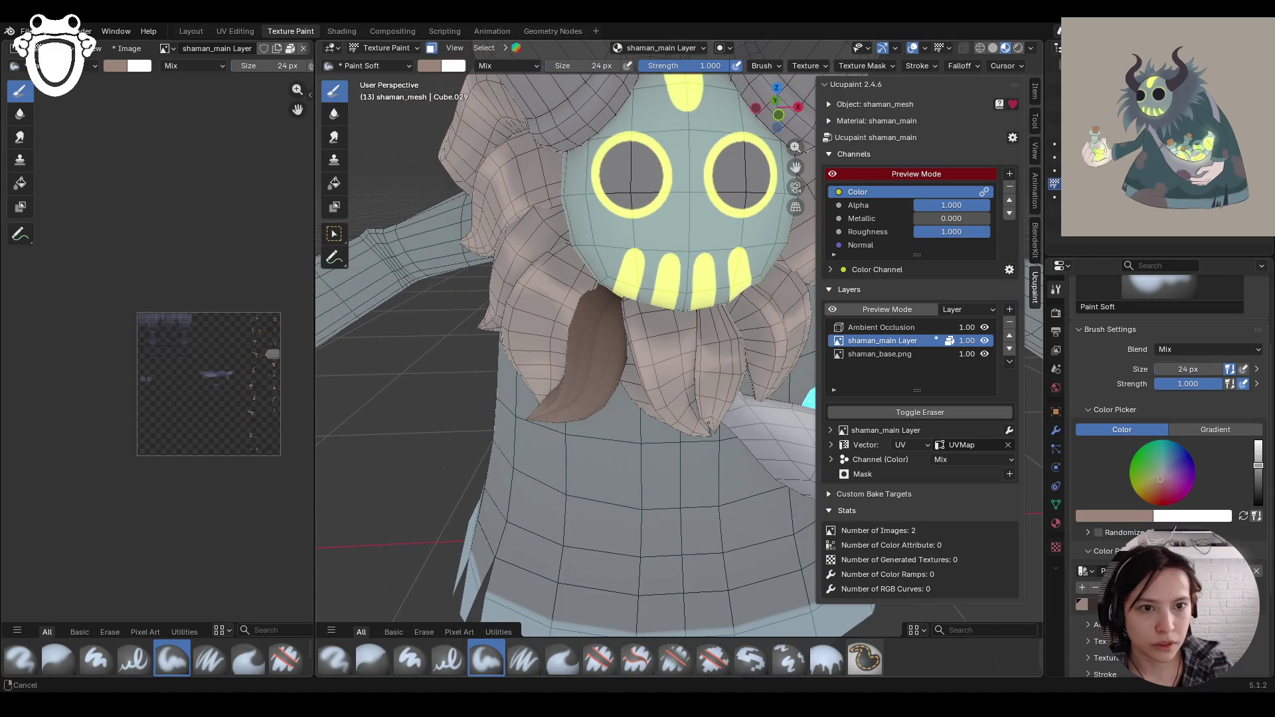
pyautogui.moveTo(568, 374)
pyautogui.mouseDown()
pyautogui.moveTo(598, 348)
pyautogui.moveTo(622, 353)
pyautogui.moveTo(561, 368)
pyautogui.moveTo(575, 330)
pyautogui.moveTo(618, 358)
pyautogui.moveTo(627, 342)
pyautogui.mouseUp()
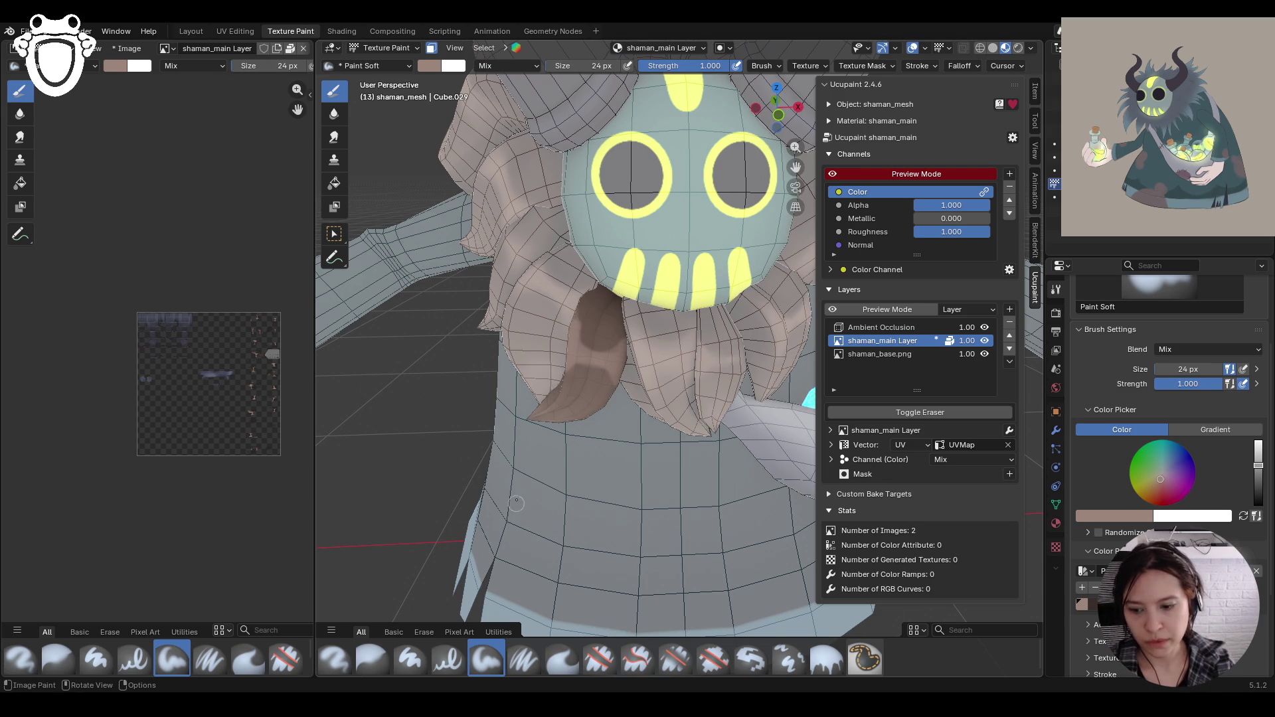
# Step: Erase the strand under the mask, repaint its brown tip, and blur the edges
pyautogui.click(599, 659)
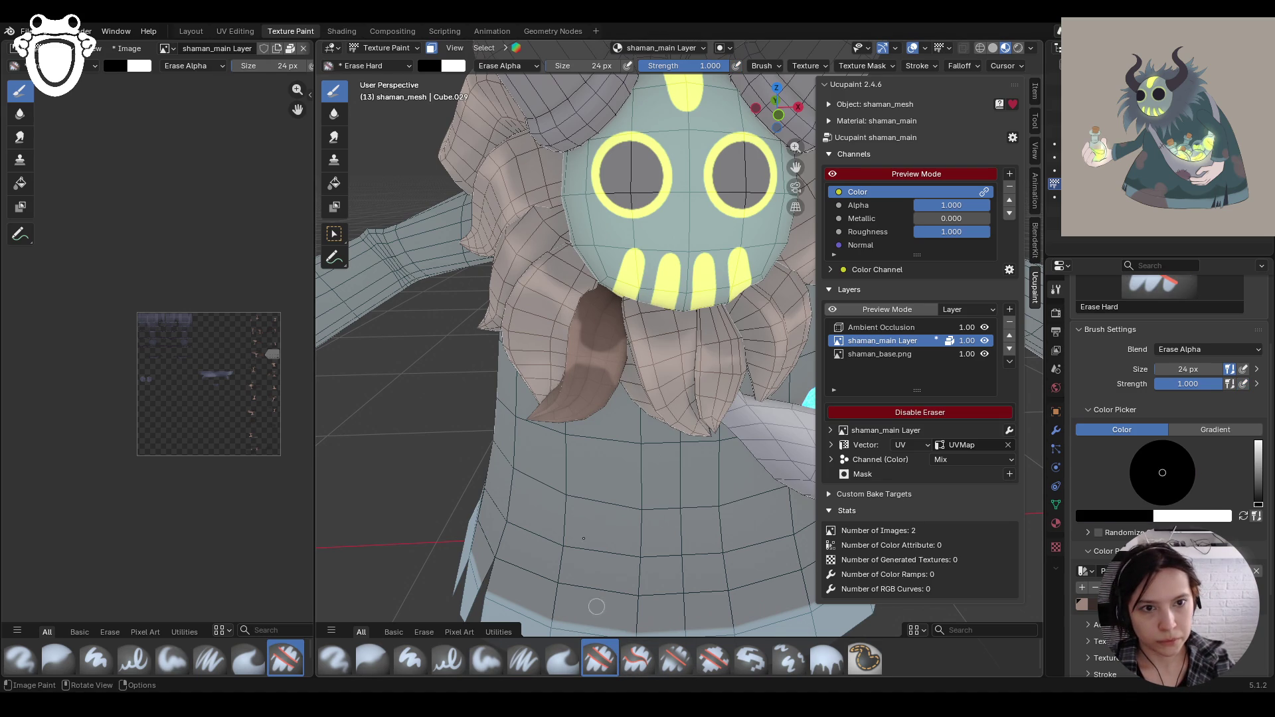
pyautogui.moveTo(585, 336)
pyautogui.mouseDown()
pyautogui.moveTo(583, 317)
pyautogui.moveTo(608, 344)
pyautogui.moveTo(600, 374)
pyautogui.mouseUp()
pyautogui.moveTo(596, 370)
pyautogui.mouseDown()
pyautogui.moveTo(606, 396)
pyautogui.moveTo(564, 386)
pyautogui.mouseUp()
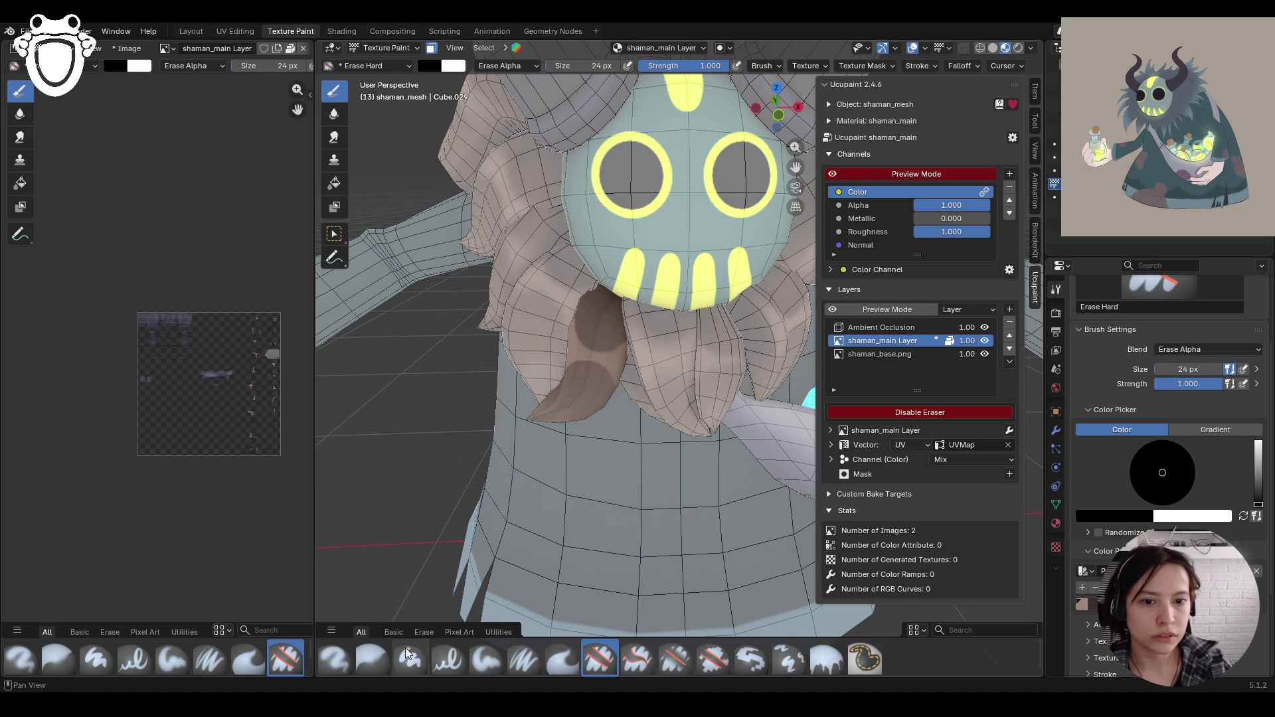
pyautogui.click(487, 657)
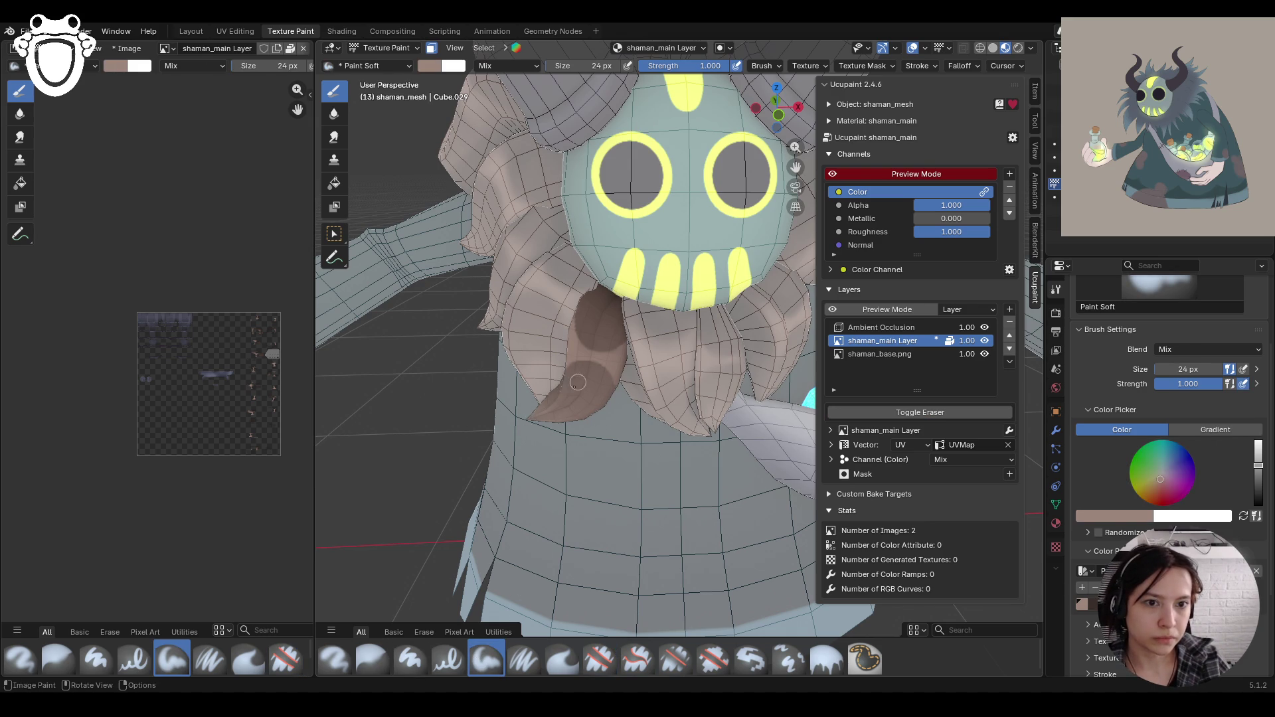
pyautogui.moveTo(573, 392)
pyautogui.mouseDown()
pyautogui.moveTo(568, 382)
pyautogui.moveTo(555, 401)
pyautogui.mouseUp()
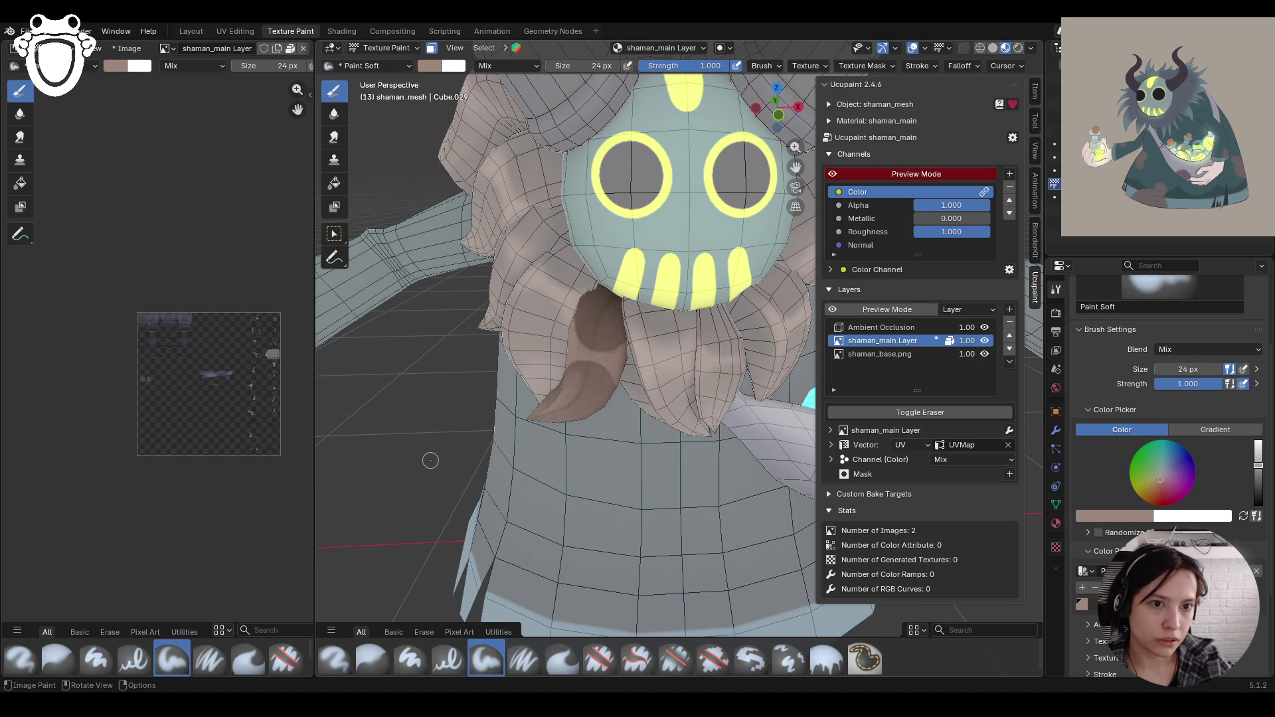
pyautogui.click(372, 658)
pyautogui.moveTo(588, 296)
pyautogui.mouseDown()
pyautogui.moveTo(611, 324)
pyautogui.moveTo(604, 296)
pyautogui.mouseUp()
pyautogui.moveTo(518, 184); pyautogui.dragTo(521, 533, button='middle')
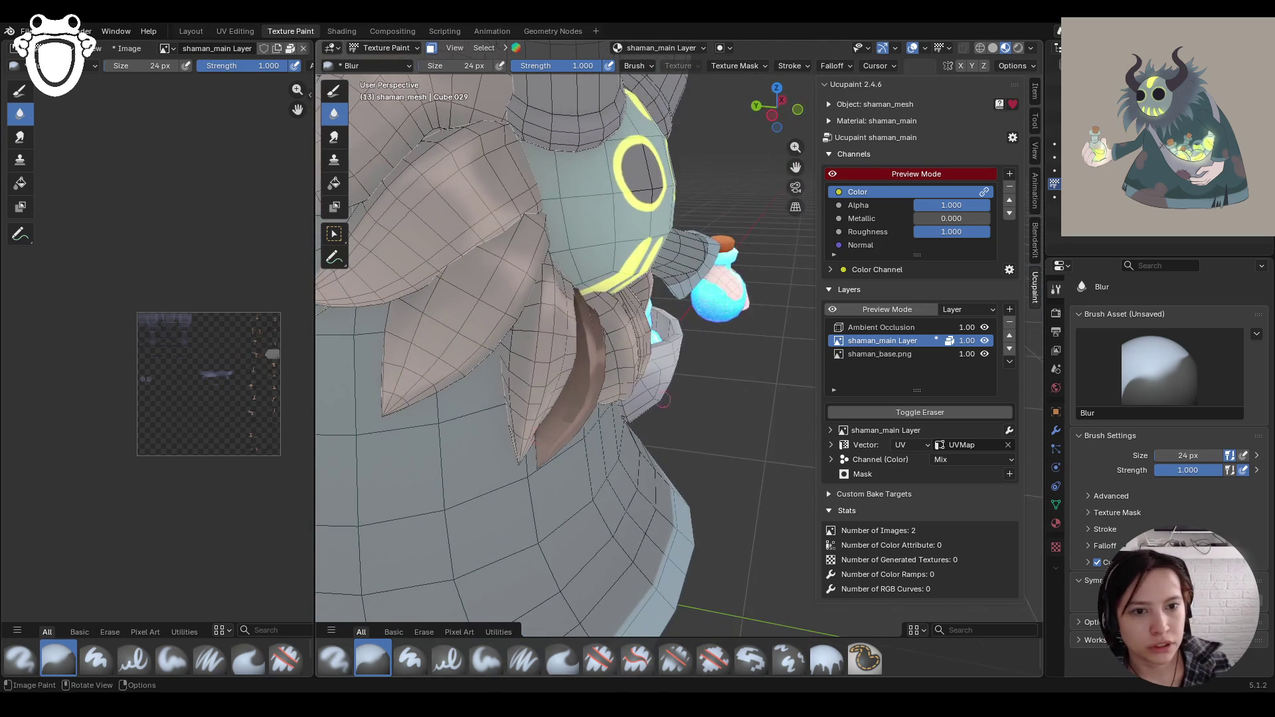
# Step: Sample a dark brown with Paint Soft and paint it down the hanging hair strand
pyautogui.click(497, 661)
pyautogui.press('s')
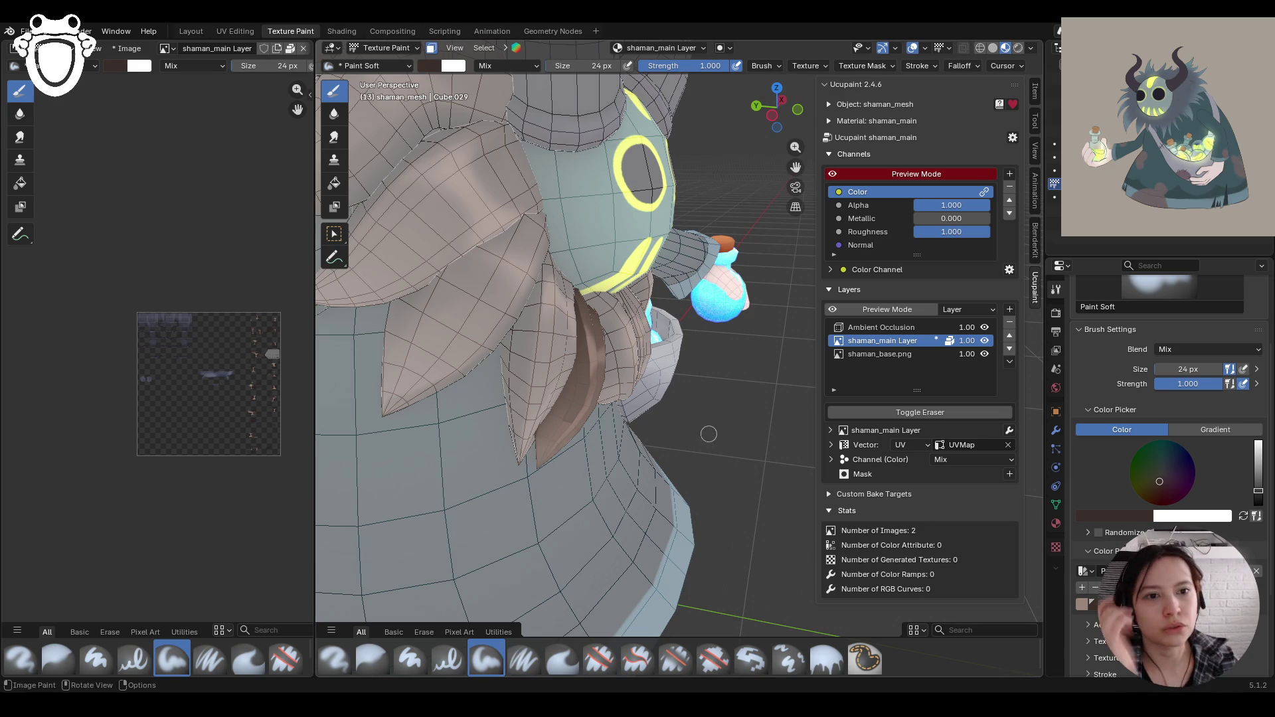
pyautogui.moveTo(670, 425); pyautogui.dragTo(680, 470, button='middle')
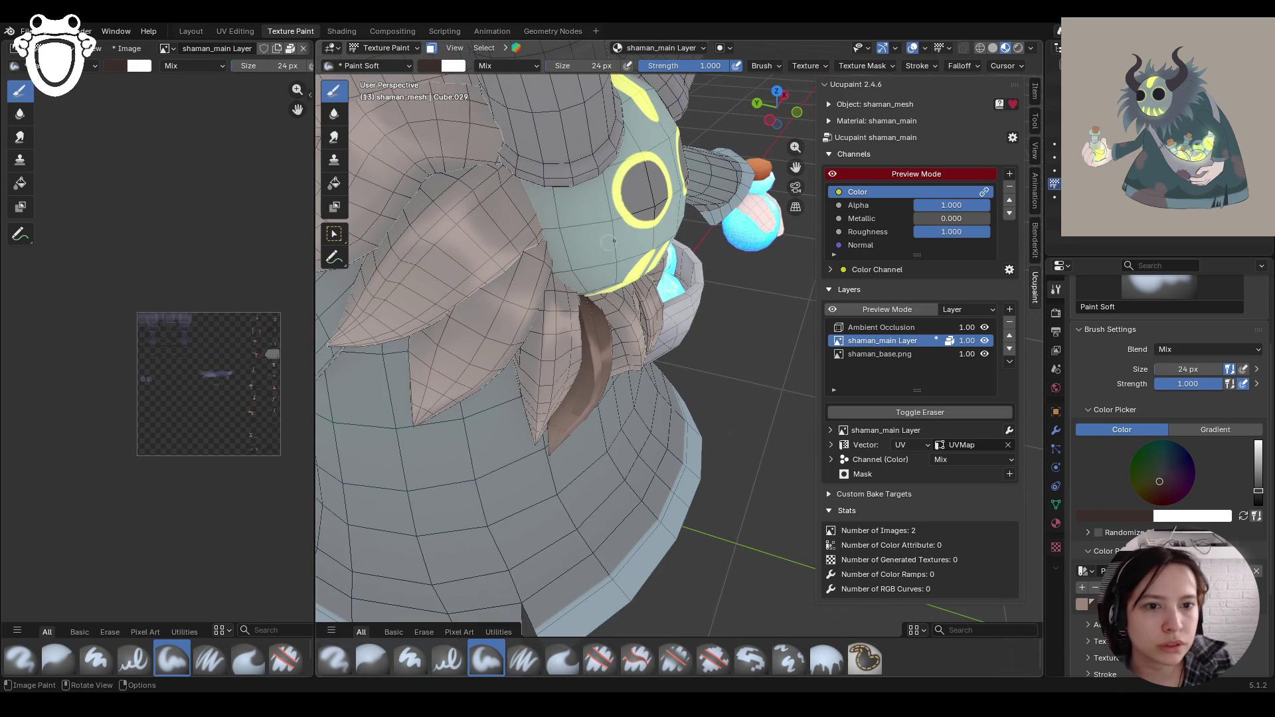
pyautogui.moveTo(584, 382)
pyautogui.mouseDown()
pyautogui.moveTo(550, 443)
pyautogui.moveTo(583, 365)
pyautogui.moveTo(561, 421)
pyautogui.moveTo(580, 334)
pyautogui.moveTo(554, 437)
pyautogui.moveTo(585, 380)
pyautogui.moveTo(584, 333)
pyautogui.mouseUp()
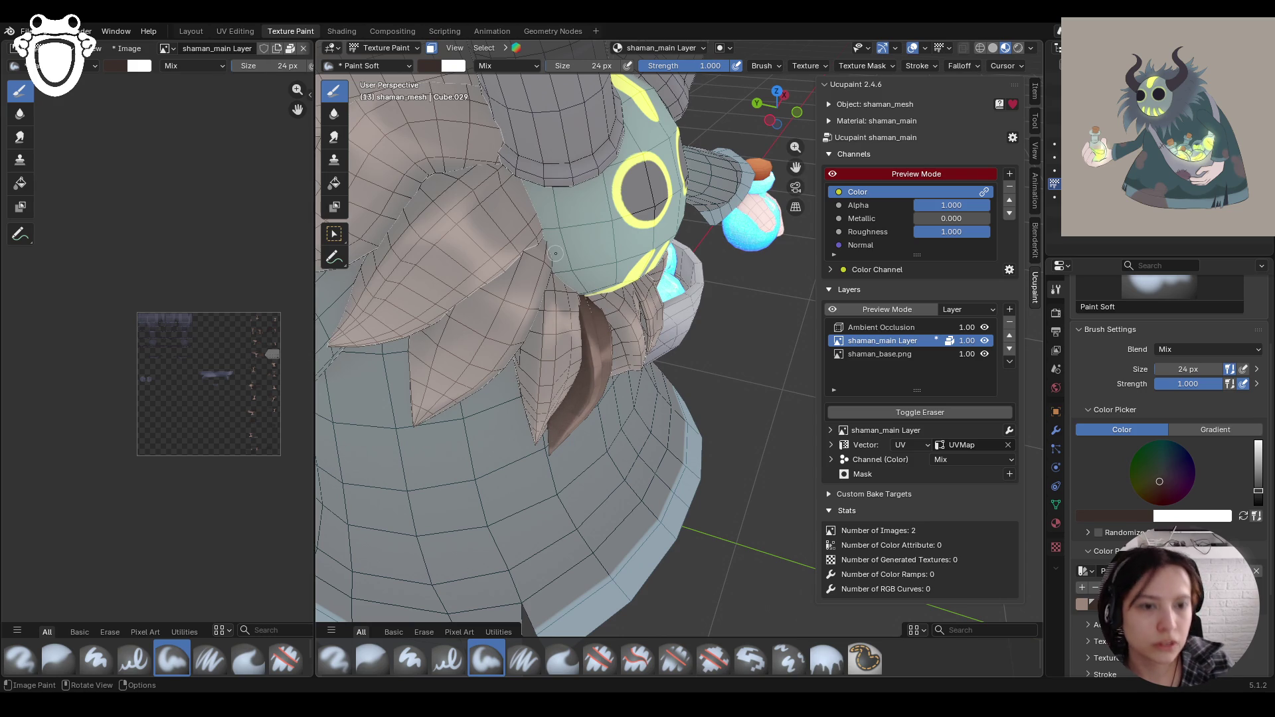
pyautogui.moveTo(555, 255)
pyautogui.mouseDown(button='middle')
pyautogui.moveTo(508, 193)
pyautogui.moveTo(598, 252)
pyautogui.mouseUp(button='middle')
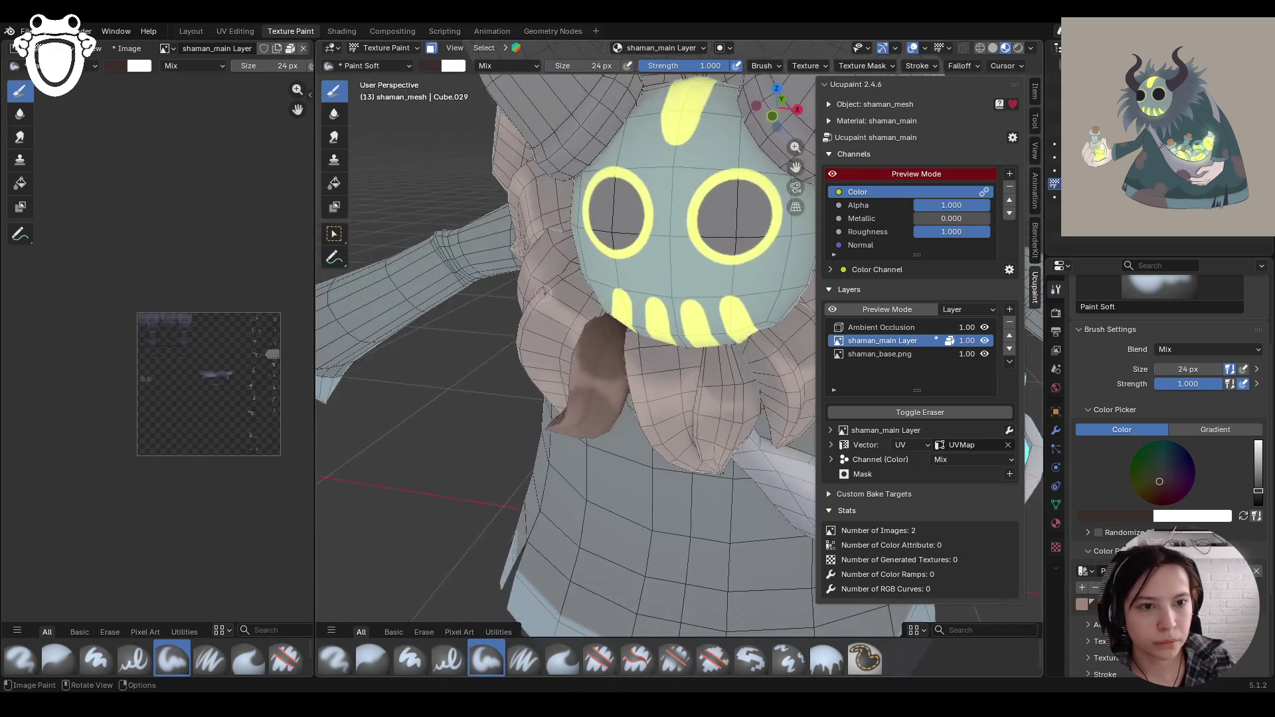
pyautogui.scroll(-4, 696, 315)
pyautogui.scroll(4, 696, 316)
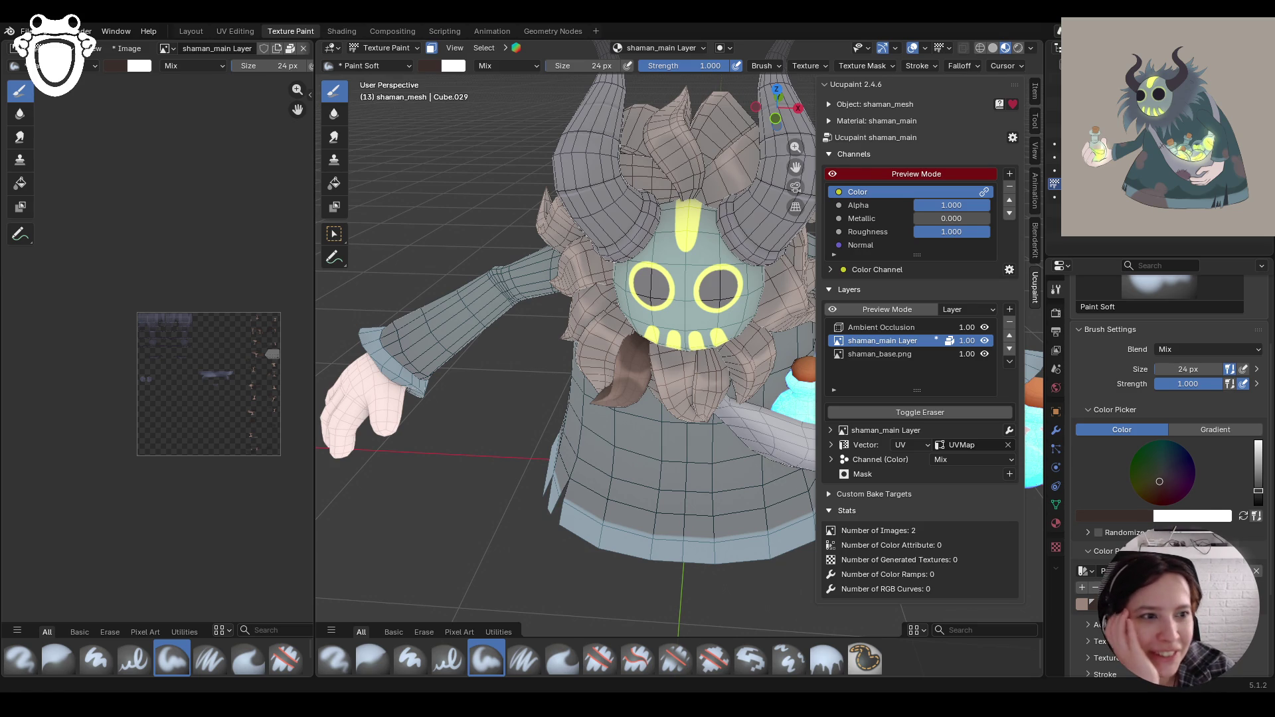
pyautogui.moveTo(564, 332)
pyautogui.mouseDown(button='middle')
pyautogui.moveTo(591, 226)
pyautogui.moveTo(565, 332)
pyautogui.moveTo(539, 273)
pyautogui.mouseUp(button='middle')
pyautogui.scroll(-5, 539, 273)
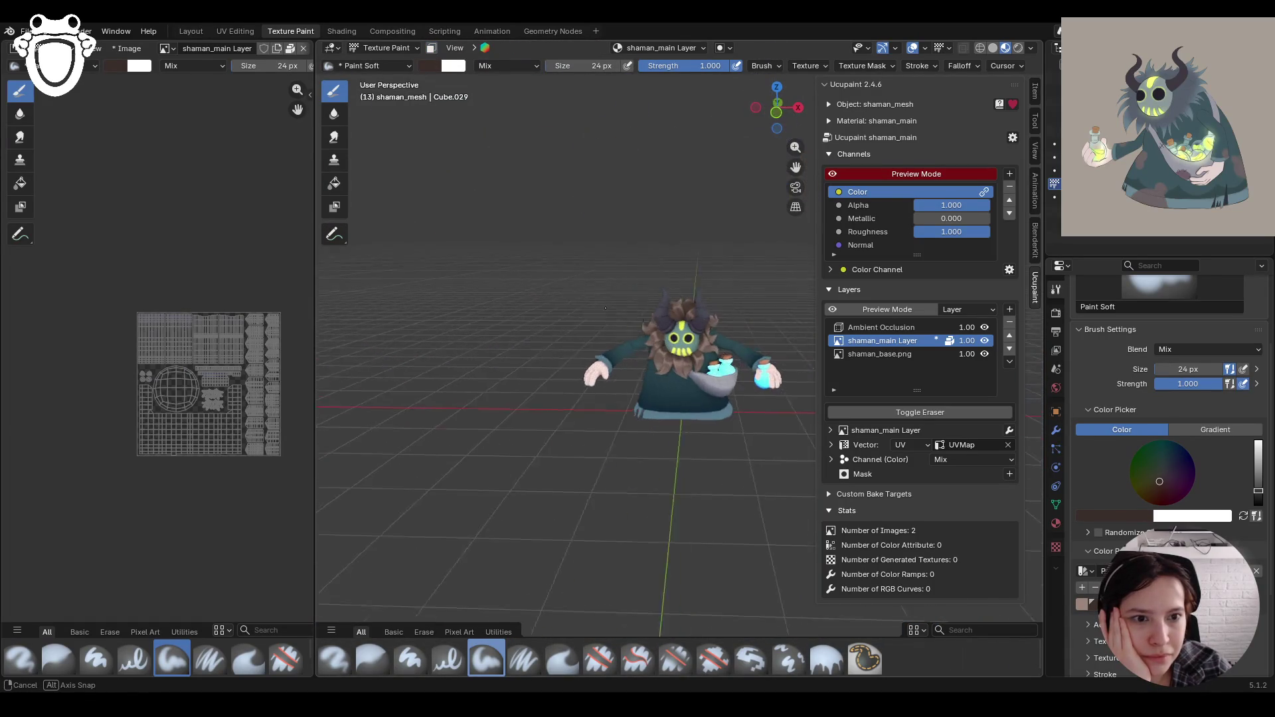
# Step: Hide and show the shaman_main layer to compare, then save as shaman_rig.blend
pyautogui.click(988, 338)
pyautogui.click(989, 338)
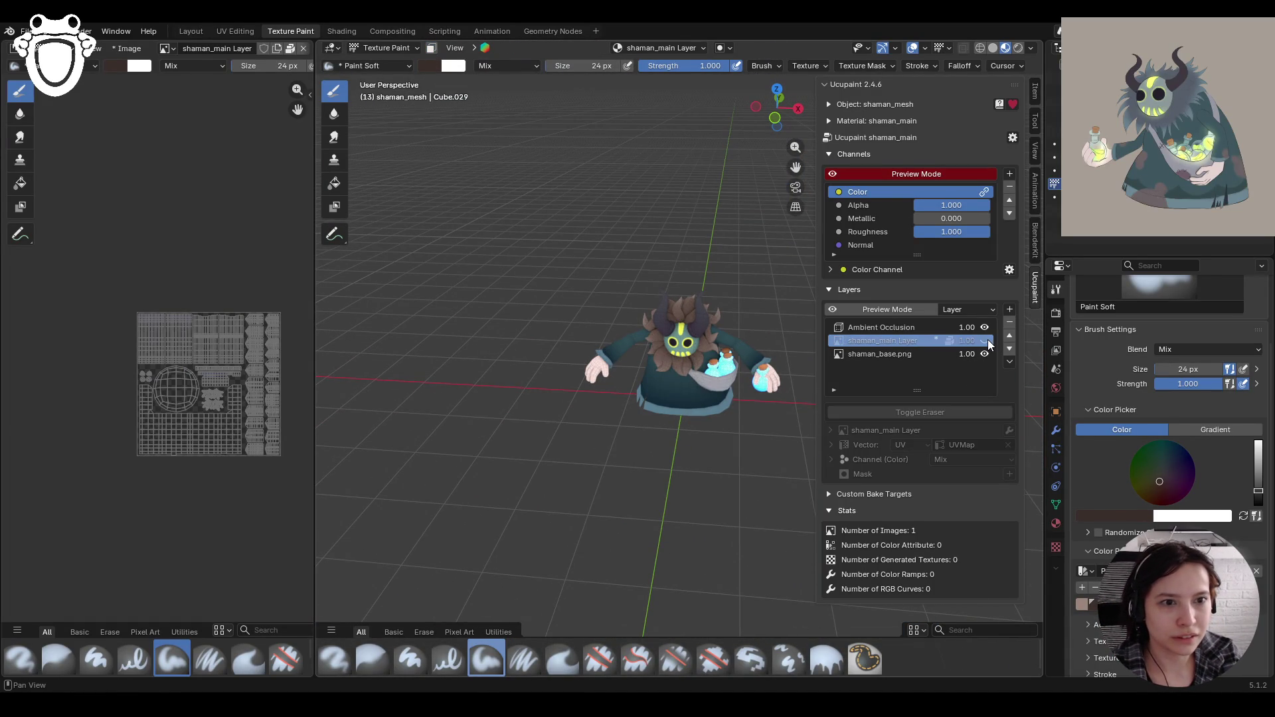
pyautogui.moveTo(796, 167); pyautogui.dragTo(526, 329)
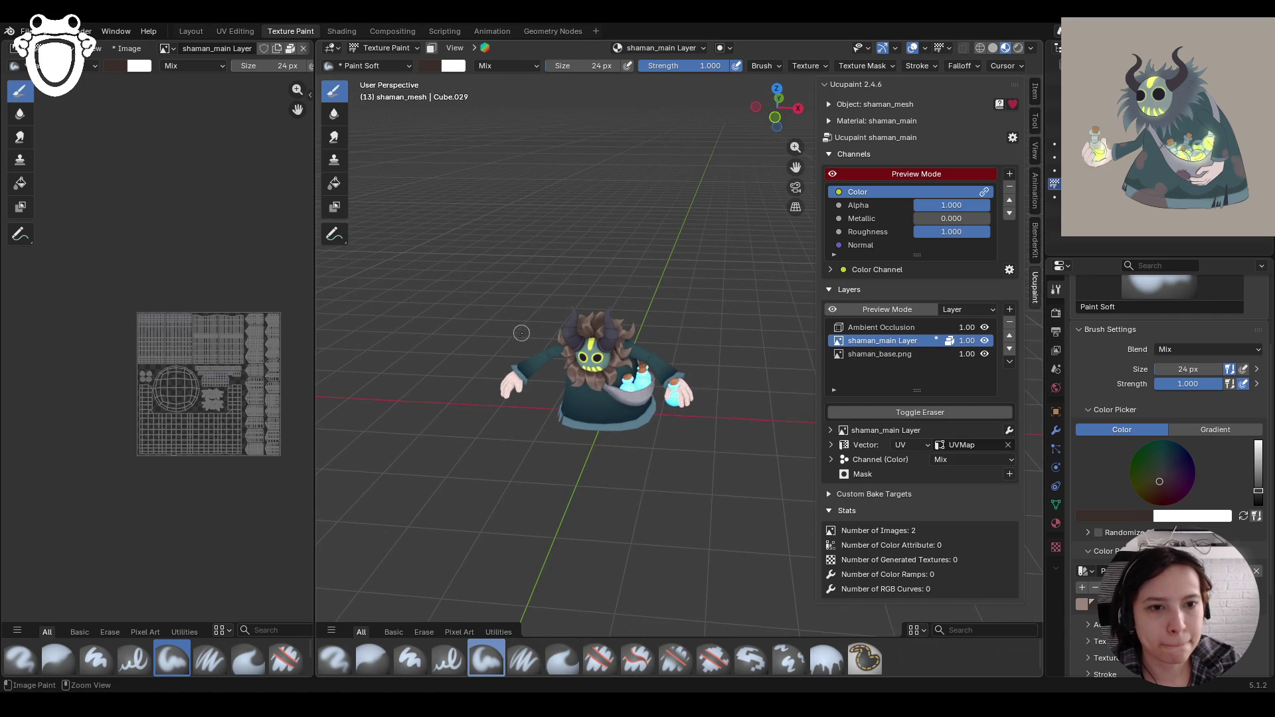
pyautogui.hotkey('ctrl', 's')
# Step: Orbit in closer and toggle the shaman_main layer off and on again to recheck the paint
pyautogui.moveTo(522, 346); pyautogui.dragTo(553, 399, button='middle')
pyautogui.scroll(2, 552, 399)
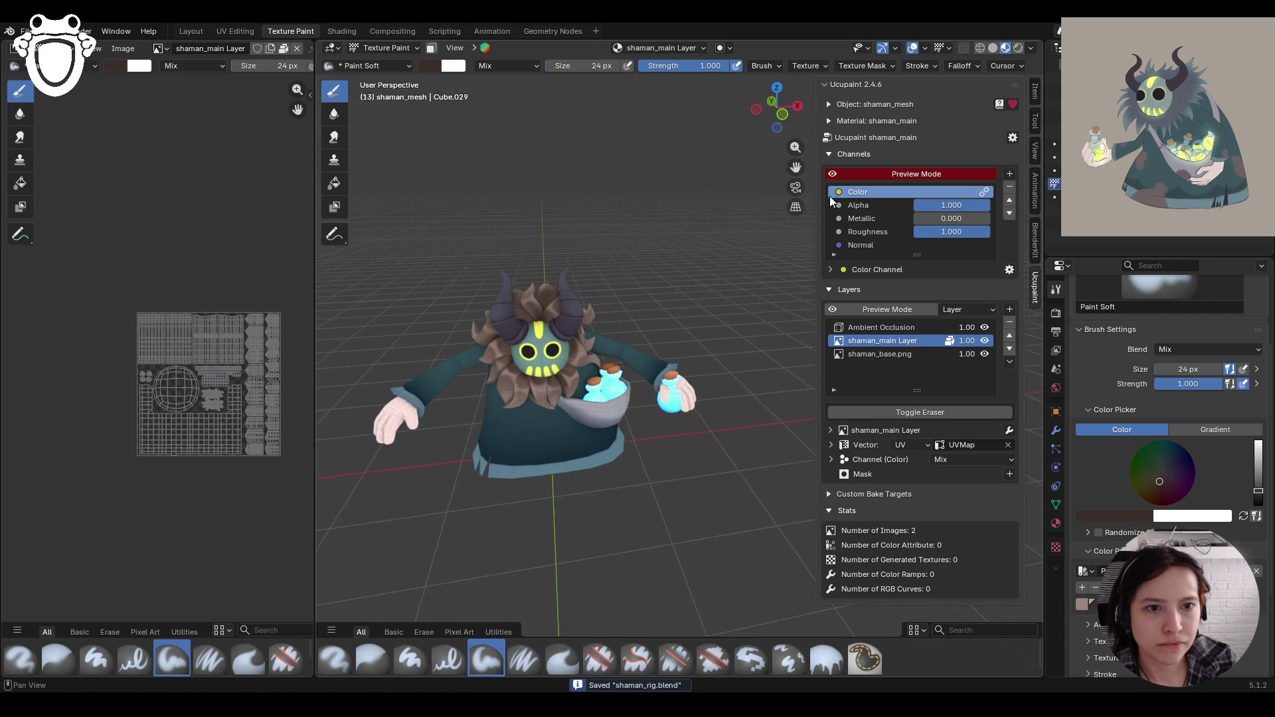
pyautogui.scroll(2, 633, 293)
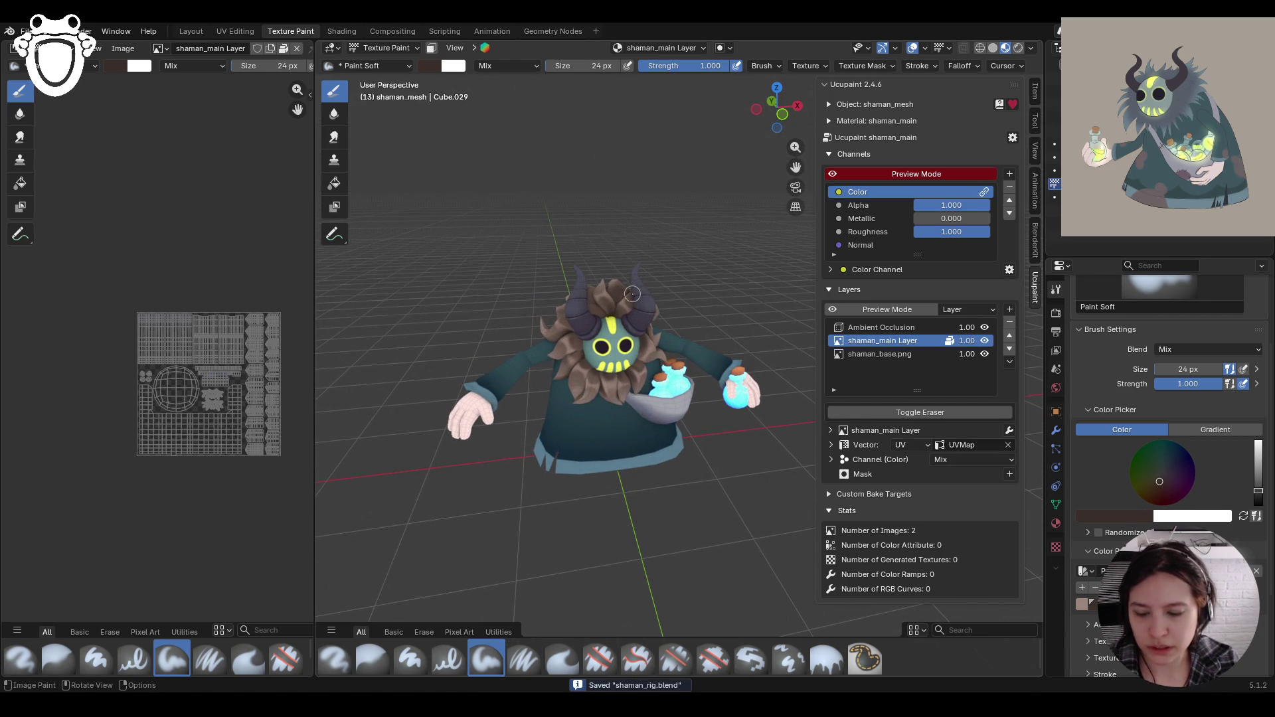
pyautogui.click(984, 341)
pyautogui.click(985, 341)
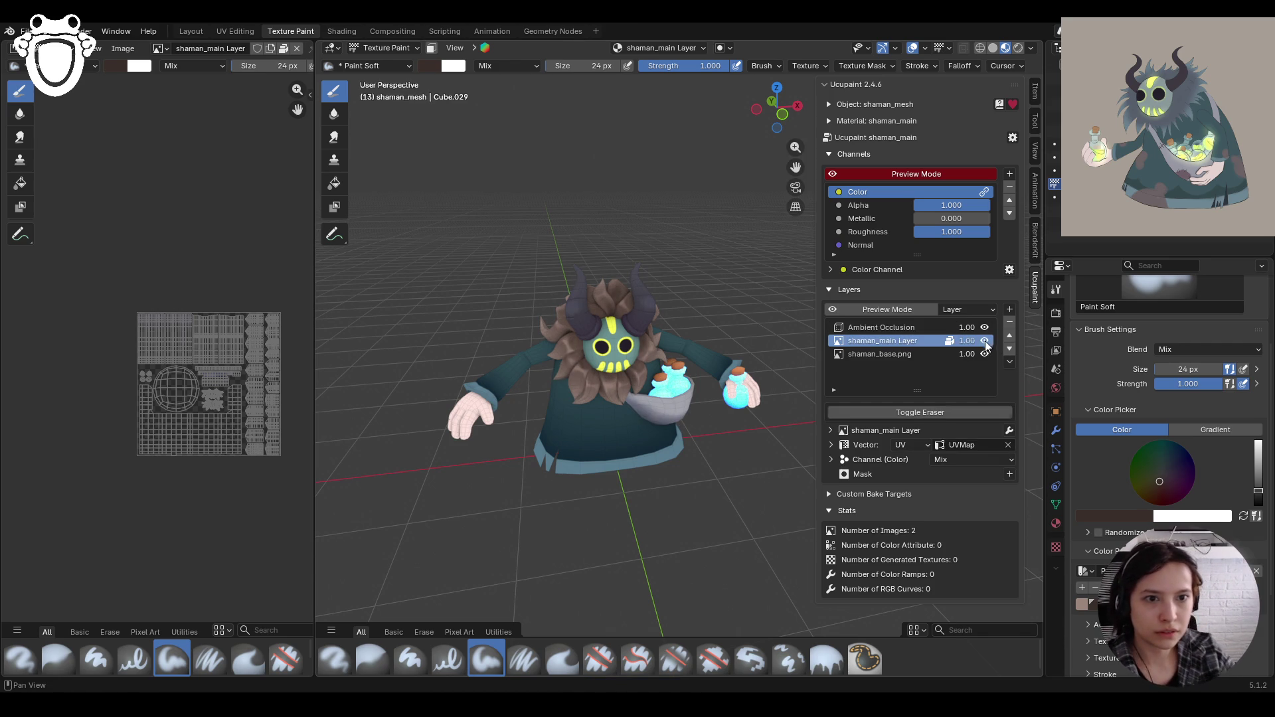
pyautogui.moveTo(795, 187); pyautogui.dragTo(829, 180)
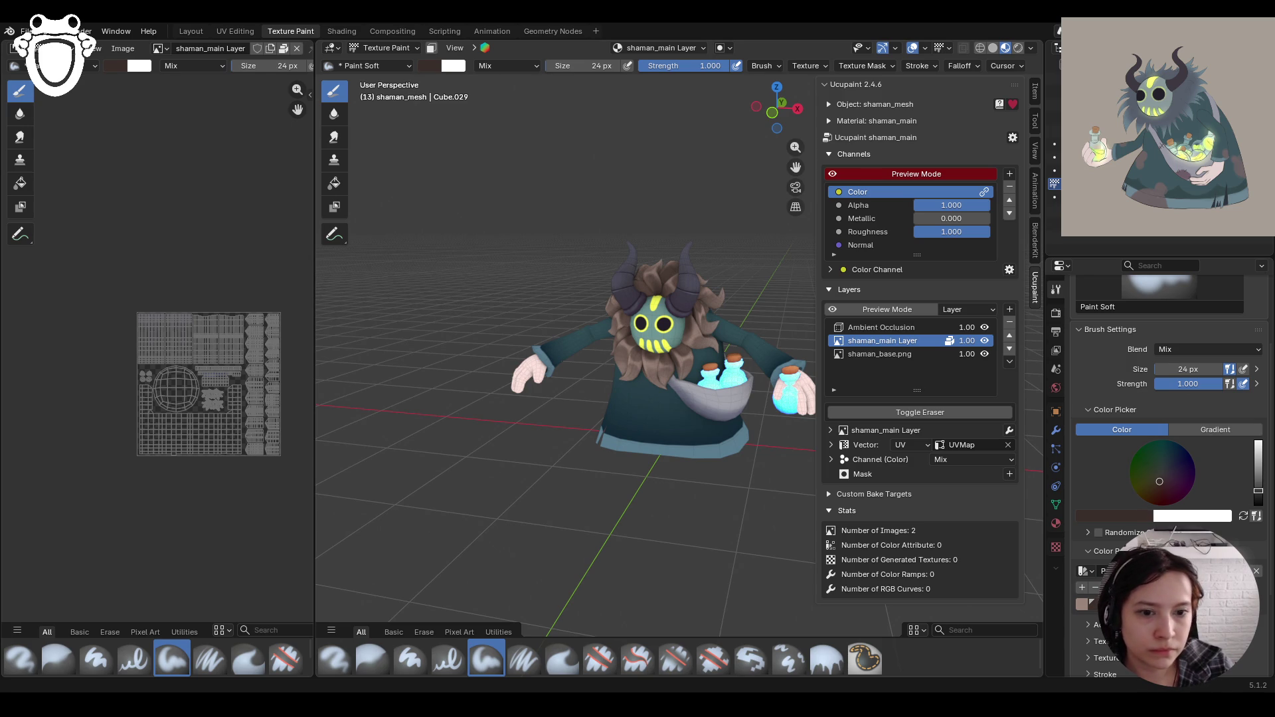
pyautogui.moveTo(777, 106); pyautogui.dragTo(860, 110)
pyautogui.moveTo(682, 458); pyautogui.dragTo(657, 460)
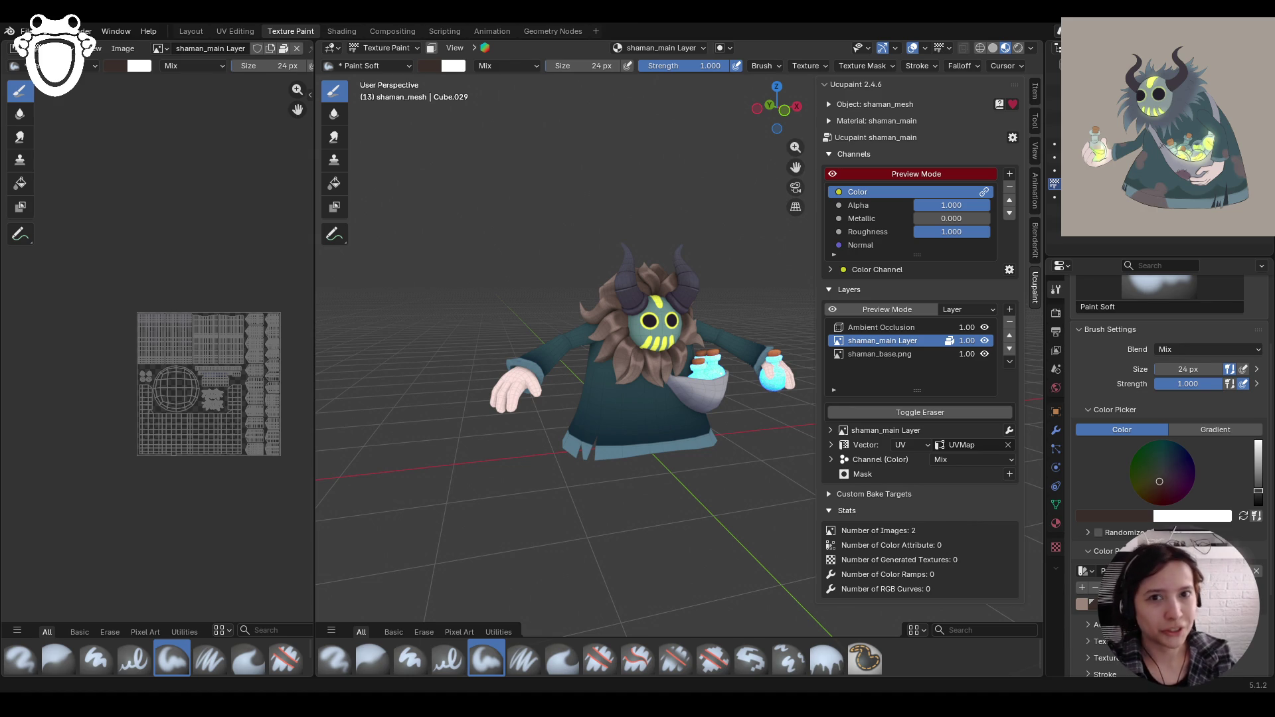
pyautogui.moveTo(688, 465)
pyautogui.keyDown('ctrl'); pyautogui.mouseDown(button='middle')
pyautogui.moveTo(688, 443)
pyautogui.moveTo(788, 455)
pyautogui.moveTo(754, 408)
pyautogui.moveTo(590, 417)
pyautogui.moveTo(663, 424)
pyautogui.mouseUp(button='middle'); pyautogui.keyUp('ctrl')
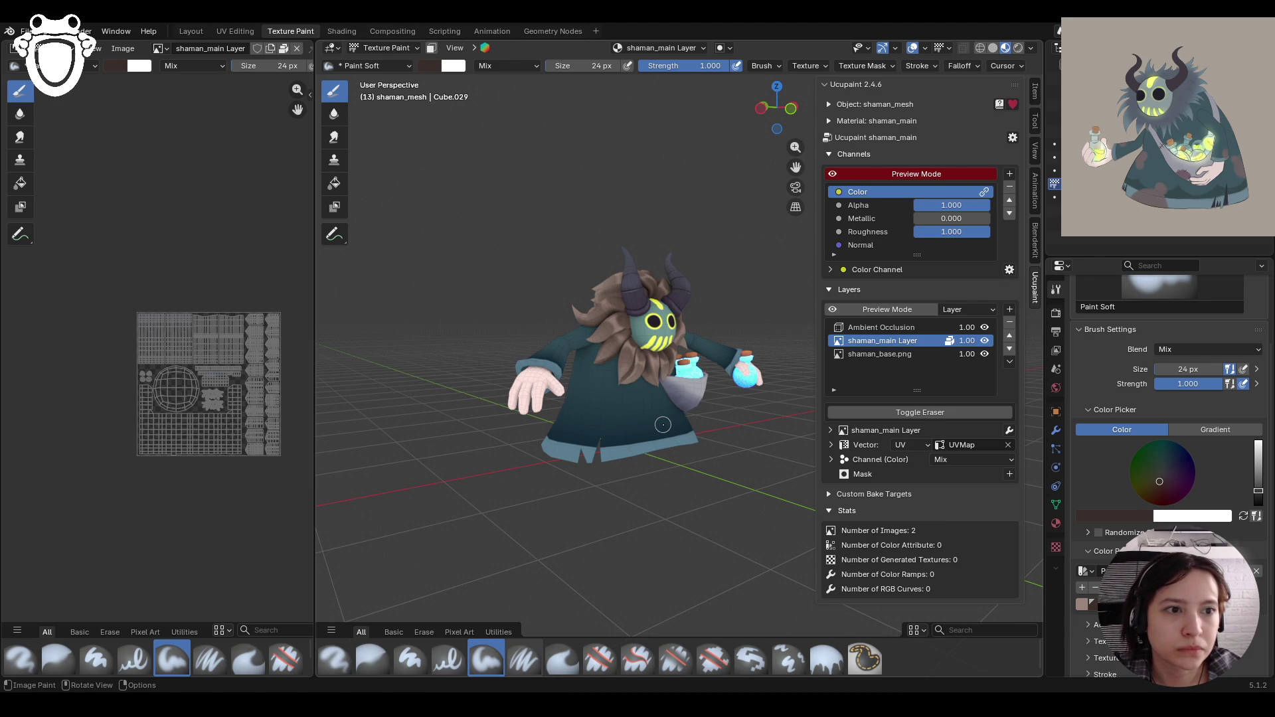
pyautogui.moveTo(662, 424)
pyautogui.mouseDown(button='middle')
pyautogui.moveTo(665, 384)
pyautogui.moveTo(730, 378)
pyautogui.moveTo(694, 374)
pyautogui.mouseUp(button='middle')
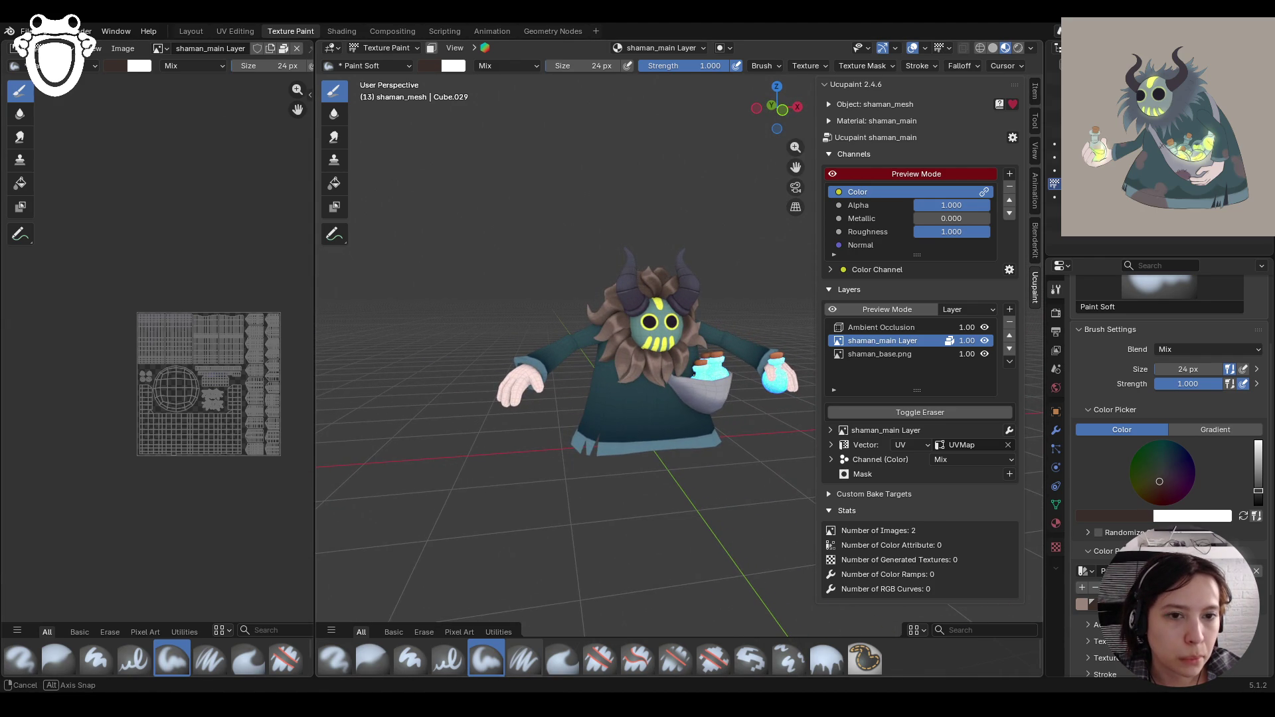
# Step: Turn on face-selection masking, then select and clear faces on the hand
pyautogui.click(388, 47)
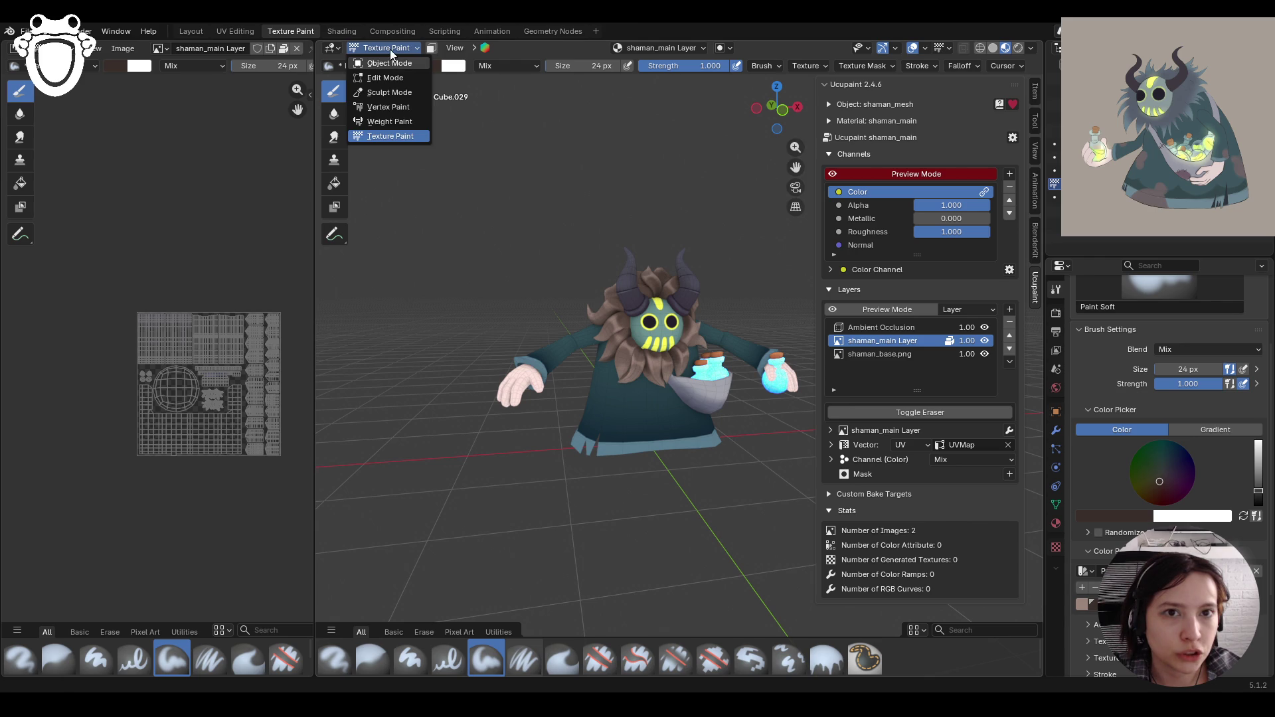
pyautogui.click(431, 48)
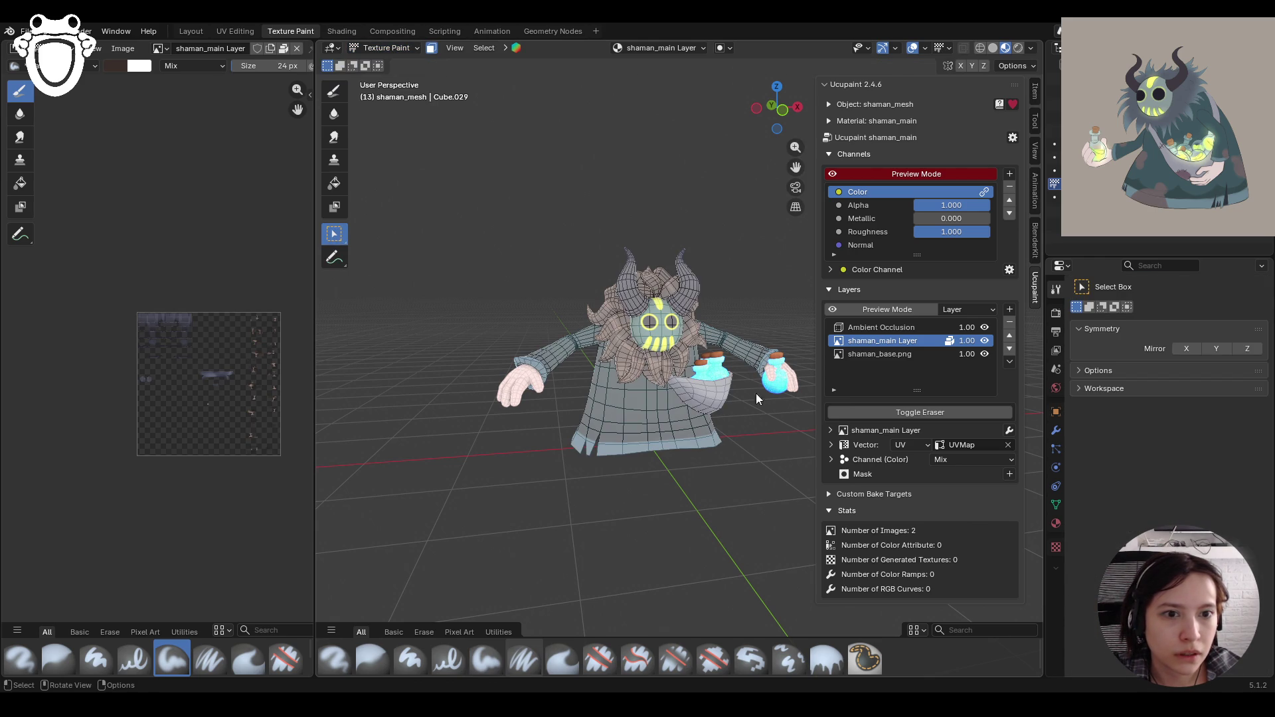
pyautogui.click(793, 380)
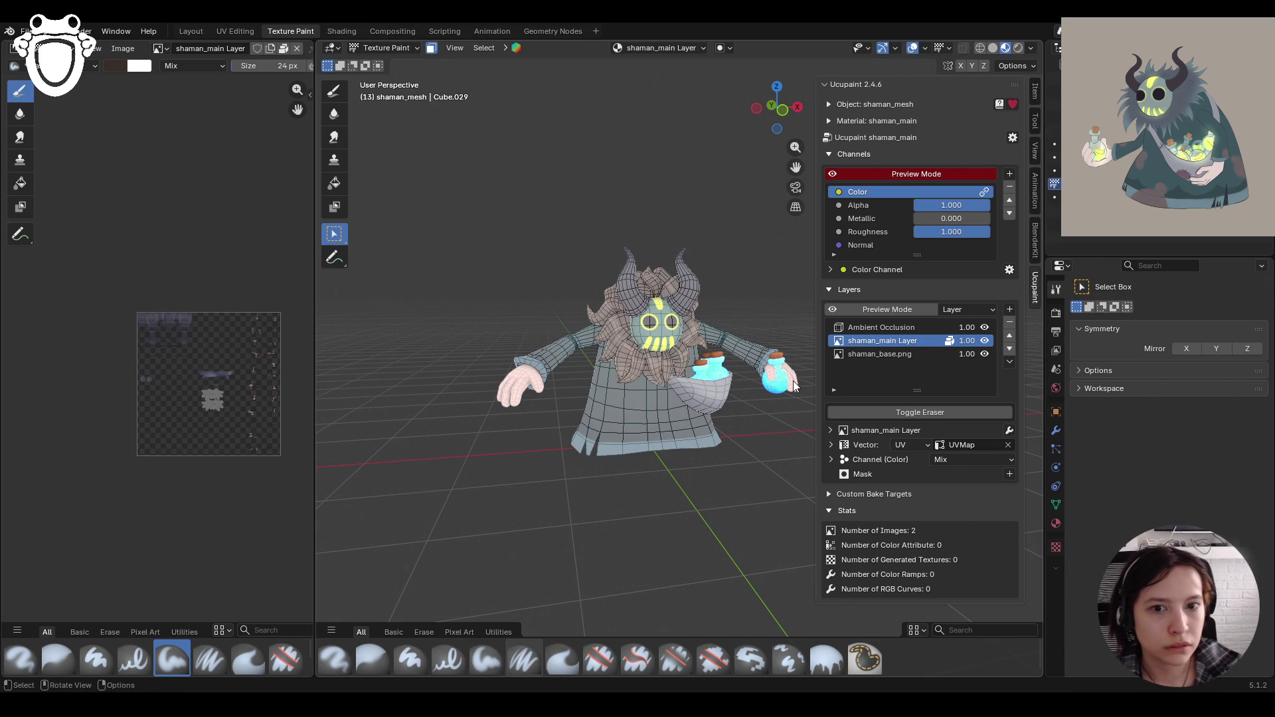
pyautogui.click(429, 398)
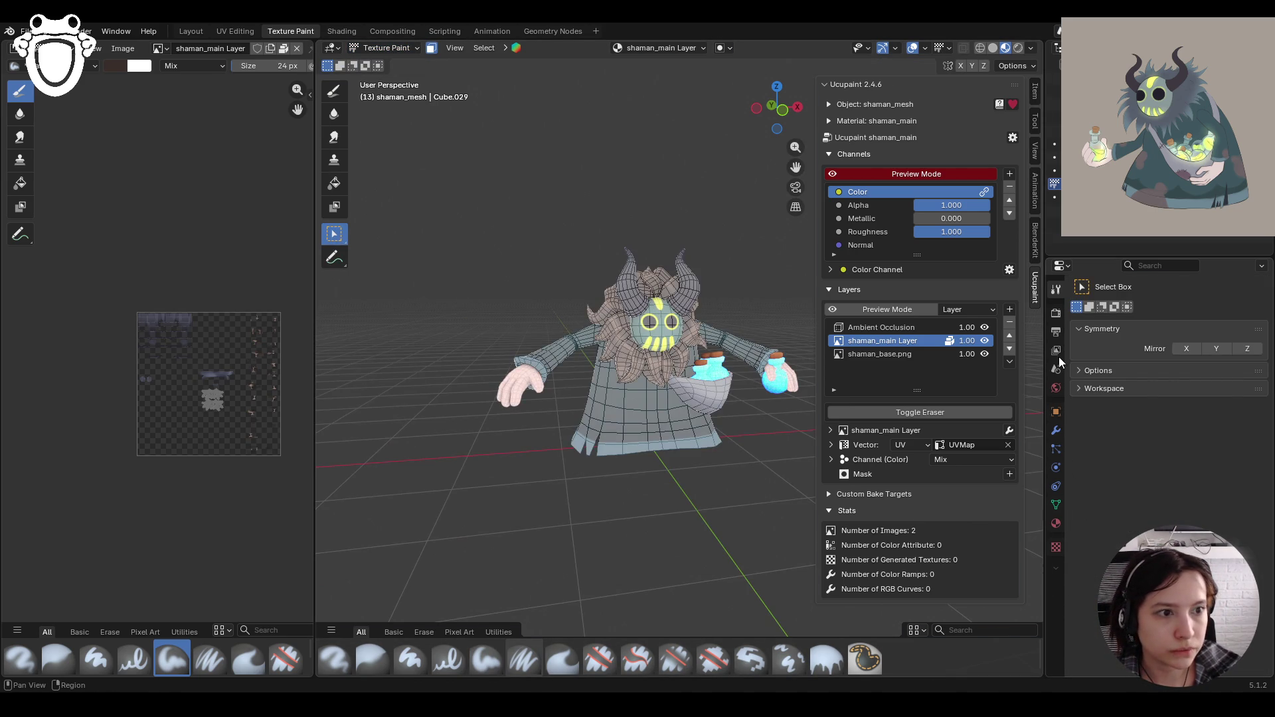
# Step: Pick the Paint Soft brush and sample the hand's light pink as its colour
pyautogui.click(486, 660)
pyautogui.scroll(-2, 1104, 639)
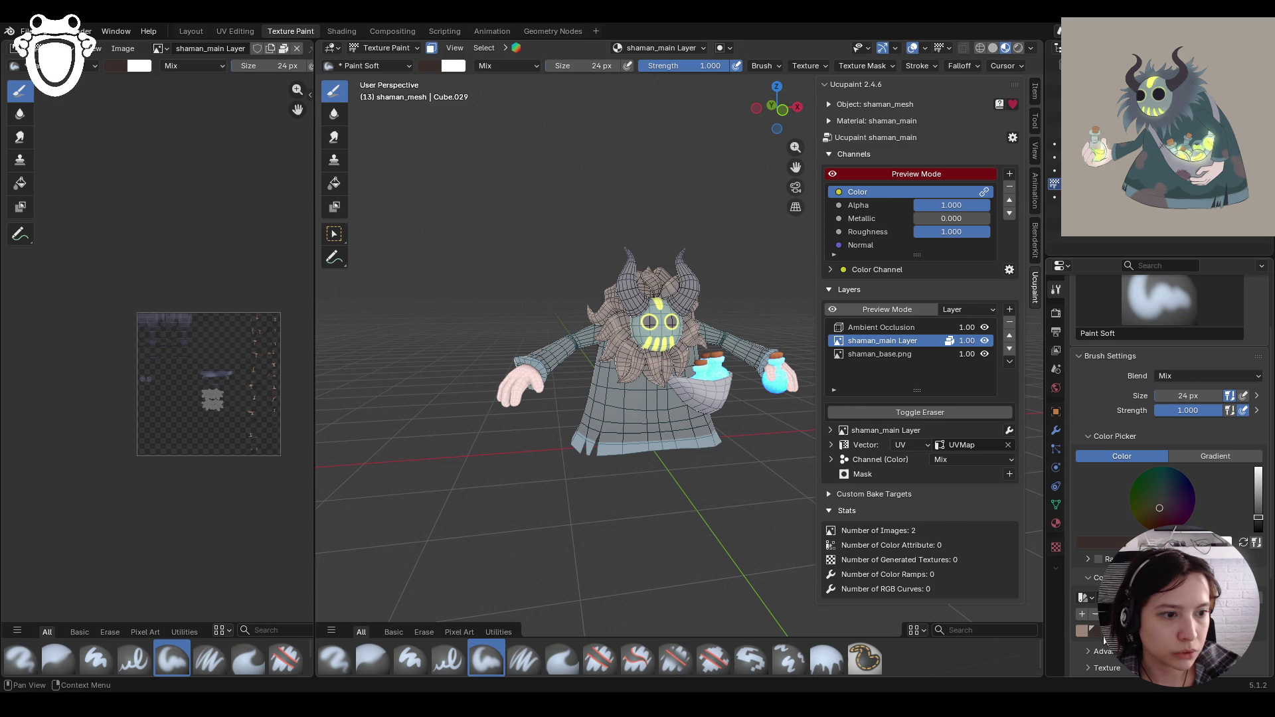
pyautogui.scroll(-3, 1168, 465)
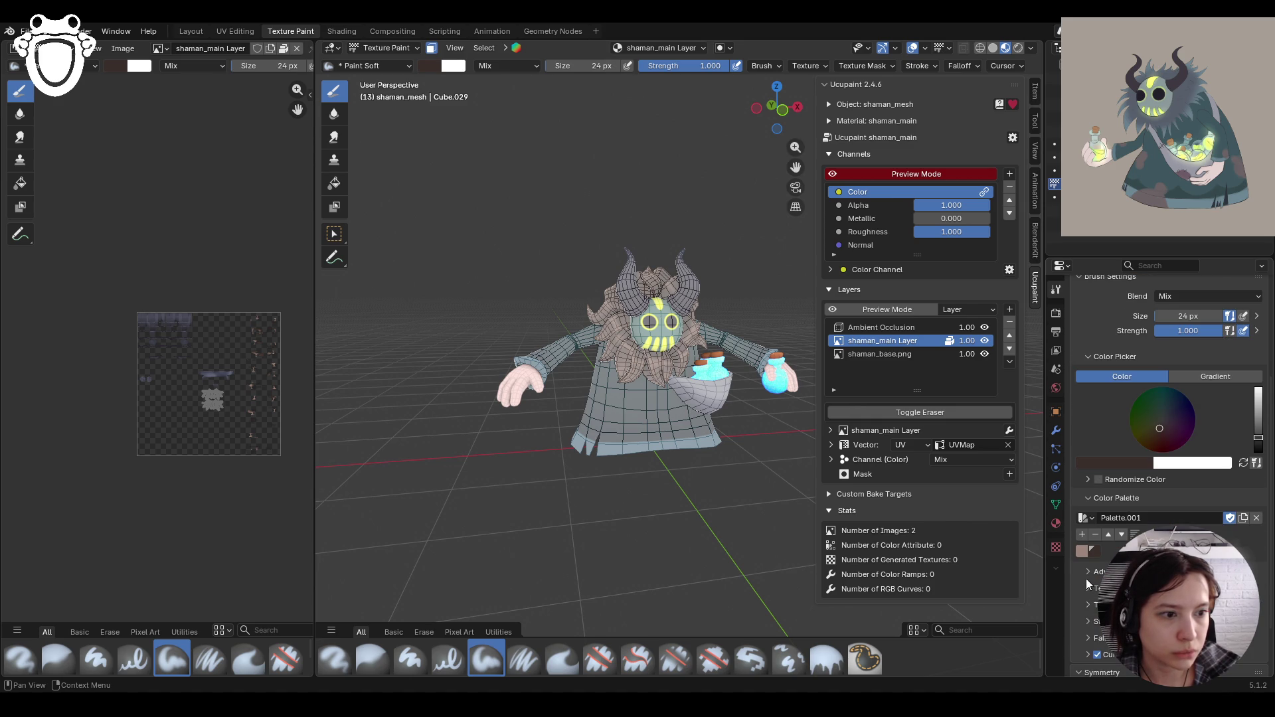
pyautogui.scroll(-2, 1088, 603)
pyautogui.click(1130, 401)
pyautogui.press('s')
pyautogui.moveTo(535, 369); pyautogui.dragTo(372, 385, button='middle')
pyautogui.moveTo(564, 493)
pyautogui.mouseDown(button='middle')
pyautogui.moveTo(654, 436)
pyautogui.moveTo(711, 330)
pyautogui.moveTo(572, 273)
pyautogui.moveTo(592, 295)
pyautogui.moveTo(578, 313)
pyautogui.mouseUp(button='middle')
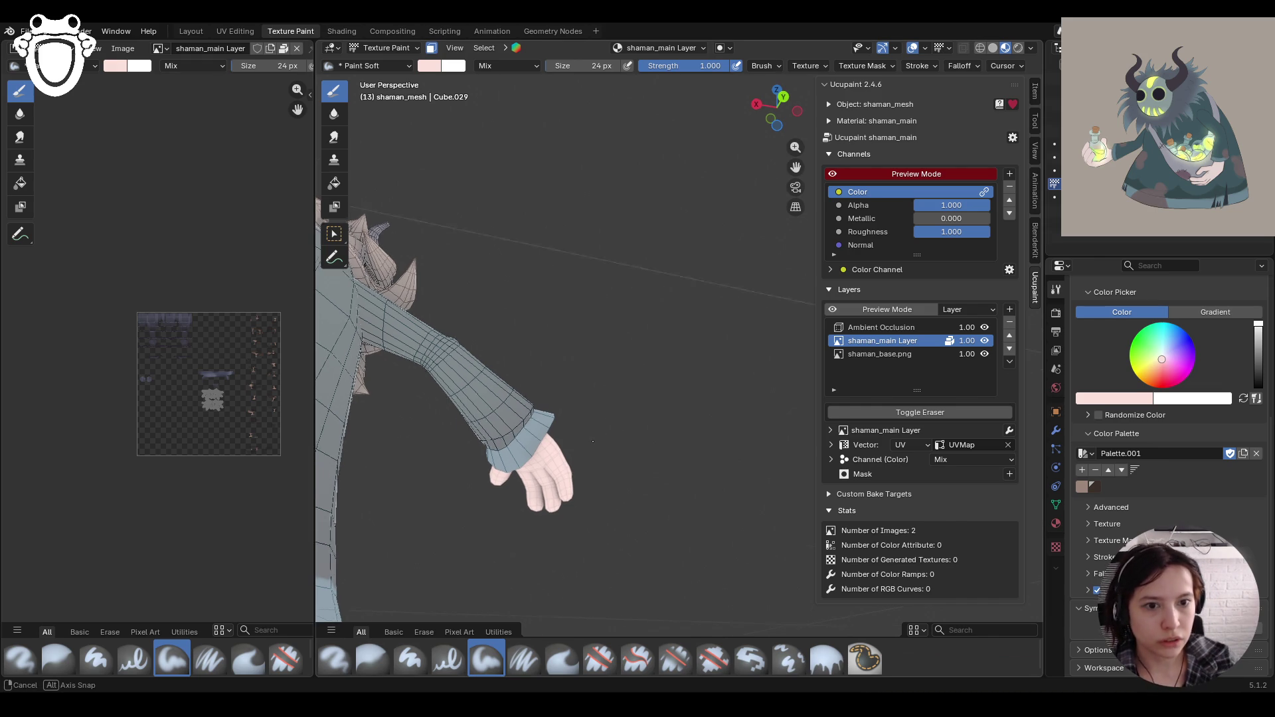
# Step: Zoom in on the sleeve and hand and darken the brush colour to a muted brown
pyautogui.moveTo(552, 600); pyautogui.dragTo(626, 407, button='middle')
pyautogui.moveTo(811, 161); pyautogui.dragTo(621, 348, button='middle')
pyautogui.scroll(-4, 621, 348)
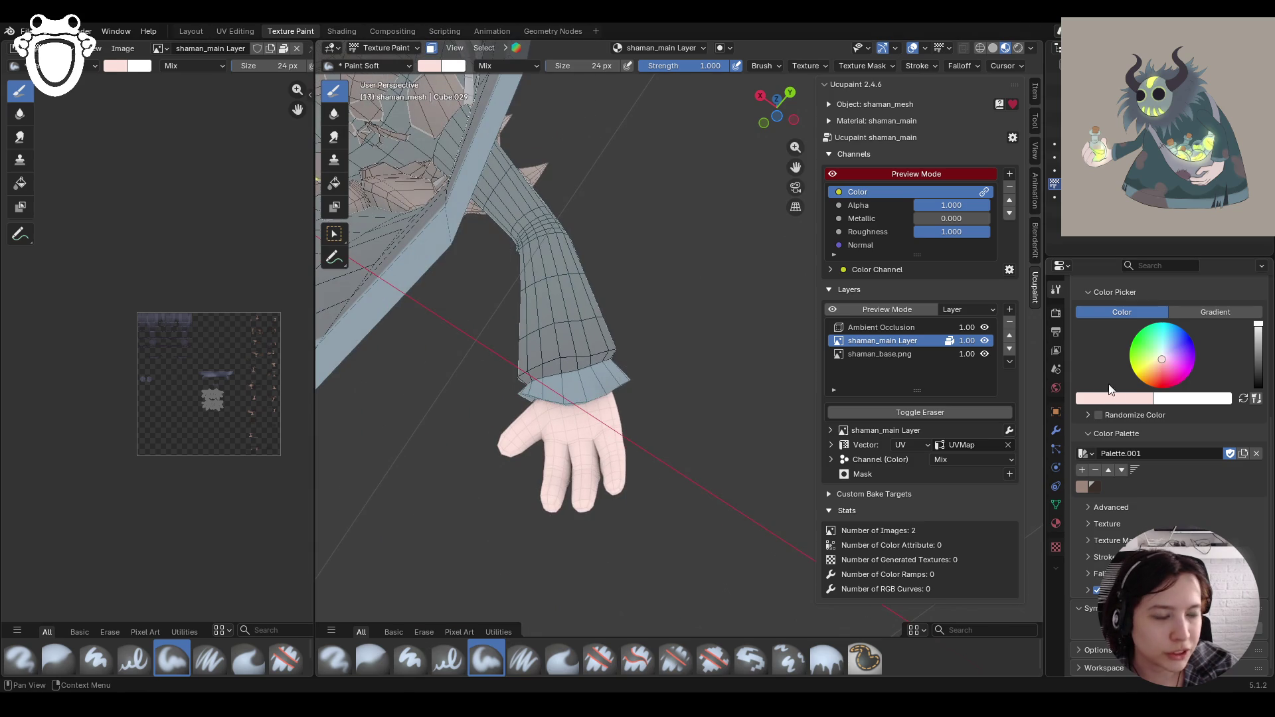
pyautogui.moveTo(1162, 361); pyautogui.dragTo(1161, 362)
pyautogui.moveTo(1258, 325); pyautogui.dragTo(1258, 341)
pyautogui.moveTo(629, 388); pyautogui.dragTo(625, 390, button='middle')
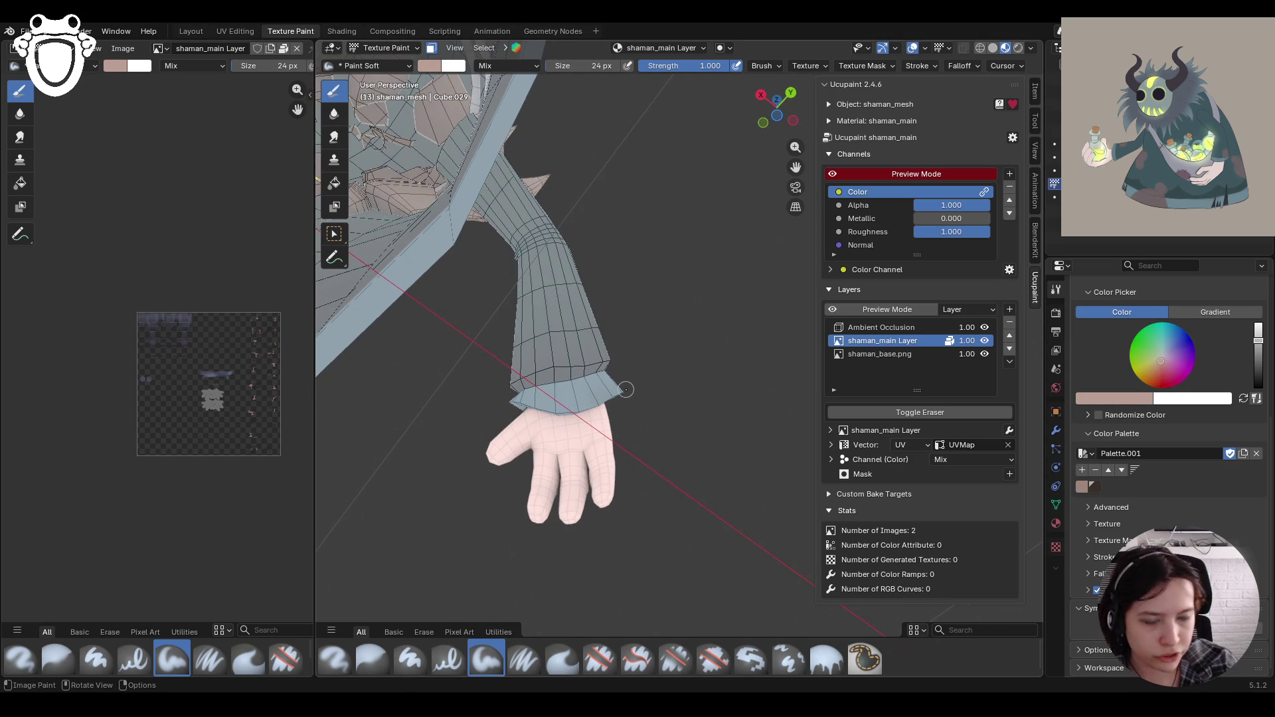
# Step: Paint darker soft shading along the sleeve cuff, across the palm and down the fingers
pyautogui.moveTo(521, 369); pyautogui.dragTo(561, 407)
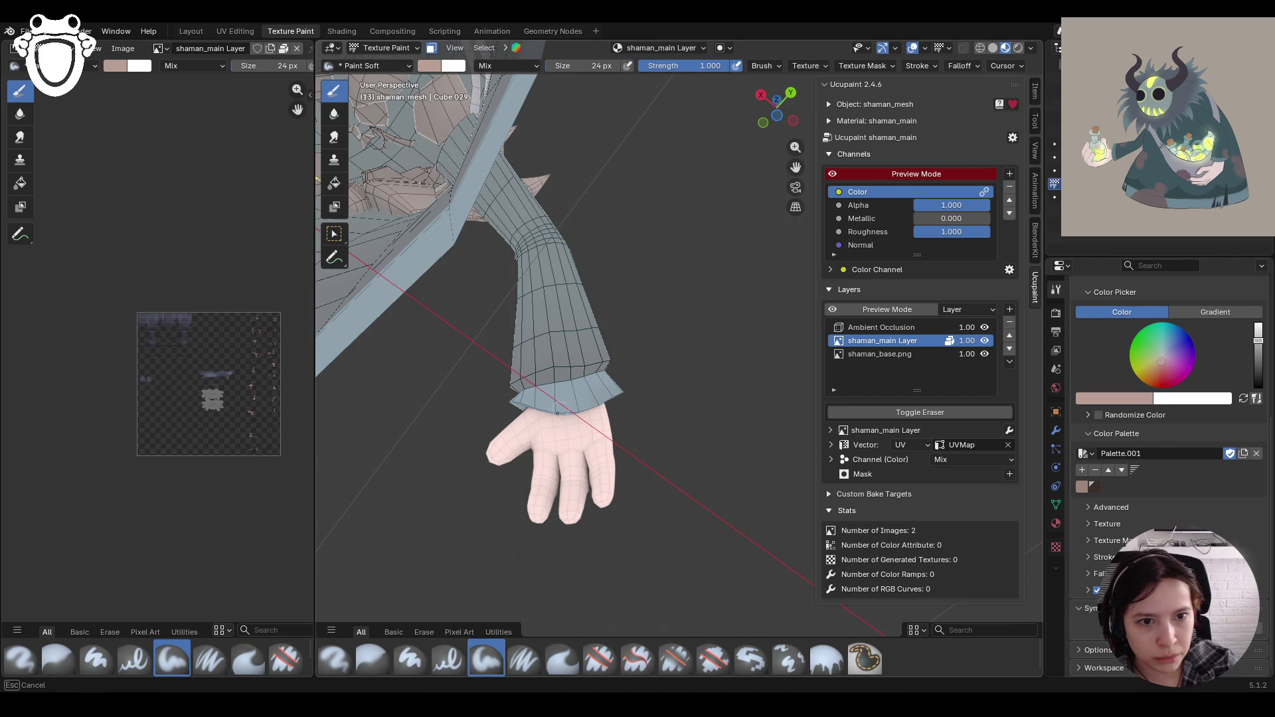
pyautogui.moveTo(565, 432); pyautogui.dragTo(564, 428)
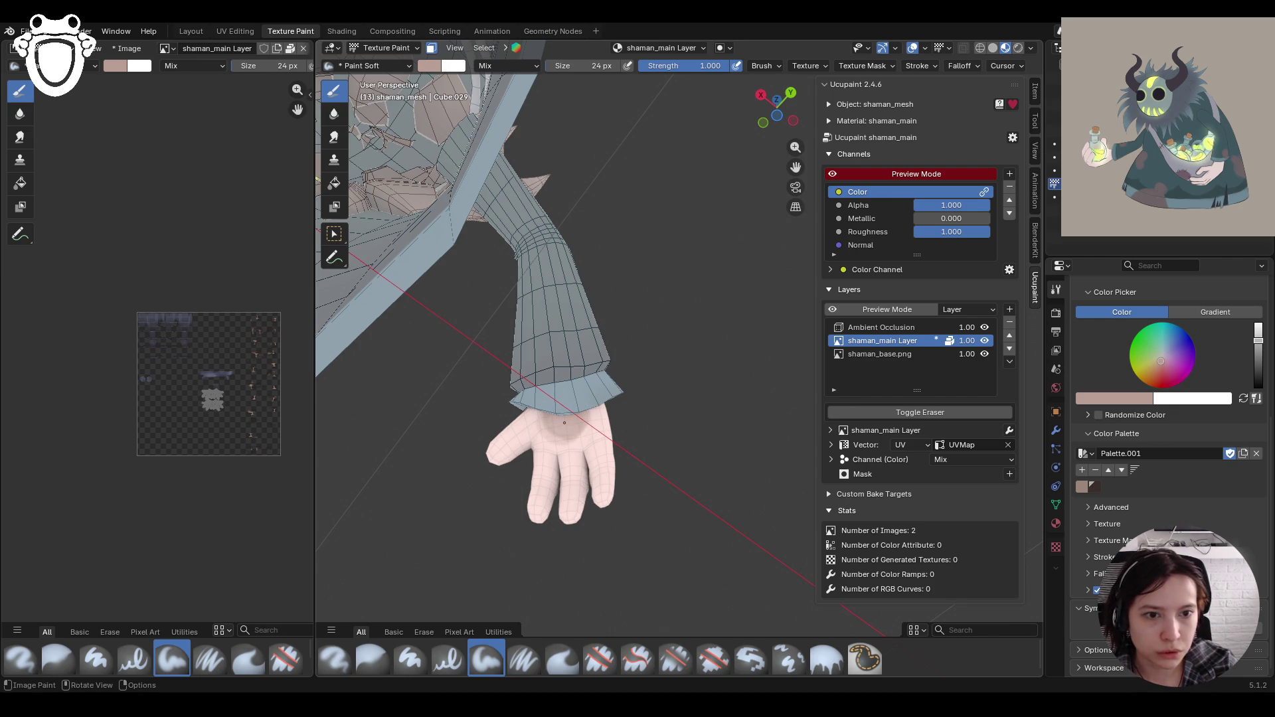
pyautogui.moveTo(565, 425); pyautogui.dragTo(573, 418)
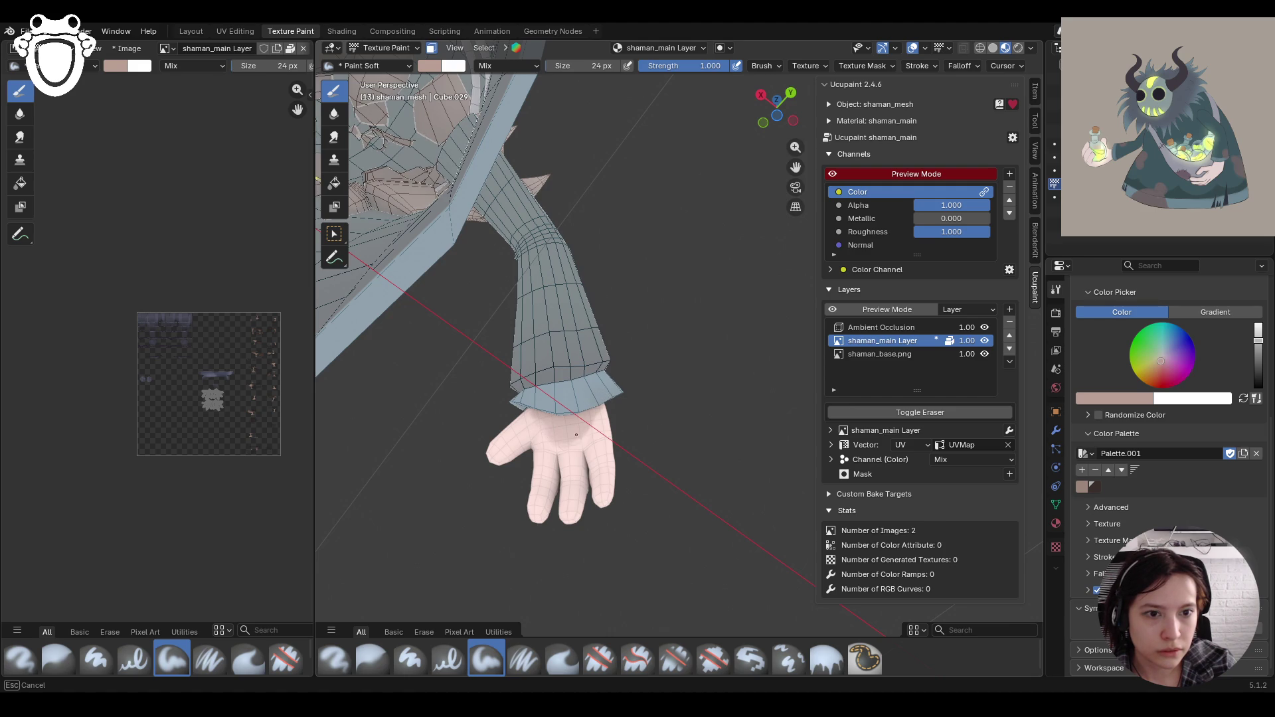
pyautogui.moveTo(598, 419); pyautogui.dragTo(559, 446)
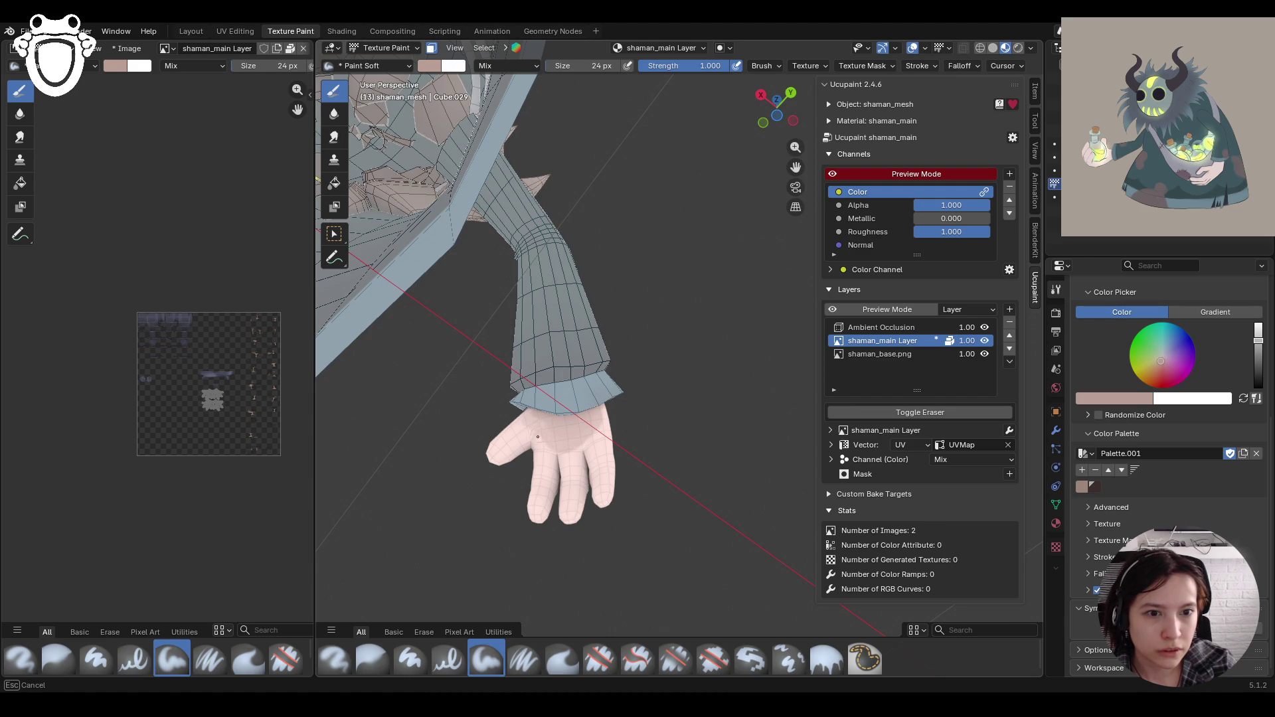
pyautogui.moveTo(510, 441); pyautogui.dragTo(542, 485)
pyautogui.moveTo(565, 441)
pyautogui.mouseDown()
pyautogui.moveTo(597, 497)
pyautogui.moveTo(588, 451)
pyautogui.moveTo(583, 536)
pyautogui.mouseUp()
pyautogui.moveTo(583, 533); pyautogui.dragTo(512, 488, button='middle')
# Step: Blur the hand shading with the Blur brush, then paint more soft shading along the wrist
pyautogui.click(381, 659)
pyautogui.moveTo(601, 448); pyautogui.dragTo(617, 504)
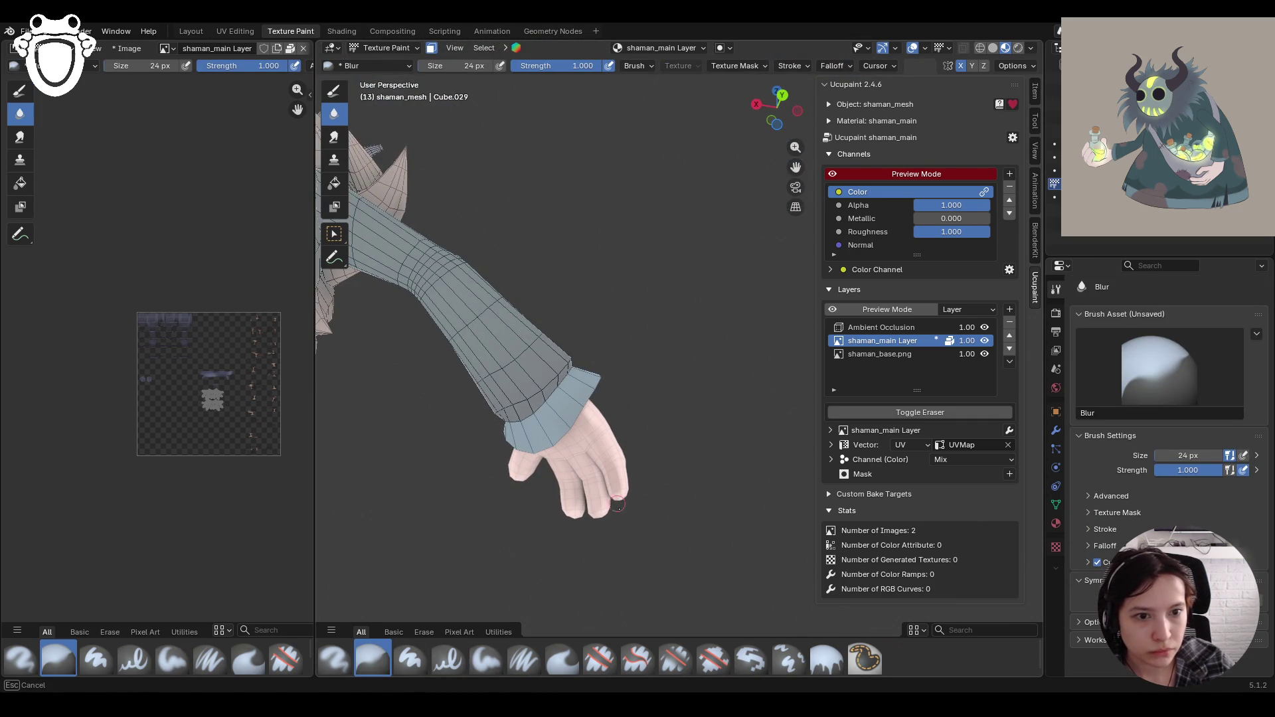
pyautogui.moveTo(597, 432); pyautogui.dragTo(589, 455)
pyautogui.moveTo(526, 459); pyautogui.dragTo(477, 531, button='middle')
pyautogui.click(485, 661)
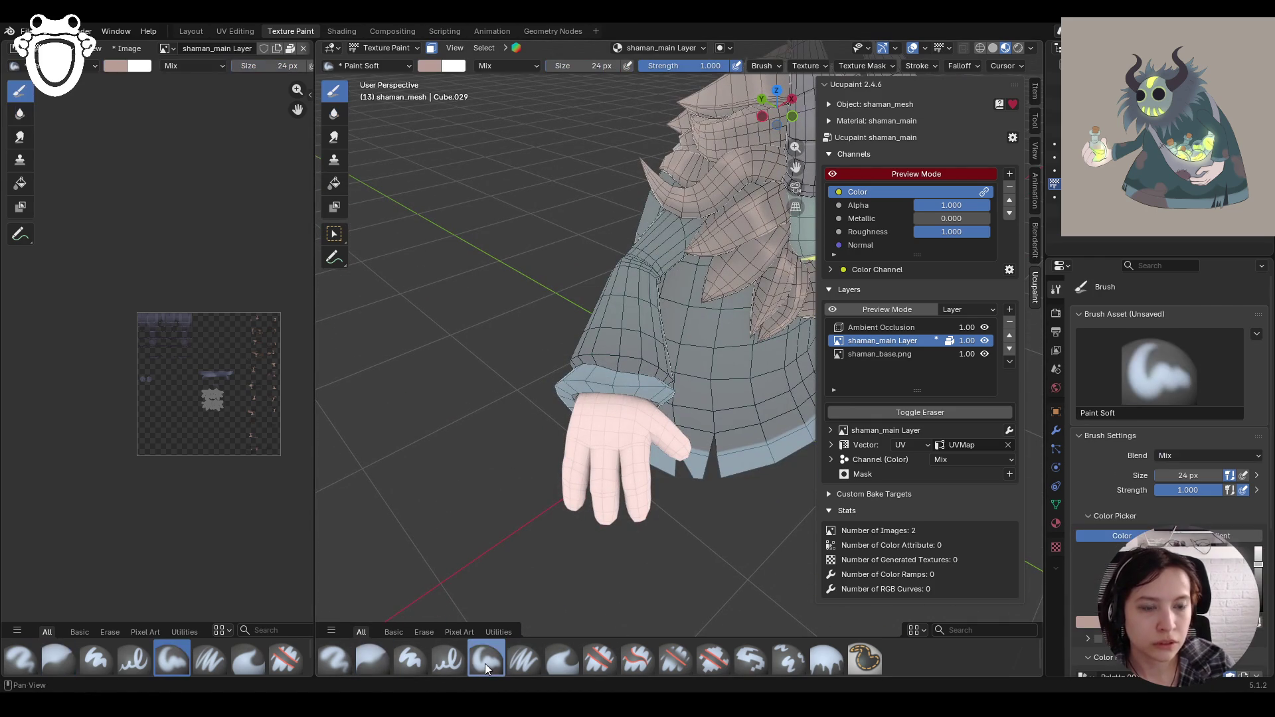
pyautogui.moveTo(573, 407); pyautogui.dragTo(596, 392)
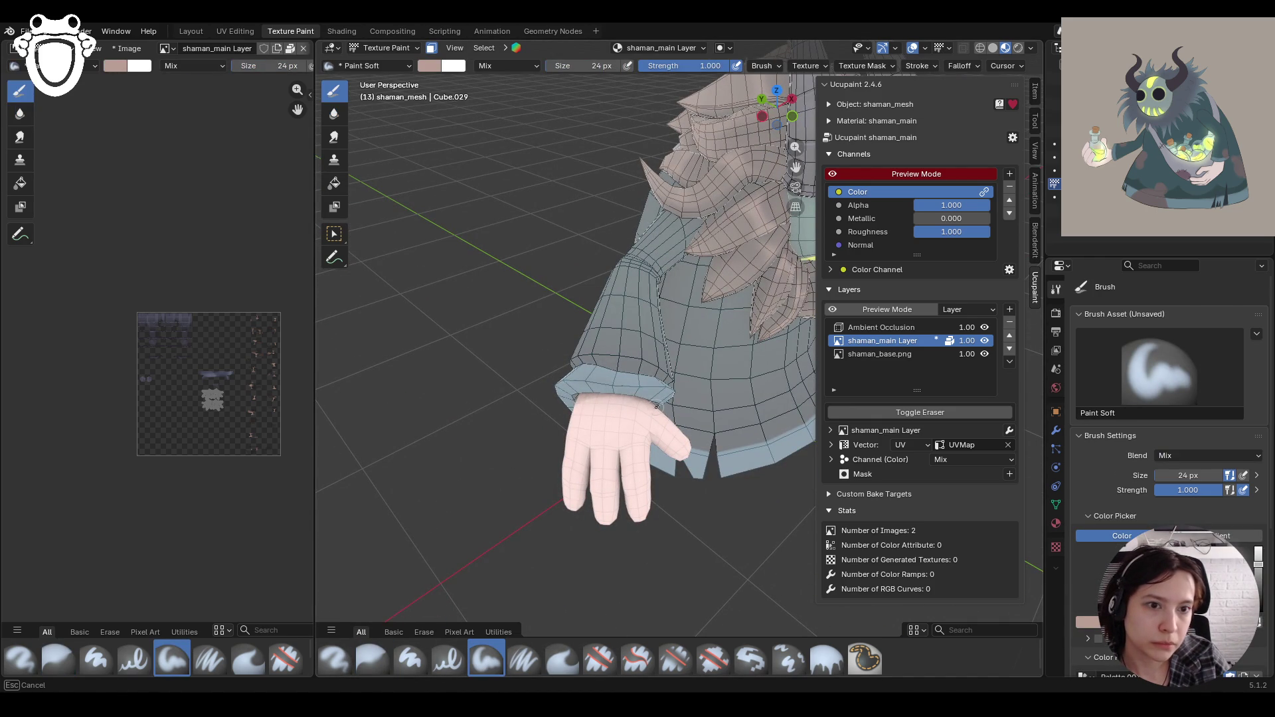
pyautogui.moveTo(678, 418); pyautogui.dragTo(678, 418)
pyautogui.moveTo(678, 418); pyautogui.dragTo(636, 425, button='middle')
pyautogui.moveTo(645, 398); pyautogui.dragTo(580, 483)
# Step: Blur the wrist shading and paint darker soft shading along the fingers
pyautogui.click(371, 661)
pyautogui.moveTo(602, 416); pyautogui.dragTo(602, 416)
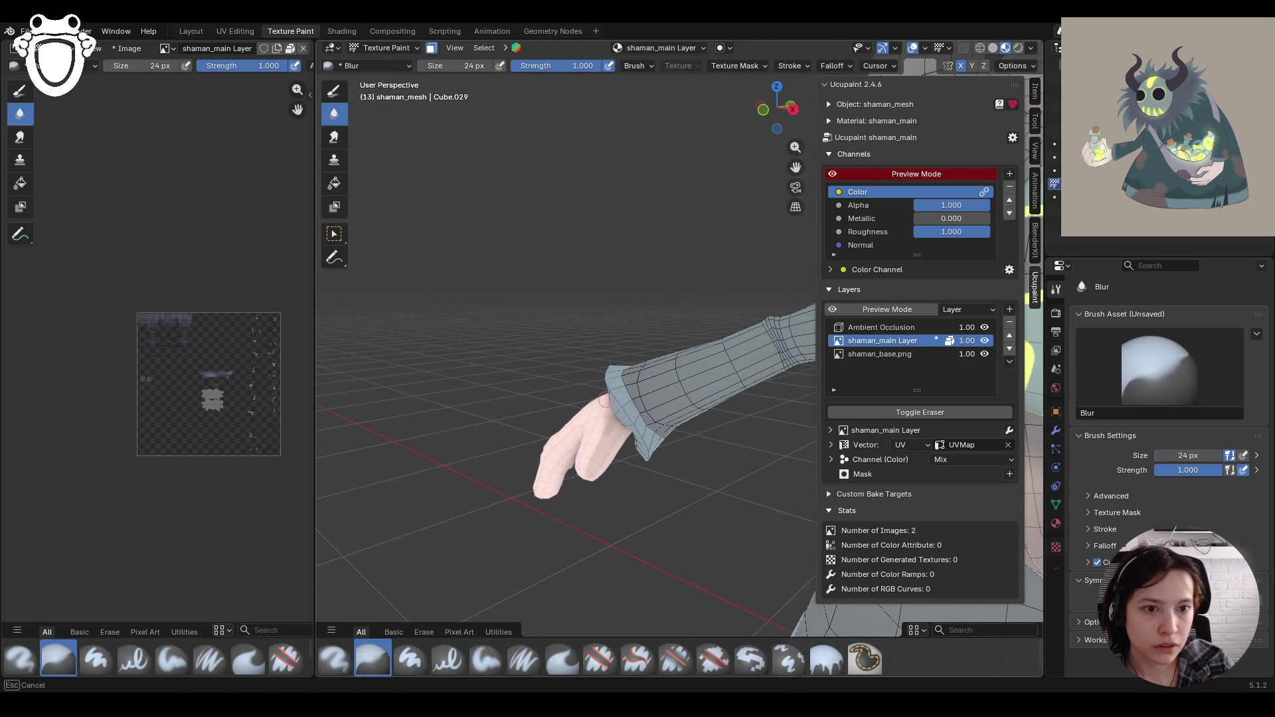
pyautogui.moveTo(588, 478); pyautogui.dragTo(427, 659, button='middle')
pyautogui.click(486, 659)
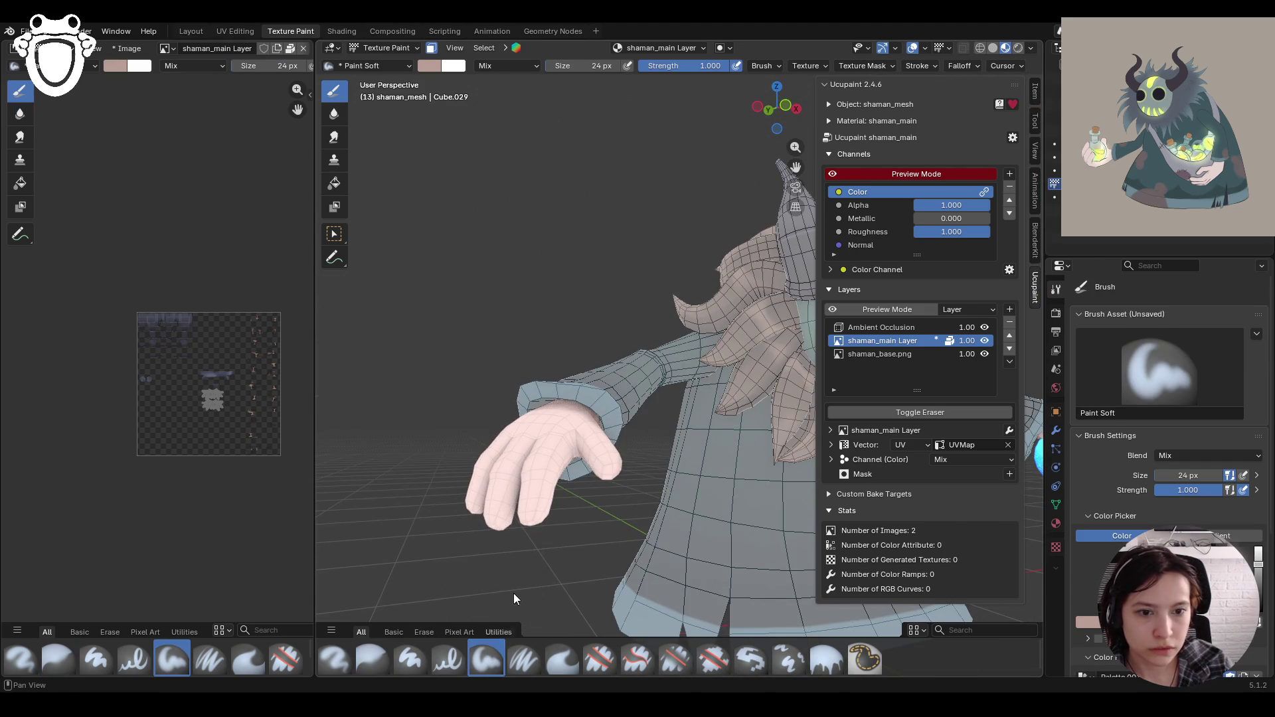
pyautogui.moveTo(513, 593); pyautogui.dragTo(574, 497, button='middle')
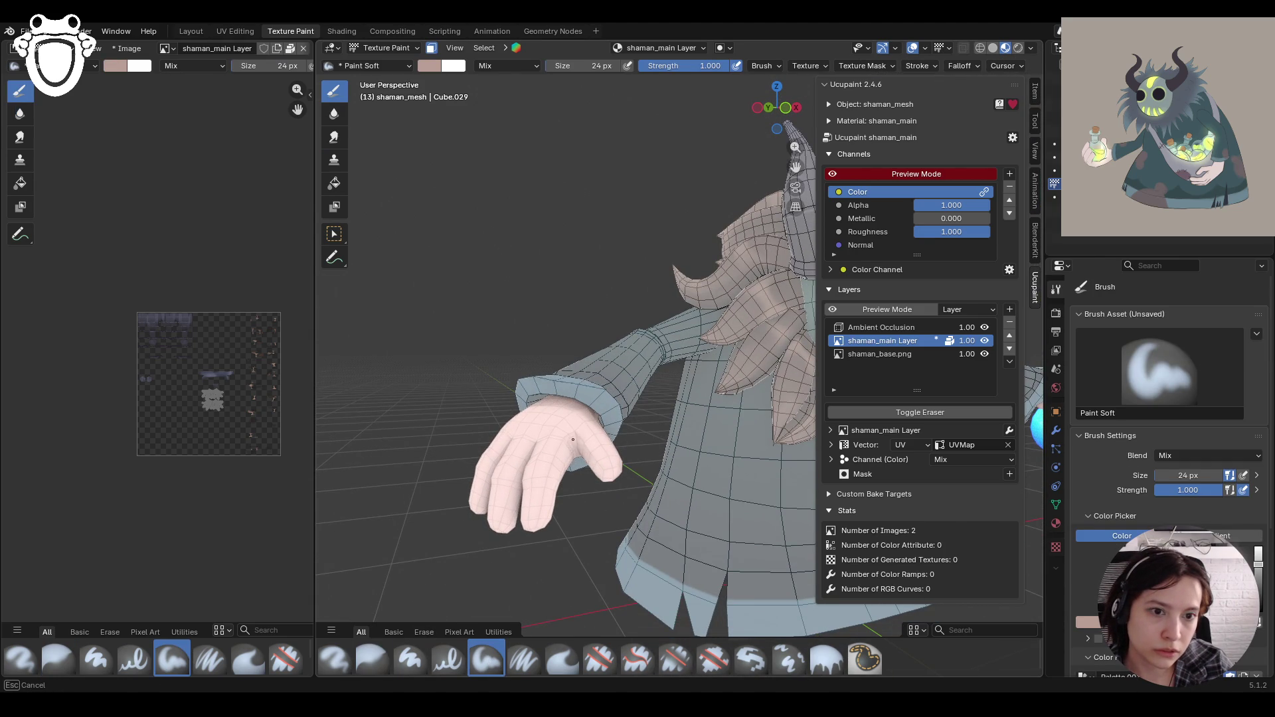
pyautogui.moveTo(565, 458)
pyautogui.mouseDown()
pyautogui.moveTo(551, 495)
pyautogui.moveTo(569, 433)
pyautogui.mouseUp()
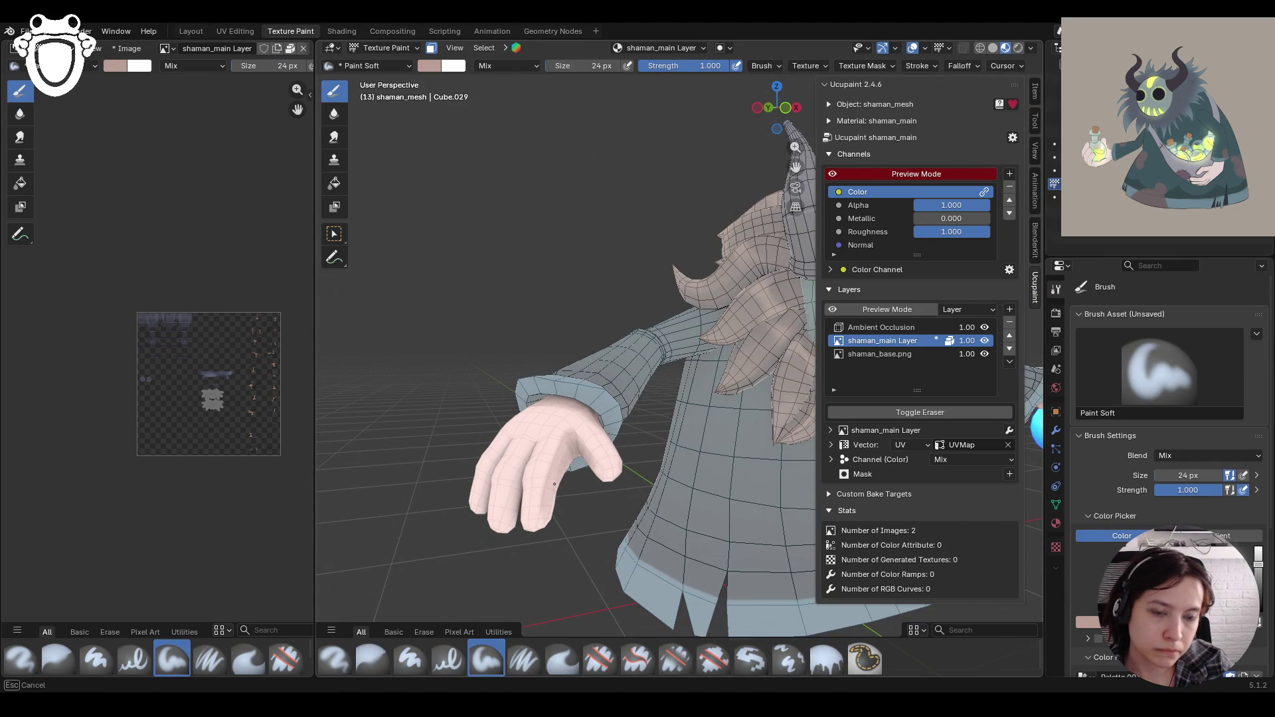
pyautogui.moveTo(518, 531); pyautogui.dragTo(398, 665, button='middle')
# Step: Blur the hand shading in two more passes so the tones blend
pyautogui.click(370, 662)
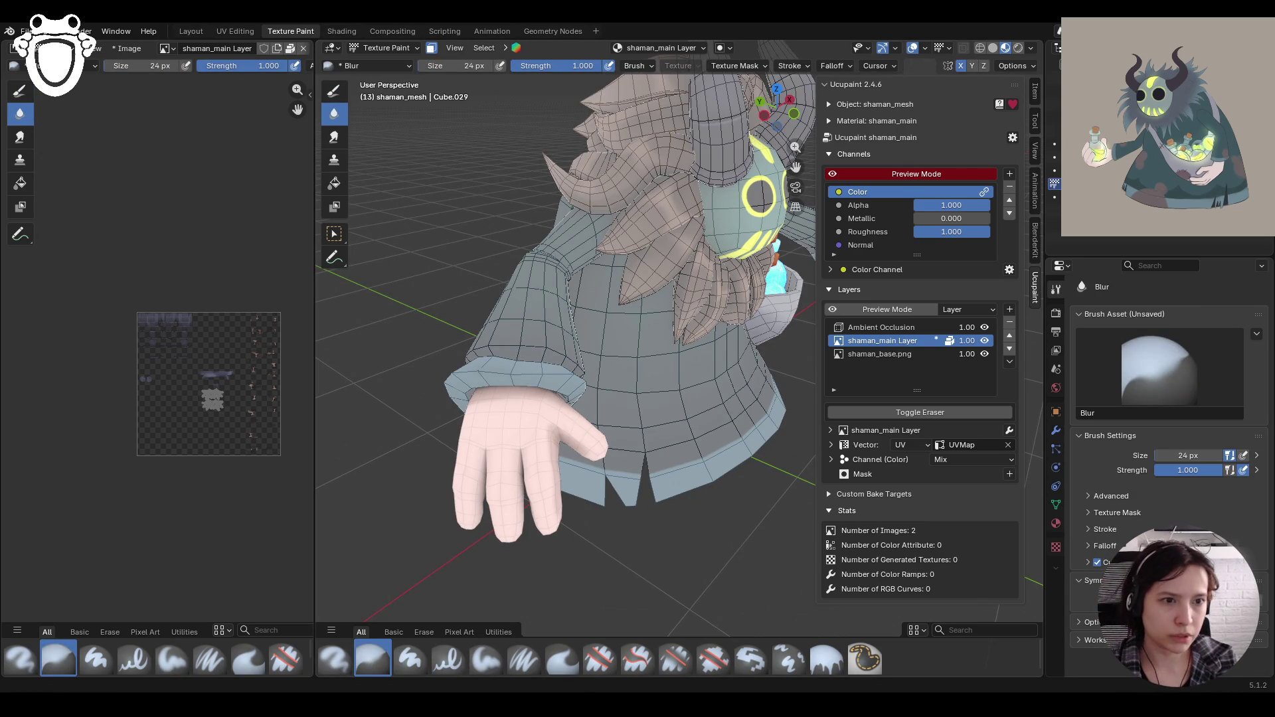
pyautogui.moveTo(545, 511); pyautogui.dragTo(552, 420)
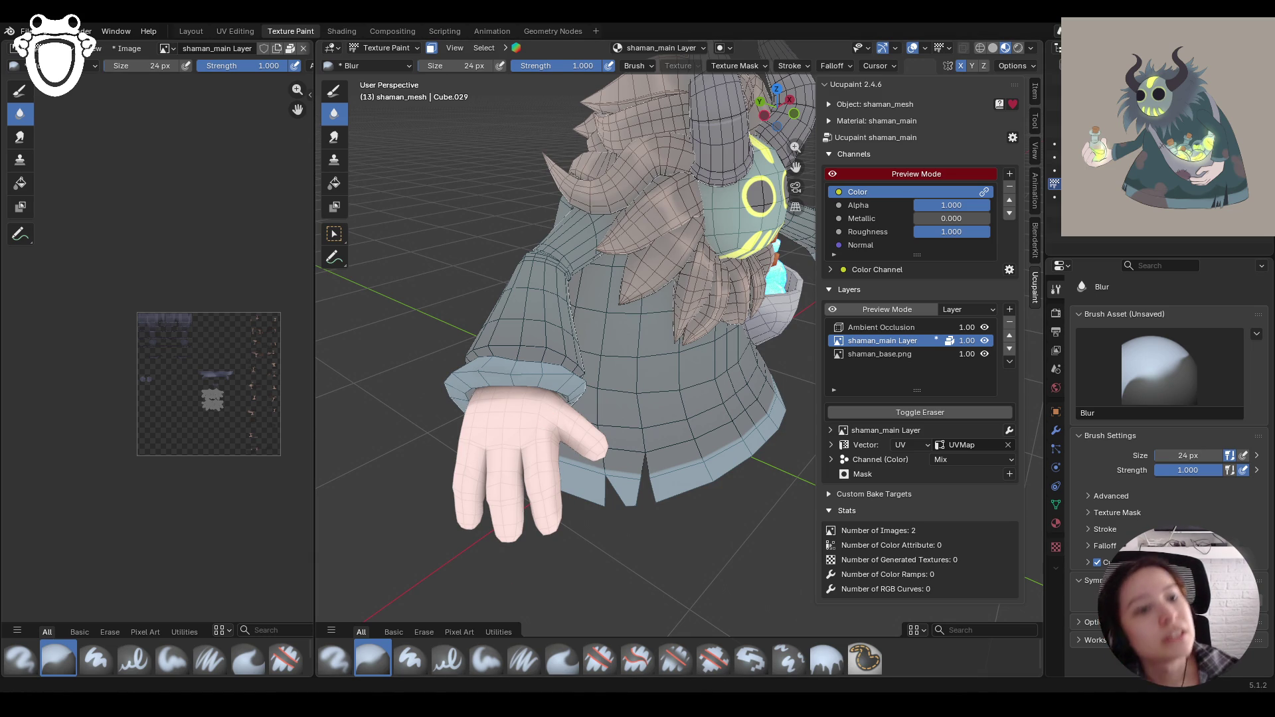
pyautogui.moveTo(553, 473); pyautogui.dragTo(555, 491)
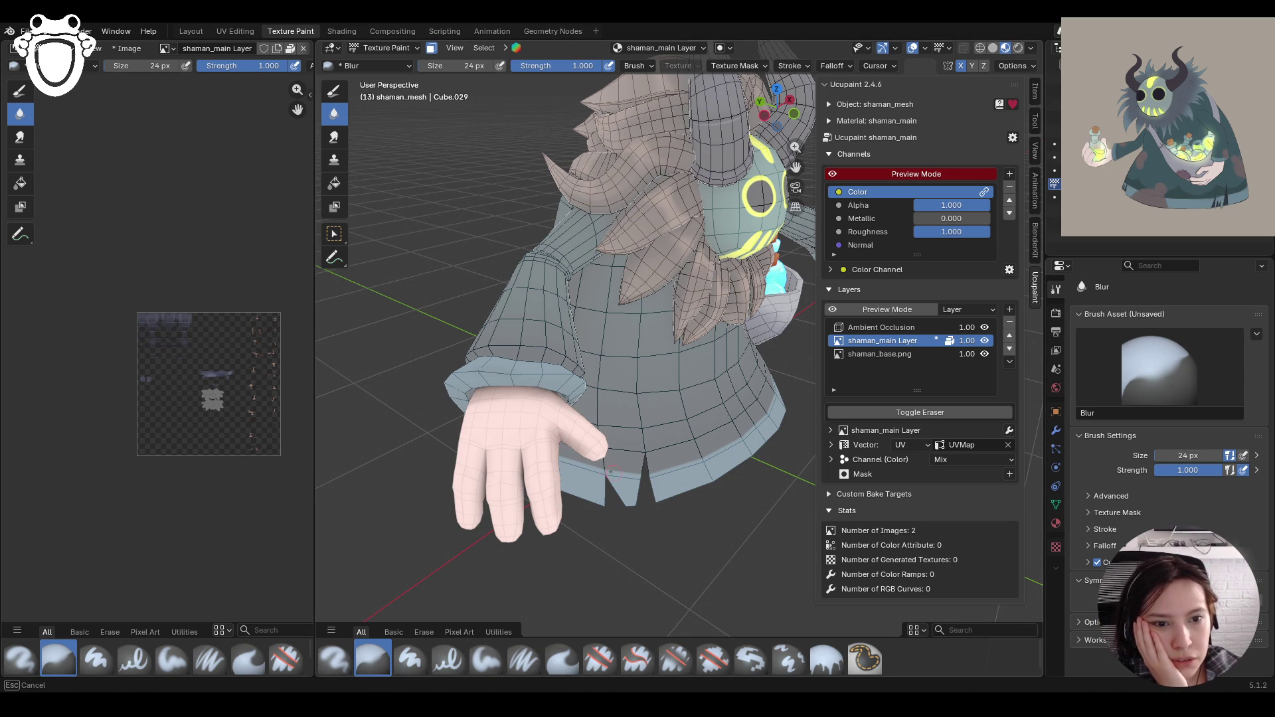
pyautogui.moveTo(555, 429); pyautogui.dragTo(556, 429)
pyautogui.moveTo(556, 429)
pyautogui.mouseDown(button='middle')
pyautogui.moveTo(542, 473)
pyautogui.moveTo(525, 458)
pyautogui.mouseUp(button='middle')
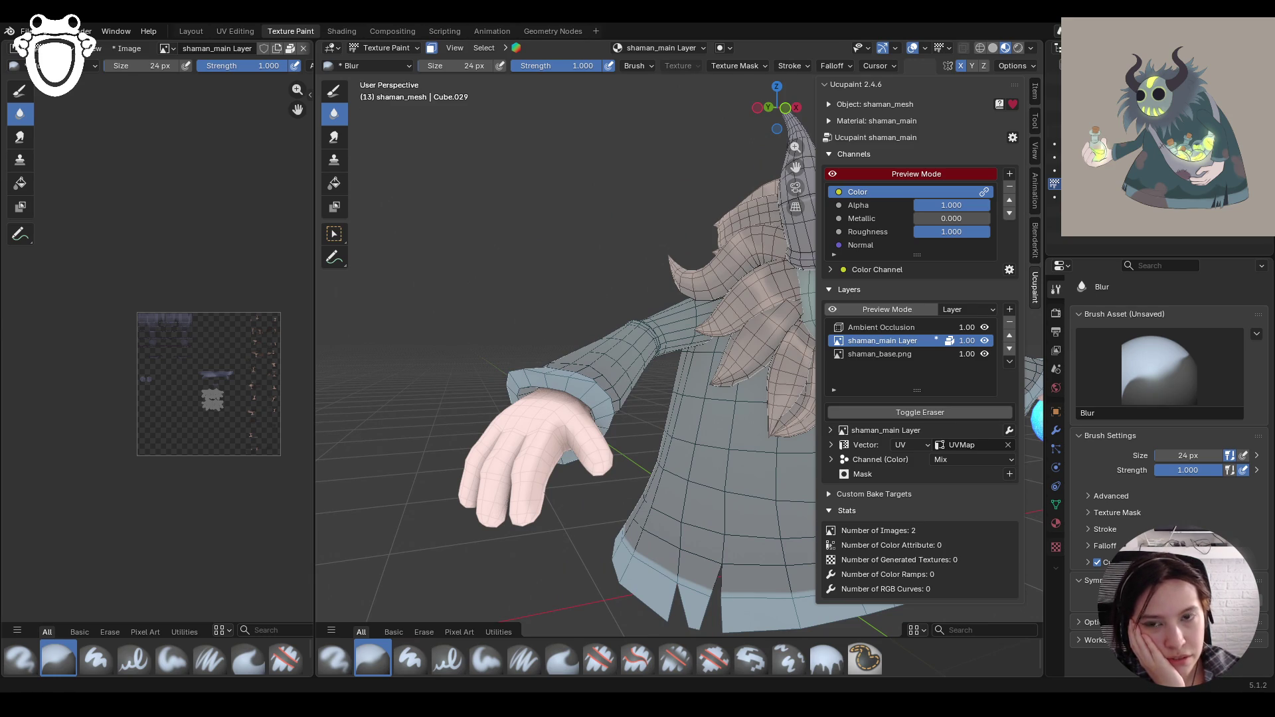
pyautogui.moveTo(525, 459)
pyautogui.mouseDown(button='middle')
pyautogui.moveTo(716, 496)
pyautogui.moveTo(536, 403)
pyautogui.moveTo(503, 434)
pyautogui.mouseUp(button='middle')
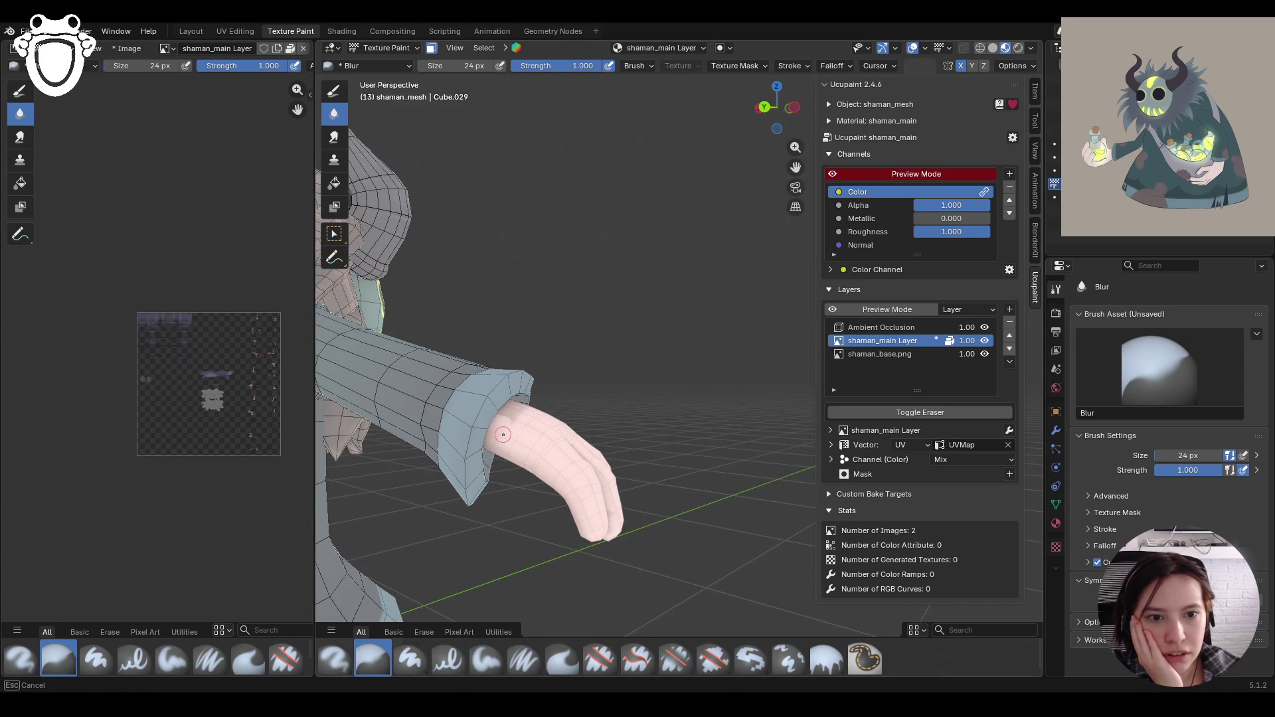
# Step: Paint more soft shading on the hand with Paint Soft
pyautogui.click(487, 660)
pyautogui.moveTo(531, 498)
pyautogui.mouseDown(button='middle')
pyautogui.moveTo(706, 406)
pyautogui.moveTo(680, 430)
pyautogui.moveTo(696, 417)
pyautogui.mouseUp(button='middle')
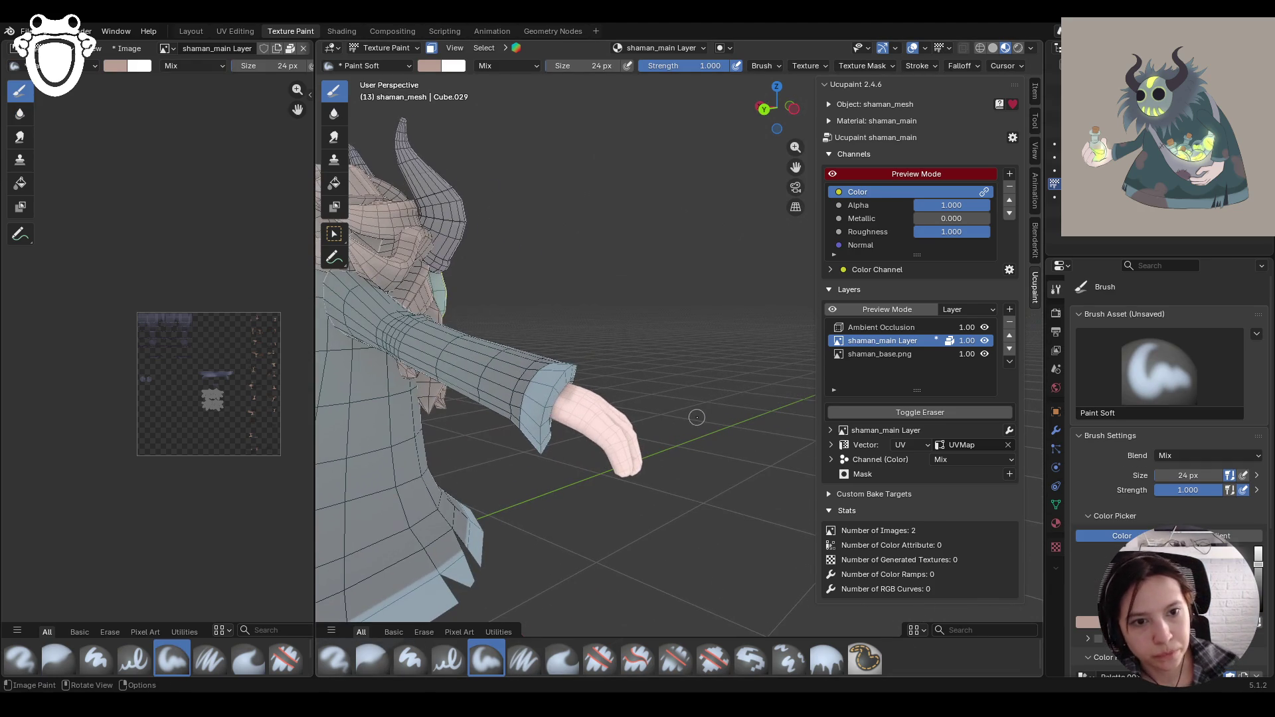
pyautogui.moveTo(554, 392); pyautogui.dragTo(591, 428)
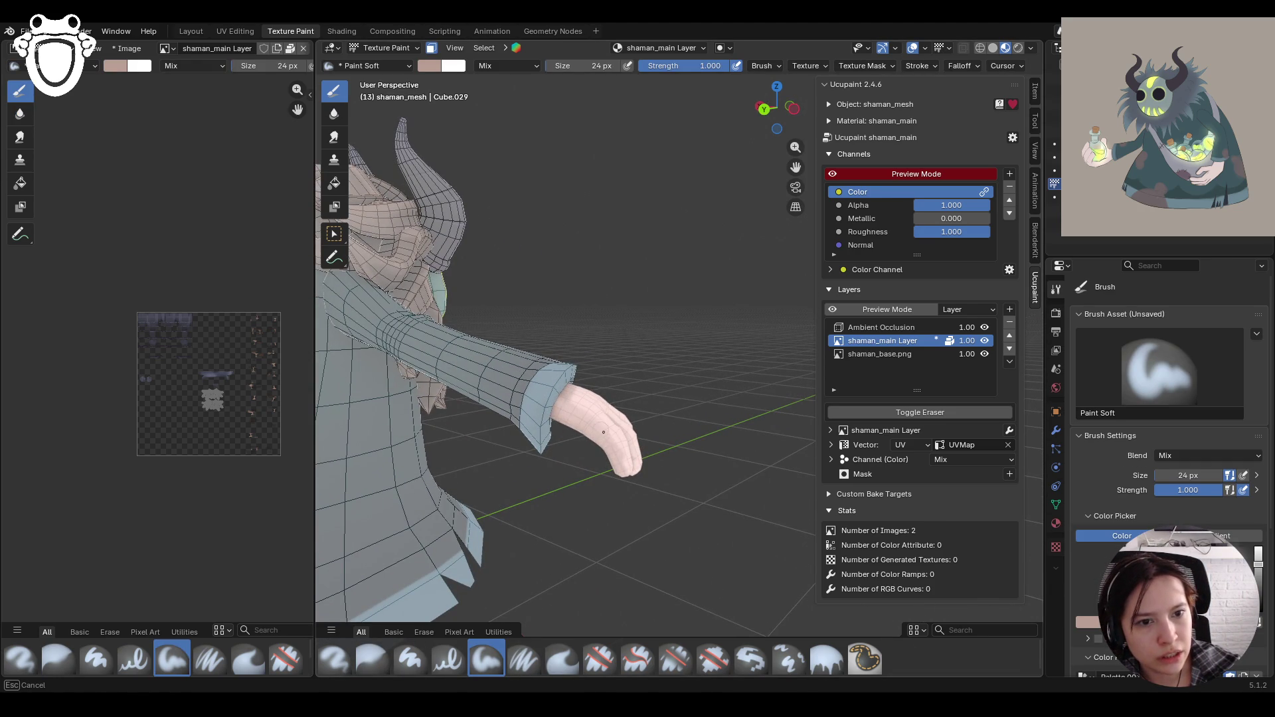
pyautogui.moveTo(593, 424); pyautogui.dragTo(595, 427)
pyautogui.moveTo(612, 536); pyautogui.dragTo(565, 525, button='middle')
# Step: Blur the new shading down across the hand
pyautogui.click(372, 658)
pyautogui.moveTo(650, 512); pyautogui.dragTo(635, 462)
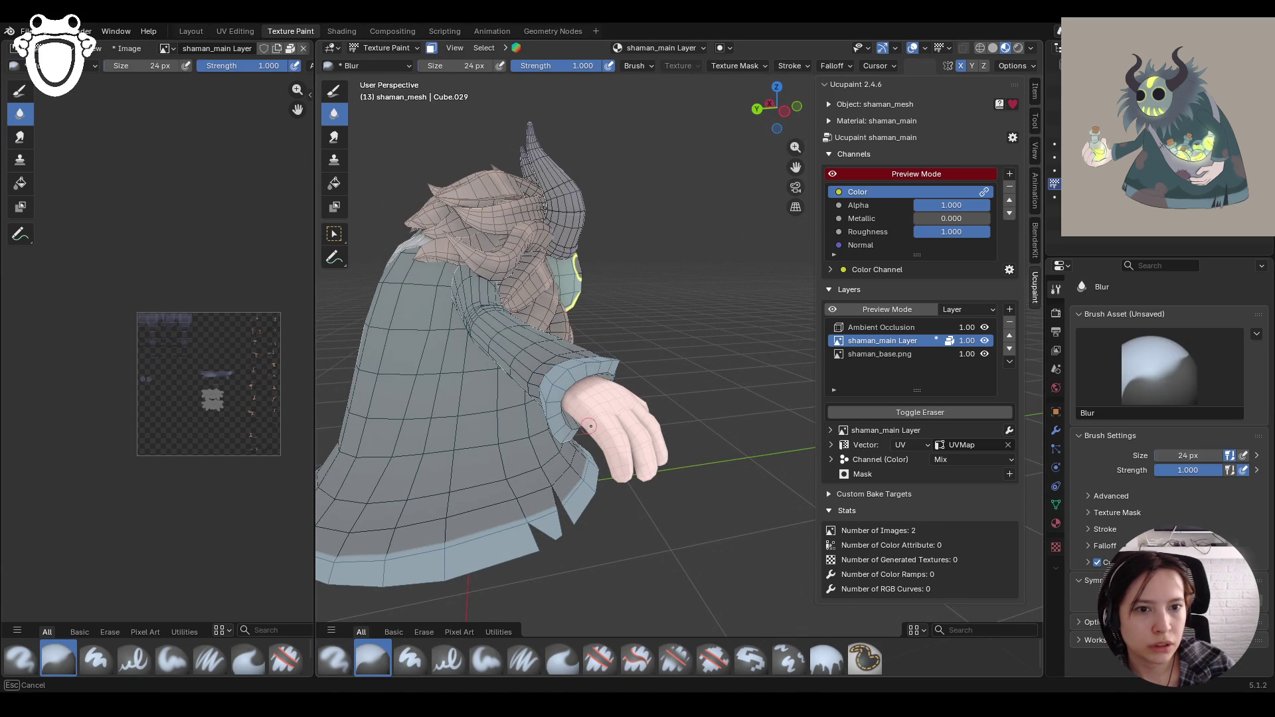
pyautogui.moveTo(627, 466); pyautogui.dragTo(624, 461)
pyautogui.moveTo(625, 461); pyautogui.dragTo(644, 383, button='middle')
pyautogui.moveTo(565, 498); pyautogui.dragTo(591, 406, button='middle')
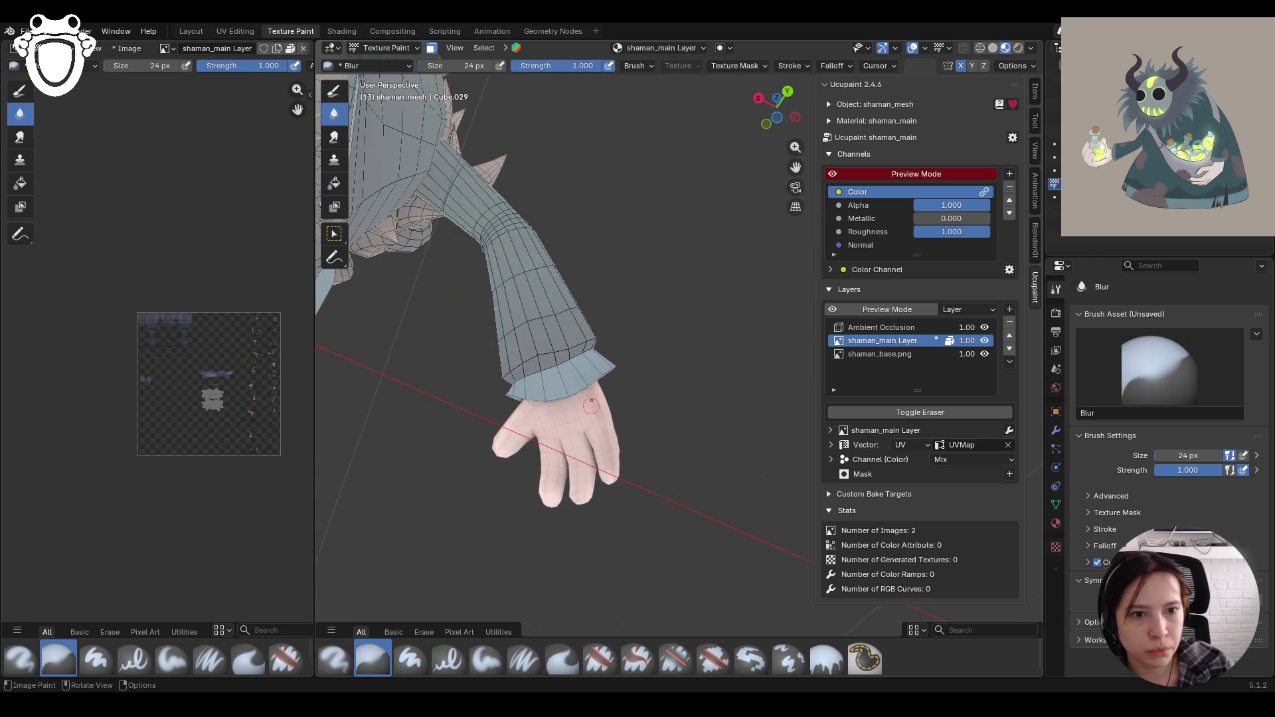
pyautogui.moveTo(591, 405); pyautogui.dragTo(602, 444)
pyautogui.moveTo(532, 433); pyautogui.dragTo(648, 459, button='middle')
pyautogui.scroll(-4, 650, 460)
pyautogui.scroll(2, 651, 460)
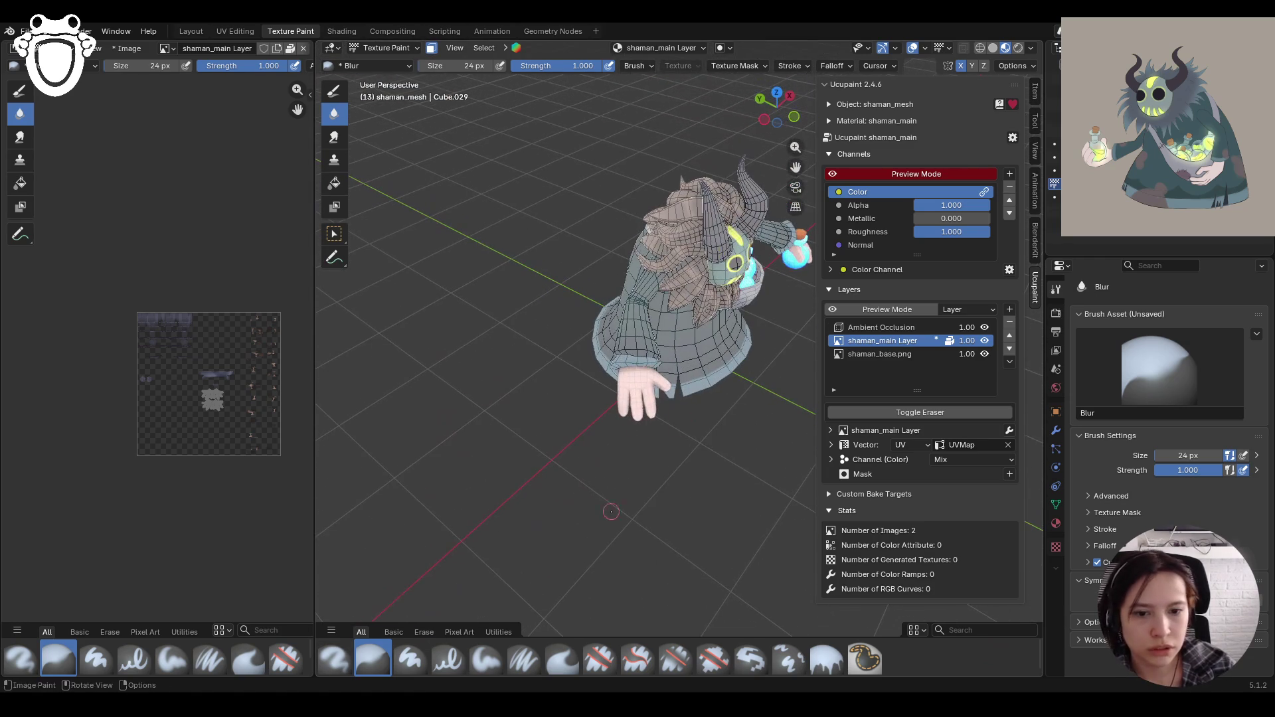
# Step: Add another soft stroke, then blur the shading on the wrist
pyautogui.click(493, 665)
pyautogui.moveTo(690, 365); pyautogui.dragTo(632, 364)
pyautogui.scroll(4, 661, 372)
pyautogui.moveTo(660, 399)
pyautogui.mouseDown(button='middle')
pyautogui.moveTo(655, 479)
pyautogui.moveTo(435, 667)
pyautogui.mouseUp(button='middle')
pyautogui.click(372, 660)
pyautogui.moveTo(552, 390); pyautogui.dragTo(551, 388)
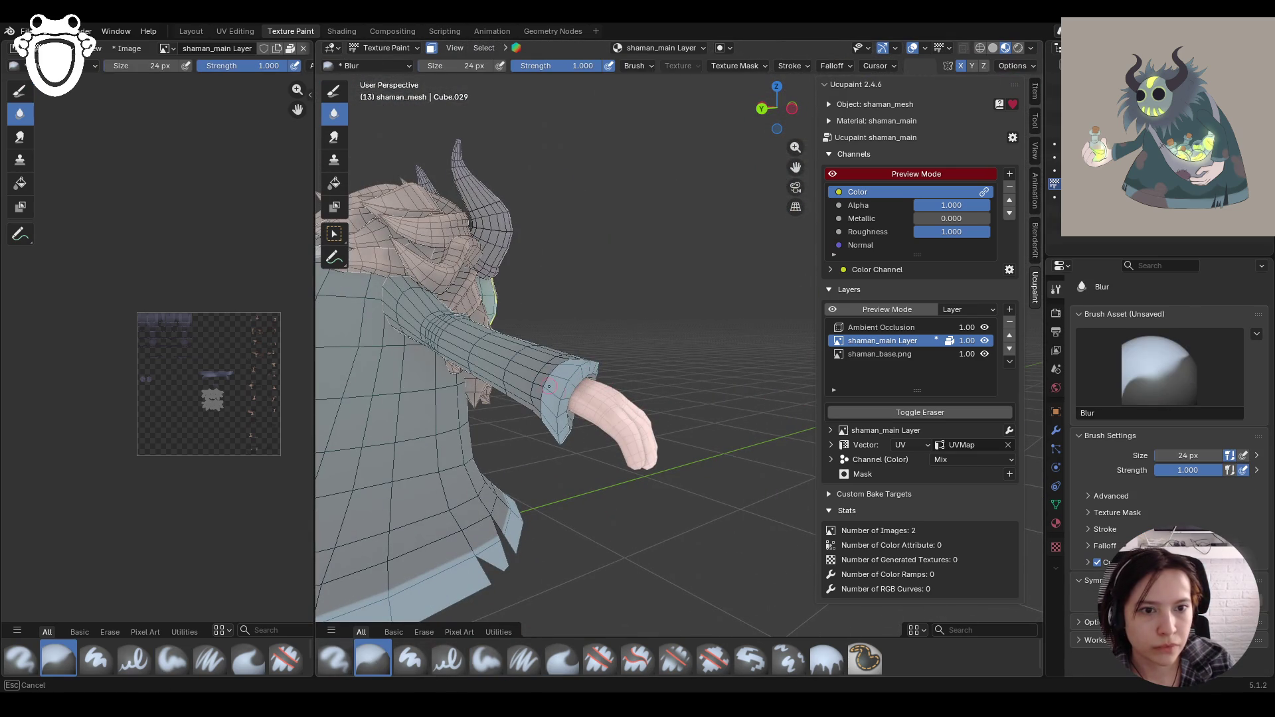
pyautogui.moveTo(619, 418); pyautogui.dragTo(618, 418)
pyautogui.scroll(-5, 617, 418)
pyautogui.moveTo(618, 418)
pyautogui.mouseDown(button='middle')
pyautogui.moveTo(596, 184)
pyautogui.moveTo(681, 311)
pyautogui.moveTo(688, 286)
pyautogui.moveTo(778, 316)
pyautogui.moveTo(625, 394)
pyautogui.moveTo(691, 432)
pyautogui.mouseUp(button='middle')
pyautogui.scroll(3, 596, 184)
# Step: Enable face-selection masking and paint darker shading on the hand up toward the sleeve
pyautogui.click(482, 661)
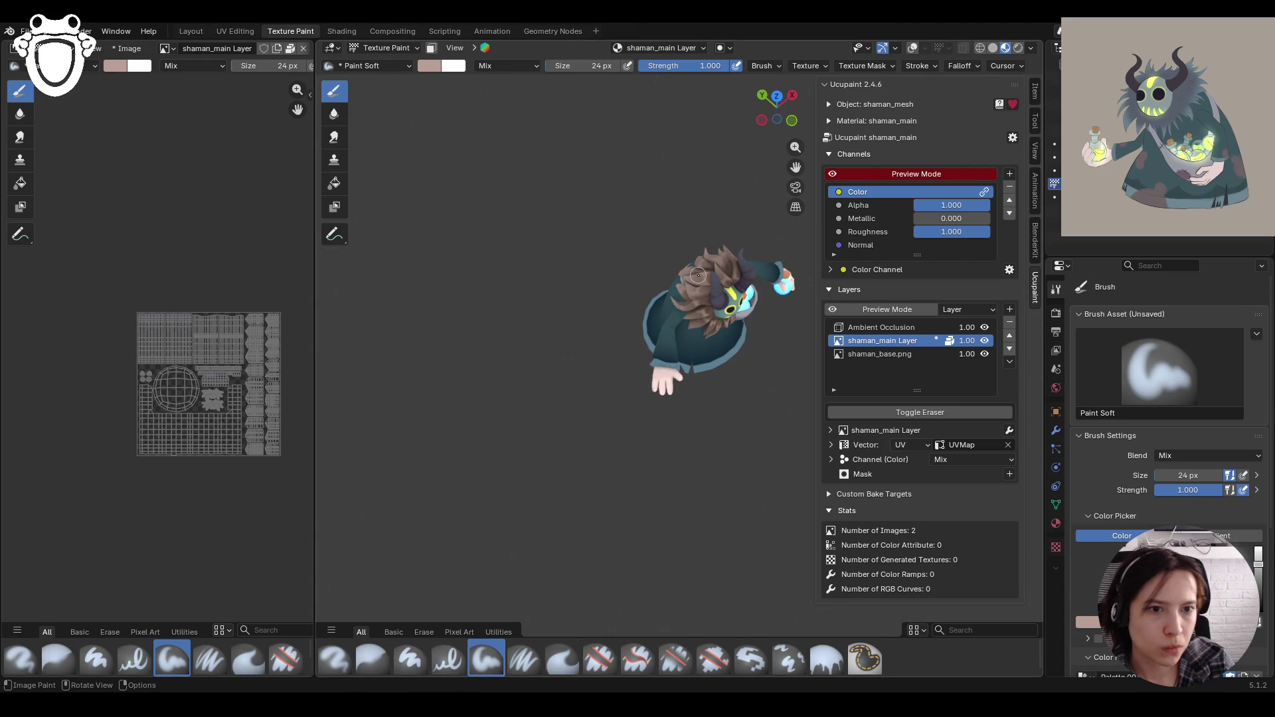
pyautogui.click(431, 48)
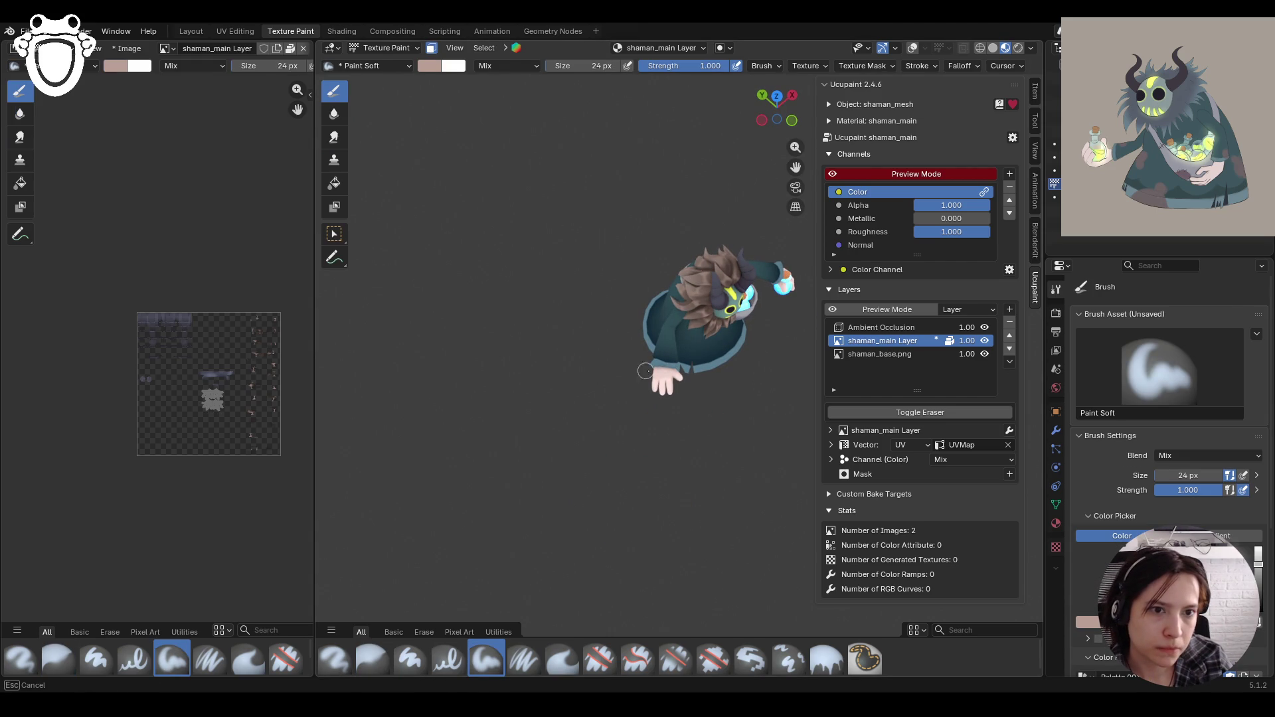
pyautogui.moveTo(662, 393); pyautogui.dragTo(691, 463)
pyautogui.moveTo(687, 396)
pyautogui.mouseDown(button='middle')
pyautogui.moveTo(718, 428)
pyautogui.moveTo(719, 416)
pyautogui.mouseUp(button='middle')
pyautogui.moveTo(623, 415); pyautogui.dragTo(624, 418)
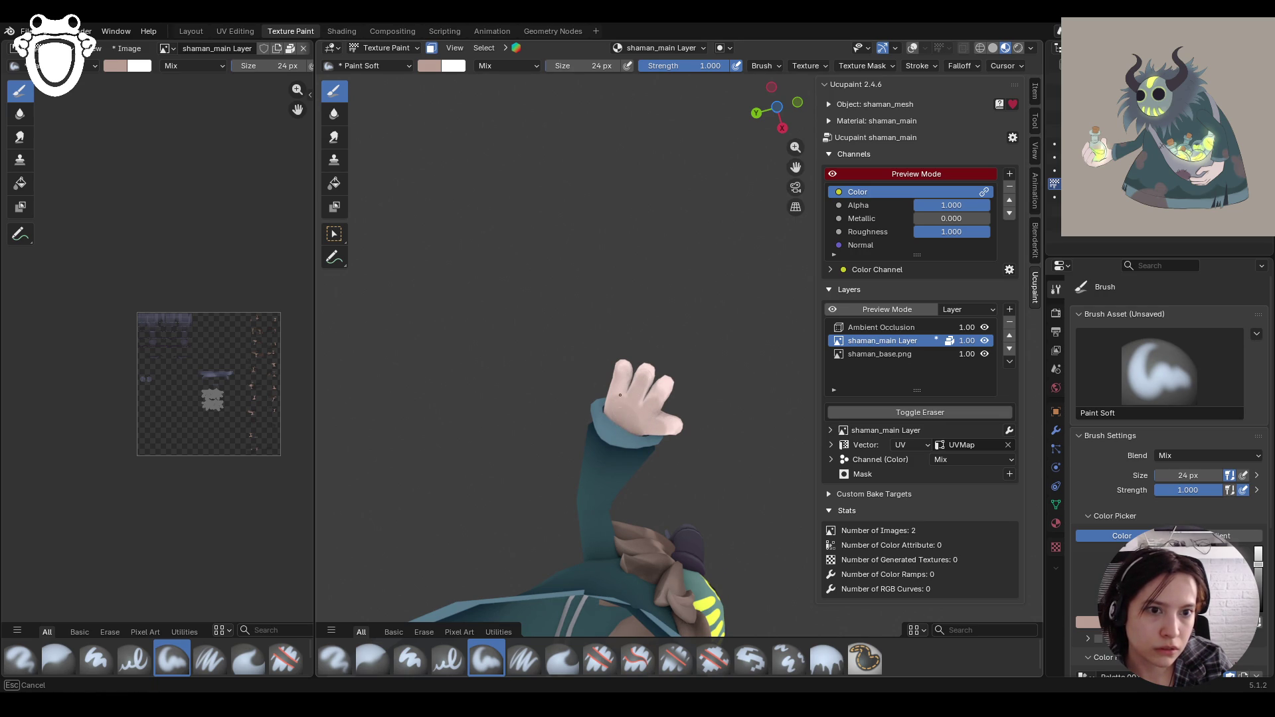
pyautogui.moveTo(670, 430); pyautogui.dragTo(667, 431)
pyautogui.moveTo(652, 399)
pyautogui.mouseDown(button='middle')
pyautogui.moveTo(894, 382)
pyautogui.moveTo(610, 473)
pyautogui.moveTo(618, 465)
pyautogui.mouseUp(button='middle')
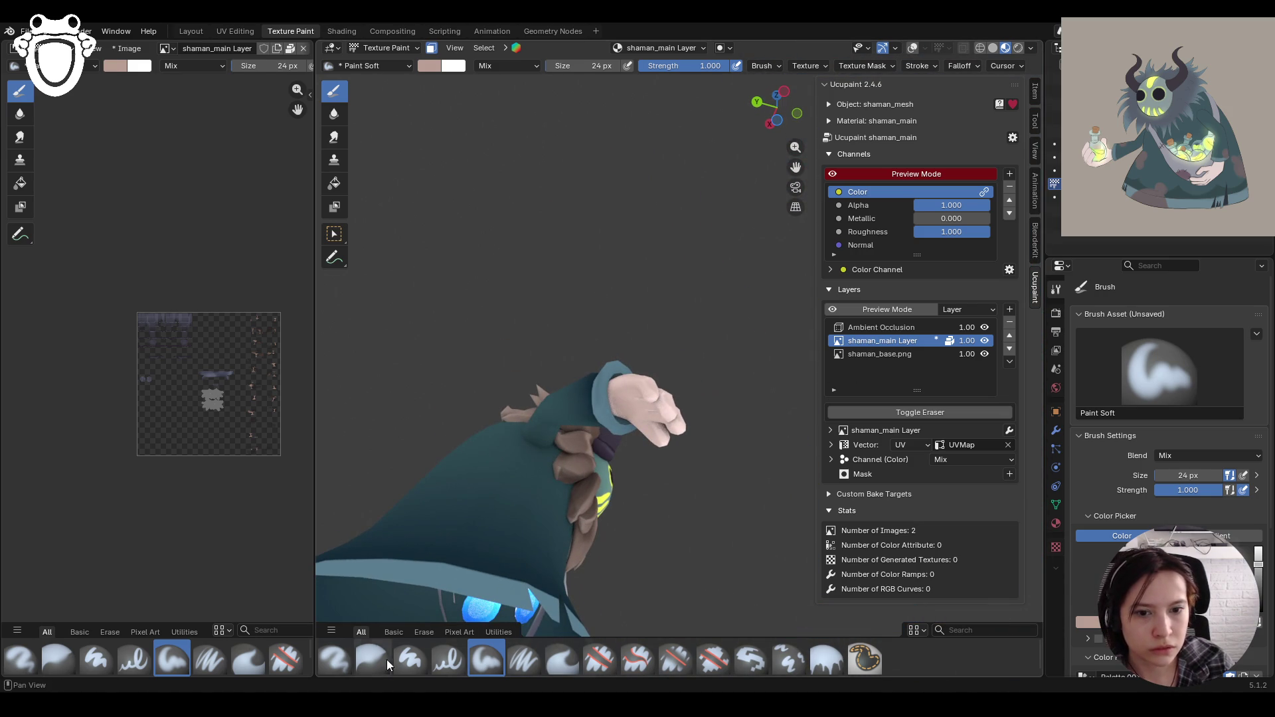
# Step: Blur the shading across the hand and wrist, then pull back to see the whole character
pyautogui.hotkey('shift', 'space')
pyautogui.moveTo(647, 385); pyautogui.dragTo(650, 391)
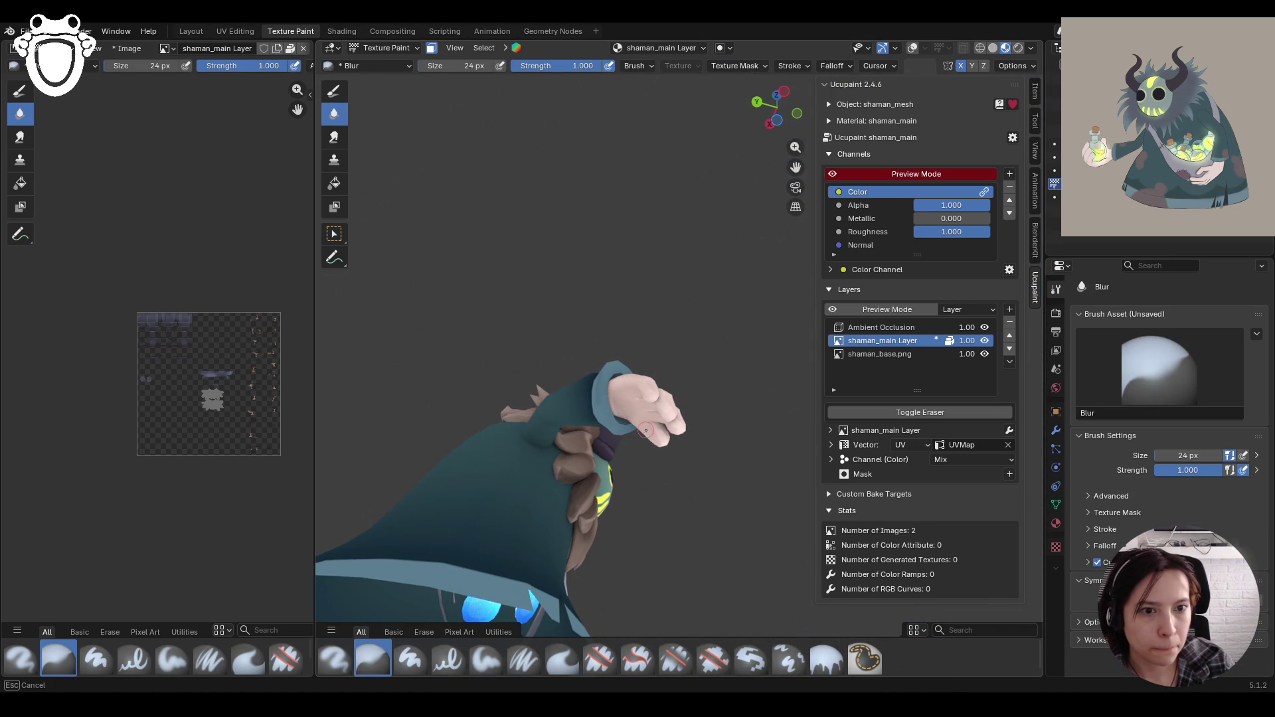
pyautogui.moveTo(651, 420); pyautogui.dragTo(651, 441, button='middle')
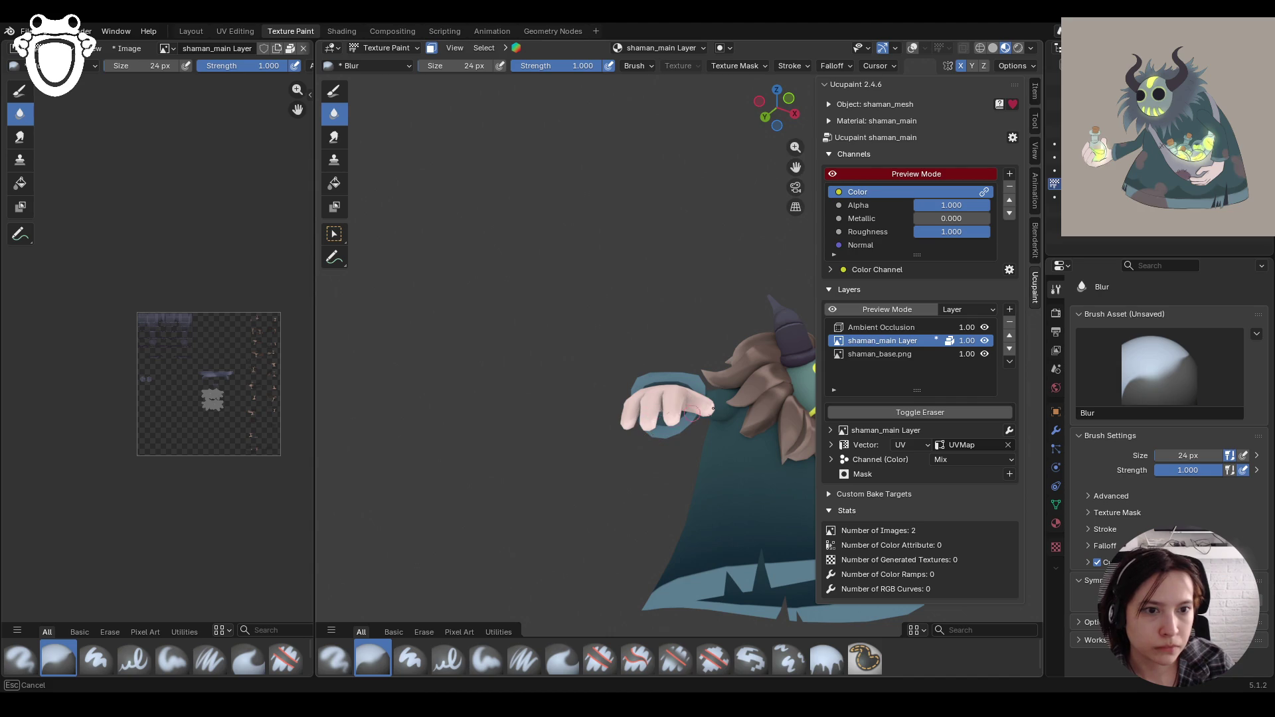
pyautogui.moveTo(727, 409)
pyautogui.mouseDown(button='middle')
pyautogui.moveTo(643, 433)
pyautogui.moveTo(711, 391)
pyautogui.mouseUp(button='middle')
pyautogui.moveTo(711, 391)
pyautogui.mouseDown()
pyautogui.moveTo(698, 394)
pyautogui.moveTo(710, 405)
pyautogui.moveTo(727, 376)
pyautogui.mouseUp()
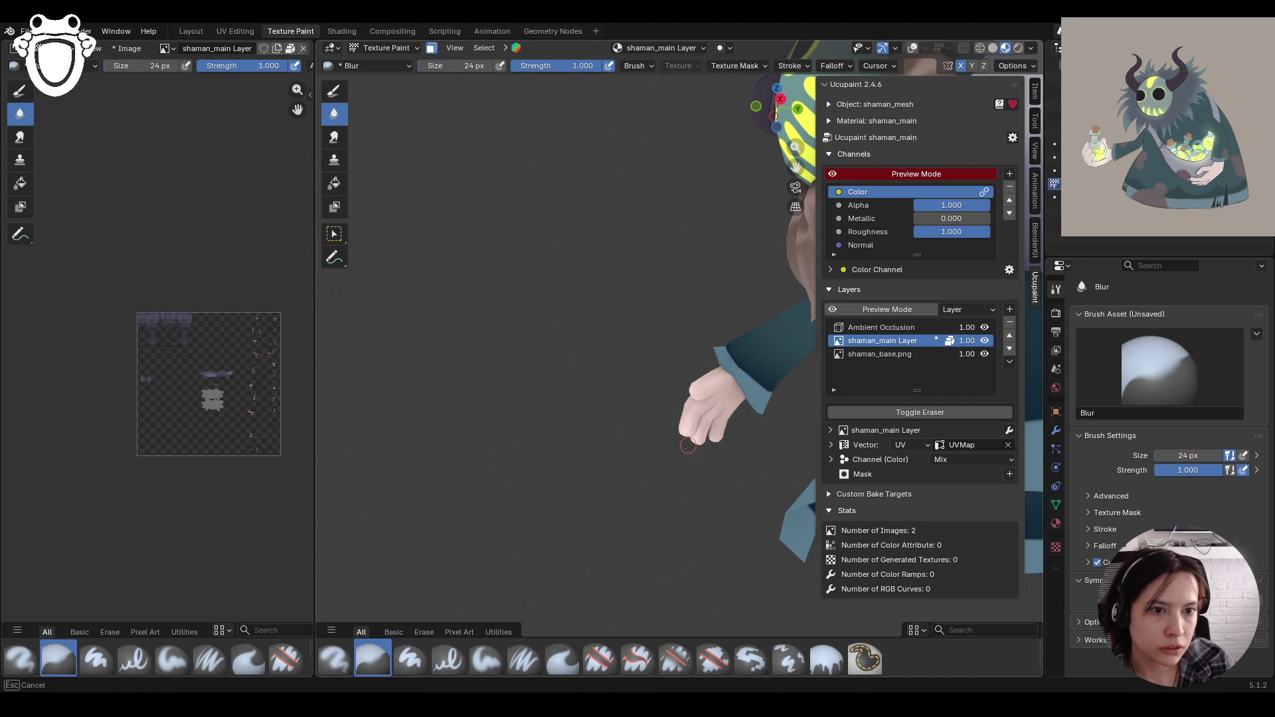
pyautogui.moveTo(688, 445)
pyautogui.mouseDown(button='middle')
pyautogui.moveTo(651, 425)
pyautogui.moveTo(669, 376)
pyautogui.mouseUp(button='middle')
pyautogui.moveTo(670, 376); pyautogui.dragTo(693, 413)
pyautogui.moveTo(693, 413); pyautogui.dragTo(665, 435, button='middle')
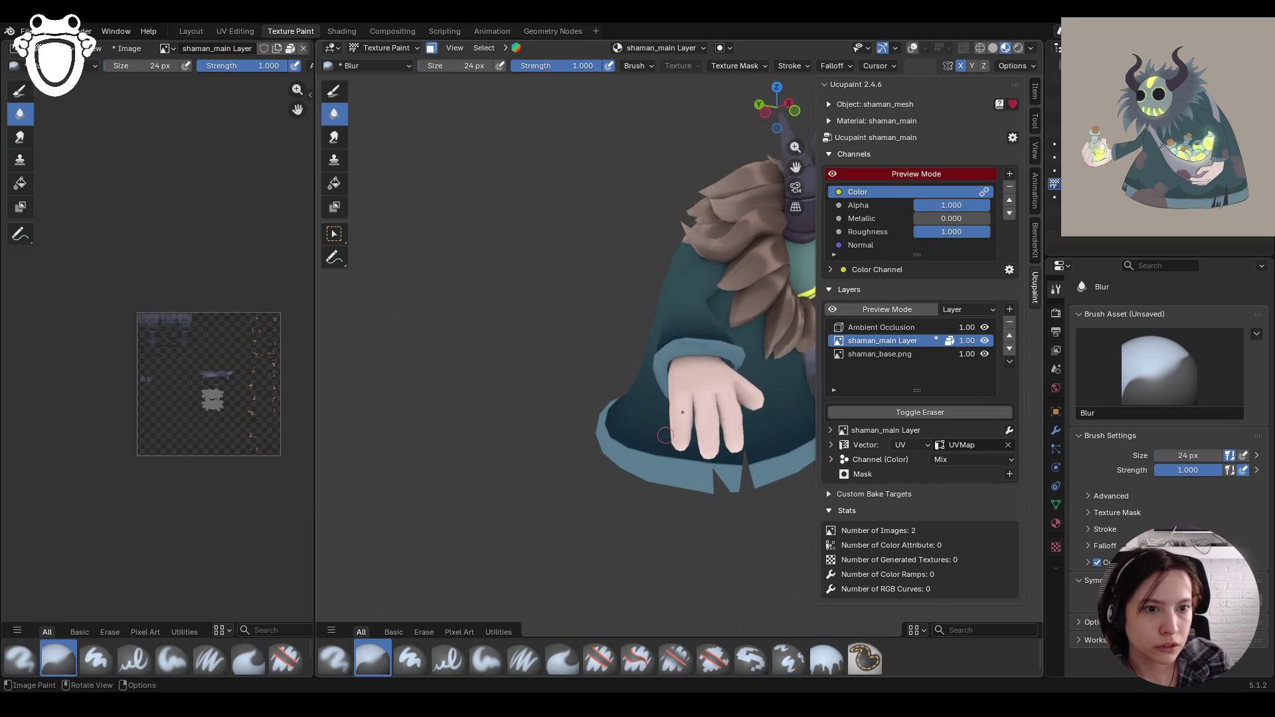
pyautogui.keyDown('ctrl'); pyautogui.moveTo(712, 498); pyautogui.dragTo(726, 418, button='middle'); pyautogui.keyUp('ctrl')
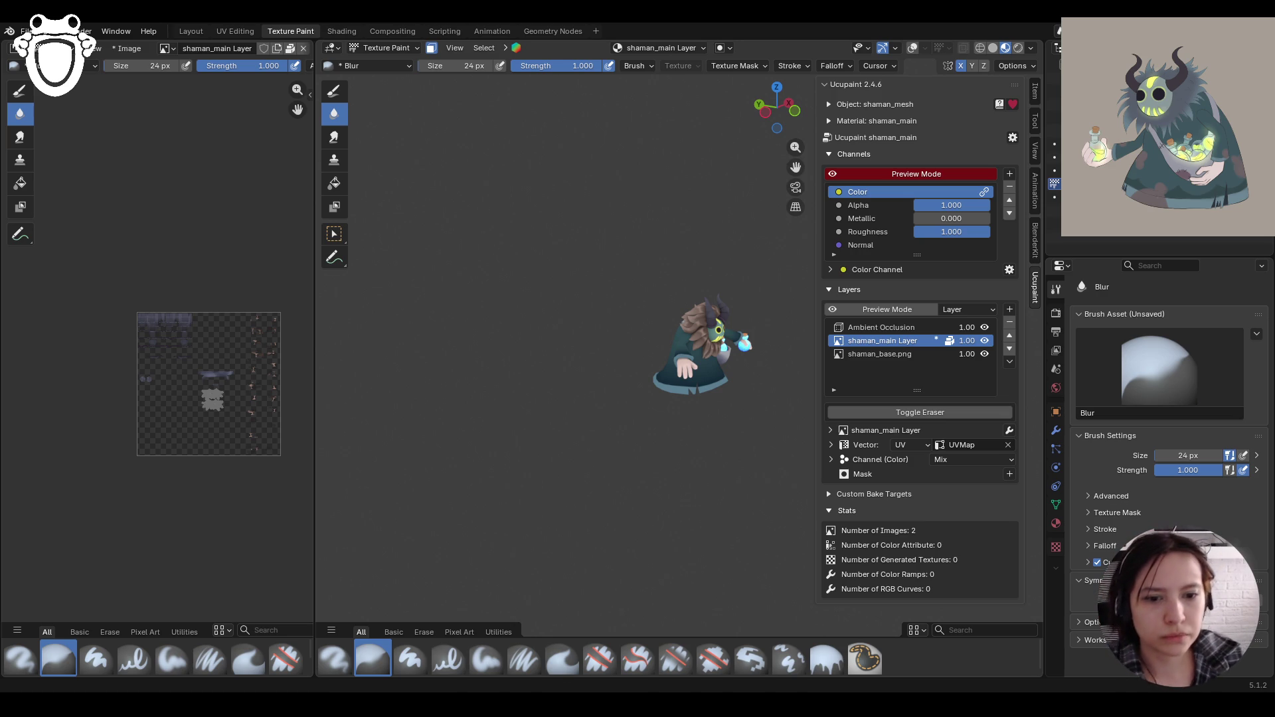
# Step: Orbit around the shaman and zoom in closely on the model
pyautogui.moveTo(569, 470)
pyautogui.mouseDown(button='middle')
pyautogui.moveTo(729, 231)
pyautogui.moveTo(637, 239)
pyautogui.mouseUp(button='middle')
pyautogui.moveTo(703, 388)
pyautogui.mouseDown(button='middle')
pyautogui.moveTo(621, 439)
pyautogui.moveTo(530, 243)
pyautogui.mouseUp(button='middle')
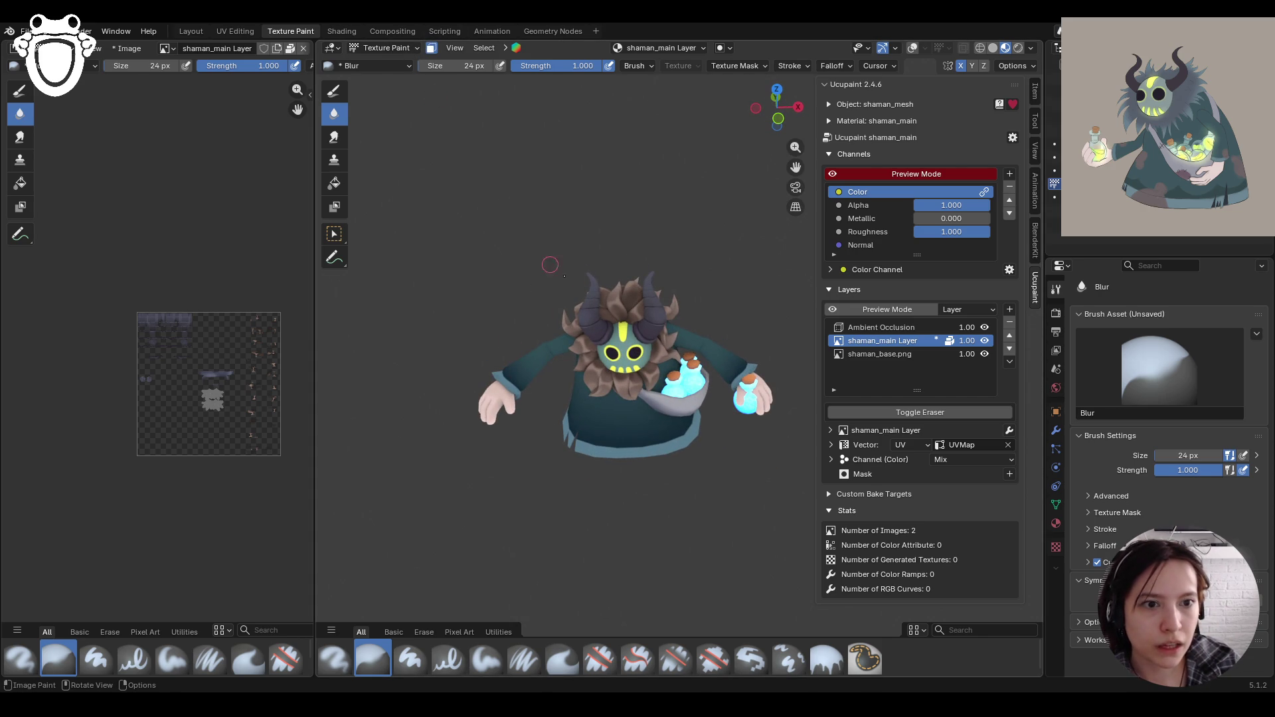
pyautogui.moveTo(638, 372)
pyautogui.mouseDown(button='middle')
pyautogui.moveTo(595, 390)
pyautogui.moveTo(490, 162)
pyautogui.mouseUp(button='middle')
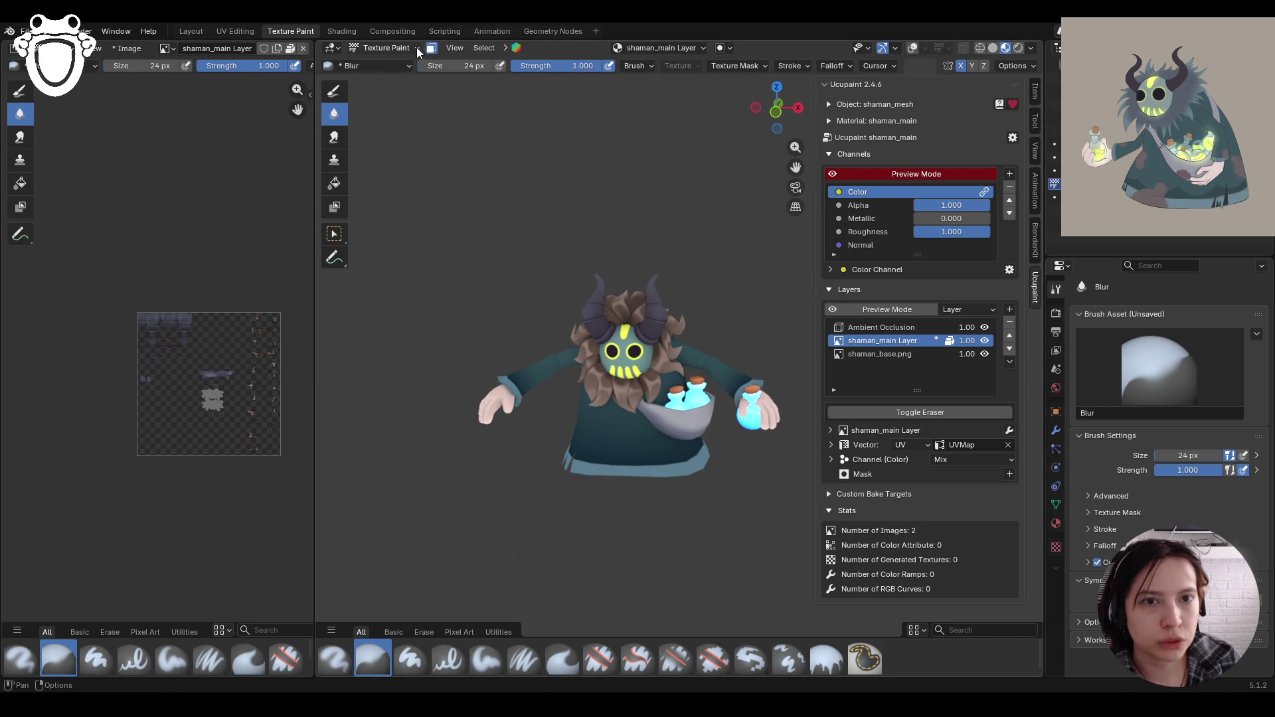
pyautogui.moveTo(535, 408); pyautogui.dragTo(515, 402, button='middle')
pyautogui.scroll(-10, 472, 473)
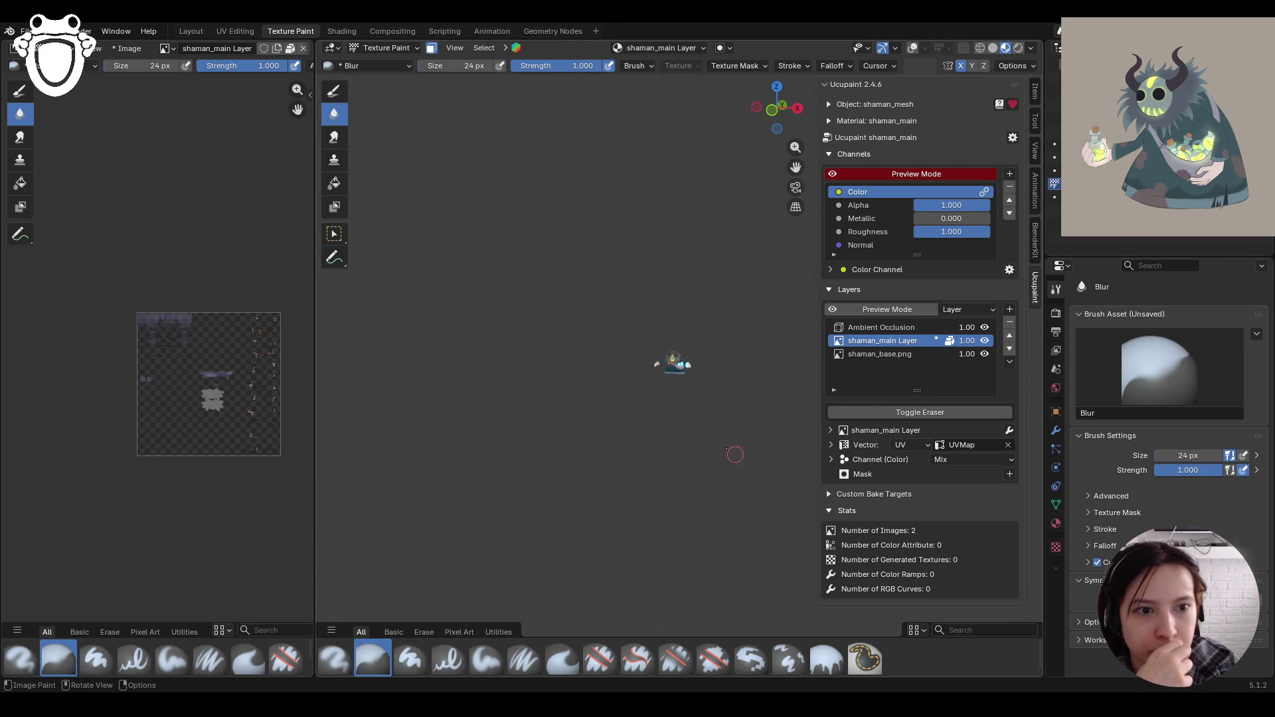
pyautogui.scroll(5, 679, 426)
pyautogui.scroll(-3, 677, 432)
pyautogui.moveTo(677, 432)
pyautogui.mouseDown(button='middle')
pyautogui.moveTo(728, 537)
pyautogui.moveTo(477, 508)
pyautogui.moveTo(618, 432)
pyautogui.mouseUp(button='middle')
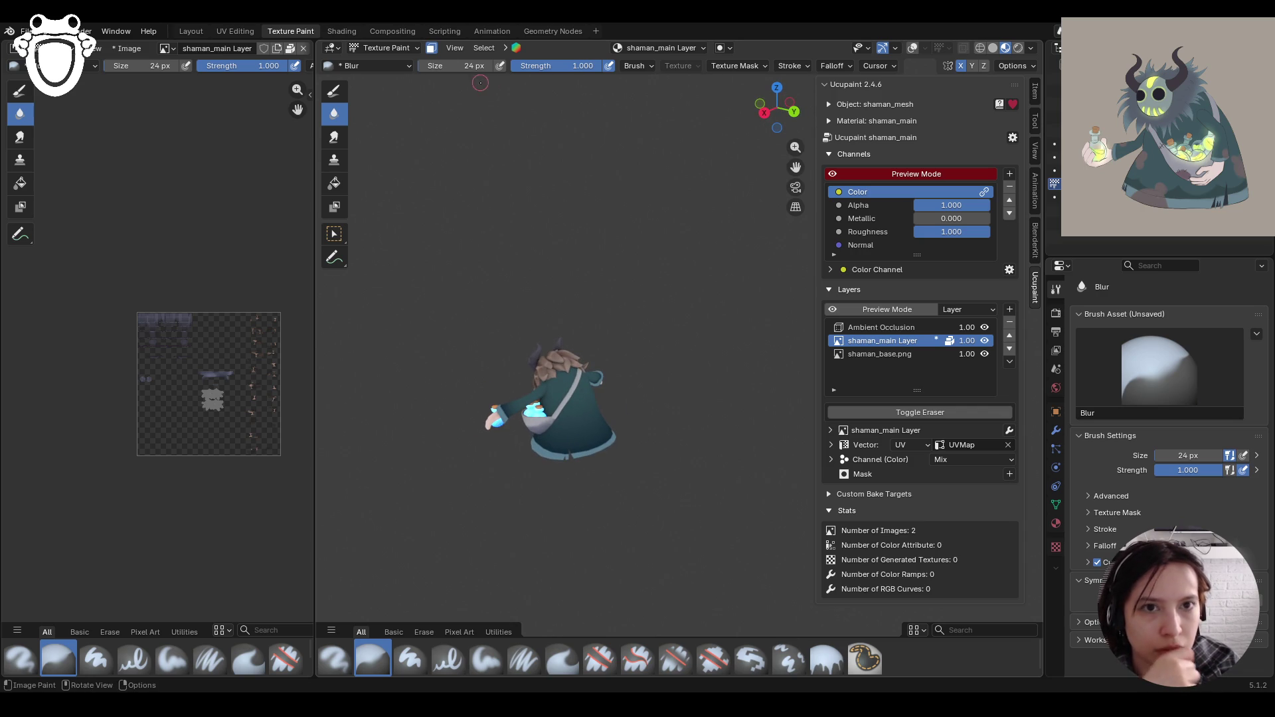
pyautogui.moveTo(796, 167)
pyautogui.mouseDown()
pyautogui.moveTo(572, 369)
pyautogui.moveTo(693, 113)
pyautogui.mouseUp()
# Step: Toggle face-selection masking back on and switch to the Select Box tool
pyautogui.click(432, 47)
pyautogui.click(433, 48)
pyautogui.click(433, 48)
pyautogui.click(433, 48)
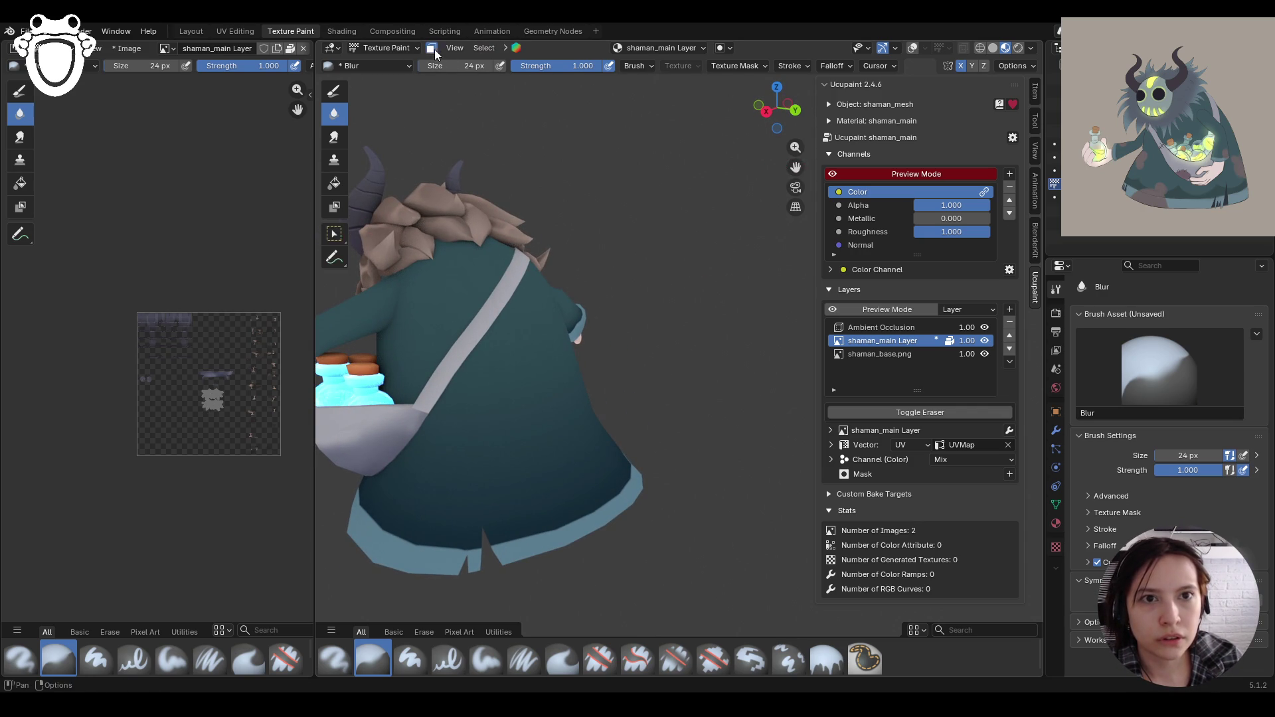
pyautogui.click(340, 231)
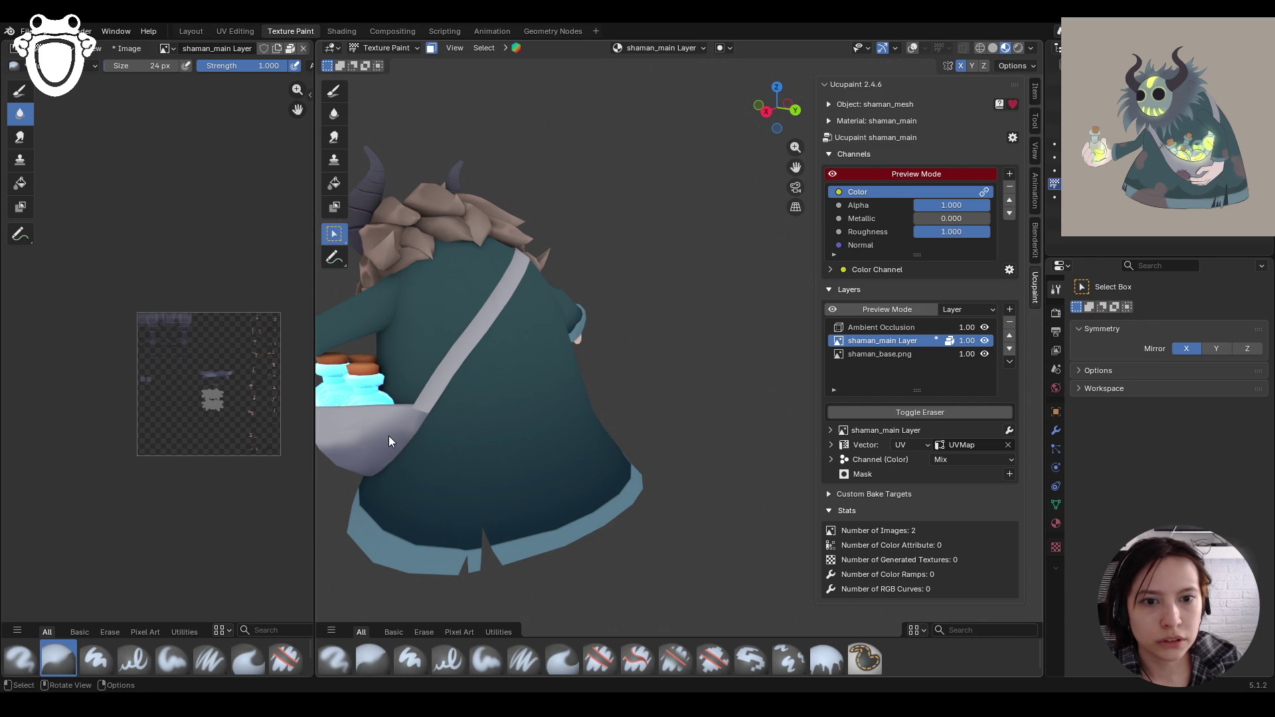
# Step: Turn on viewport overlays and return to the Paint Soft brush
pyautogui.click(913, 47)
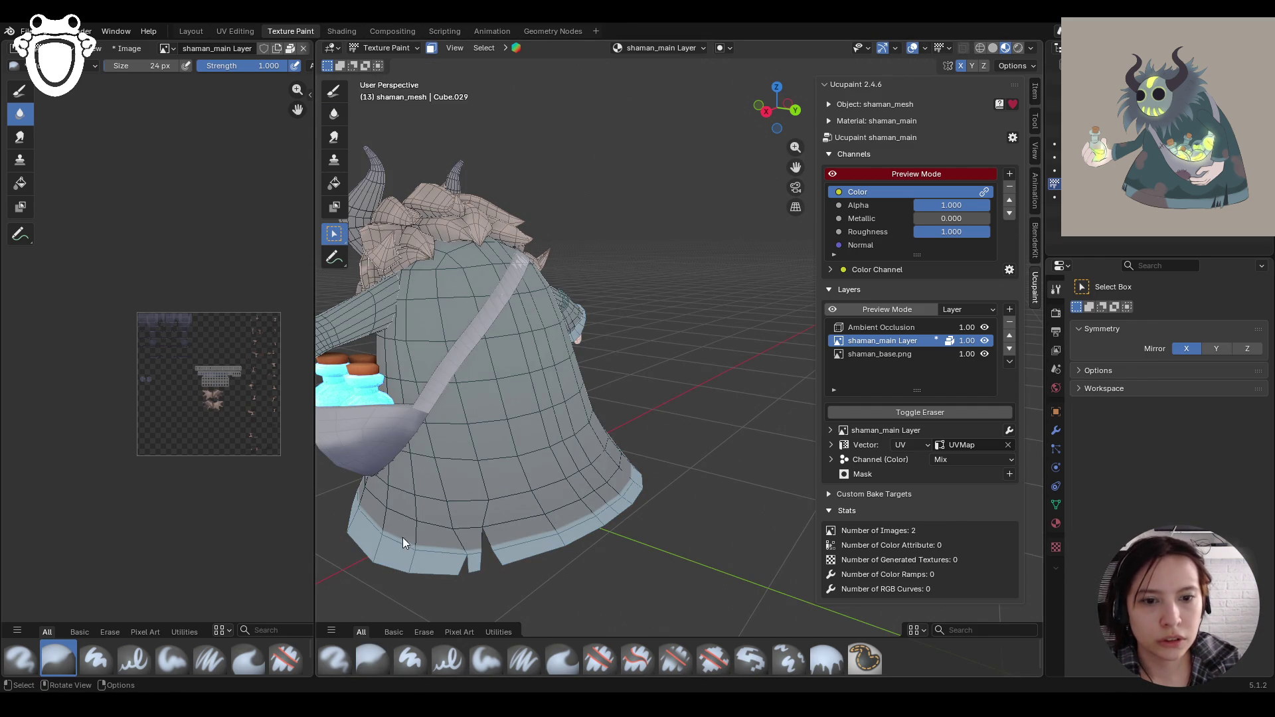
pyautogui.click(334, 90)
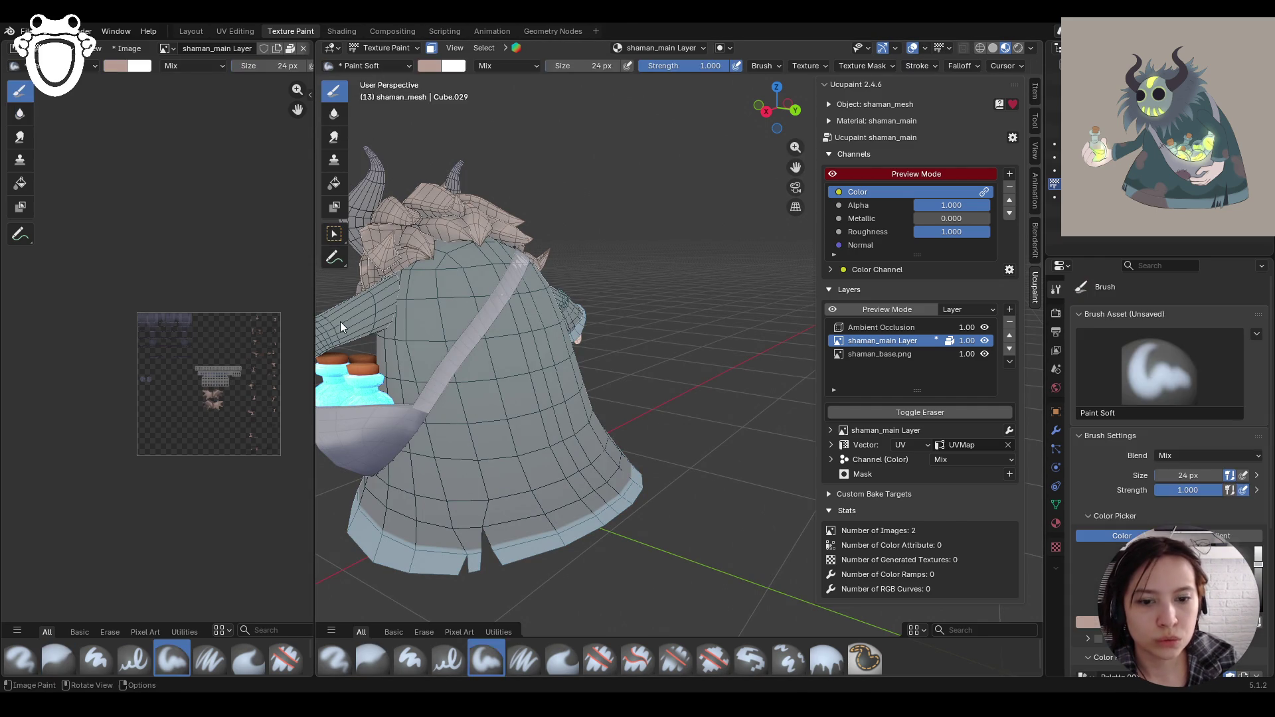
pyautogui.click(372, 657)
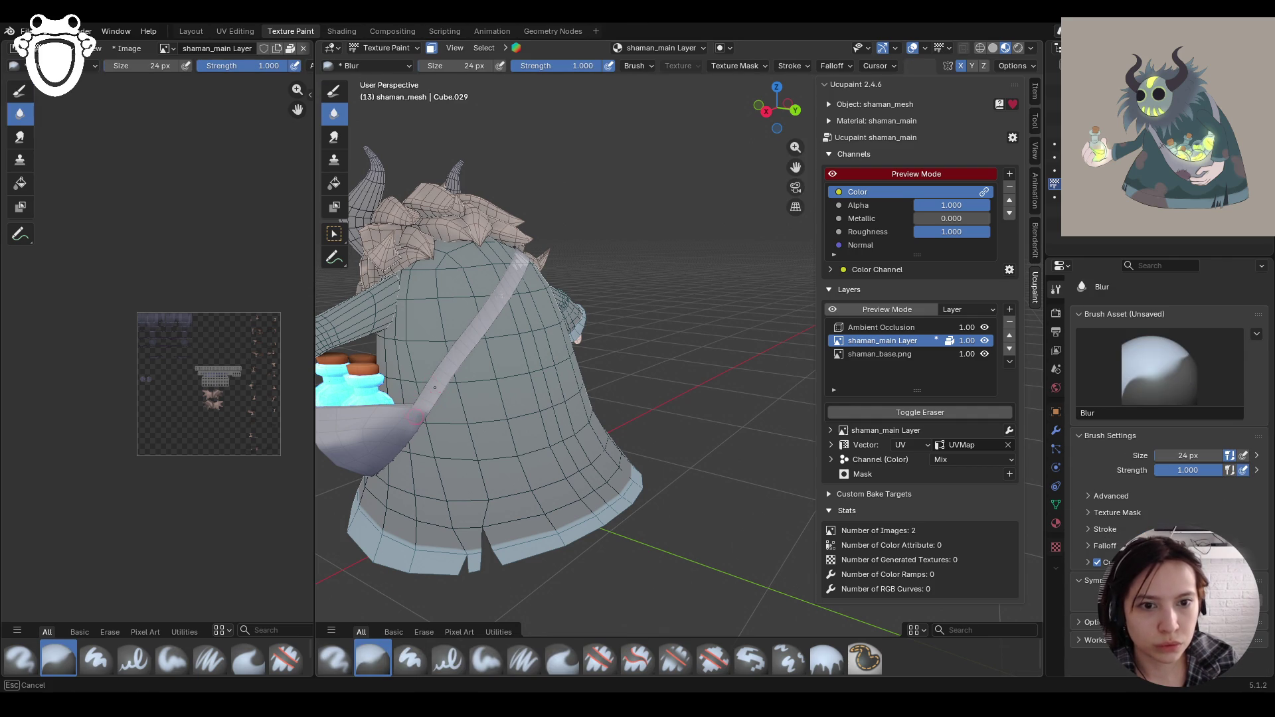
pyautogui.moveTo(795, 187)
pyautogui.mouseDown()
pyautogui.moveTo(624, 199)
pyautogui.moveTo(915, 413)
pyautogui.moveTo(532, 624)
pyautogui.mouseUp()
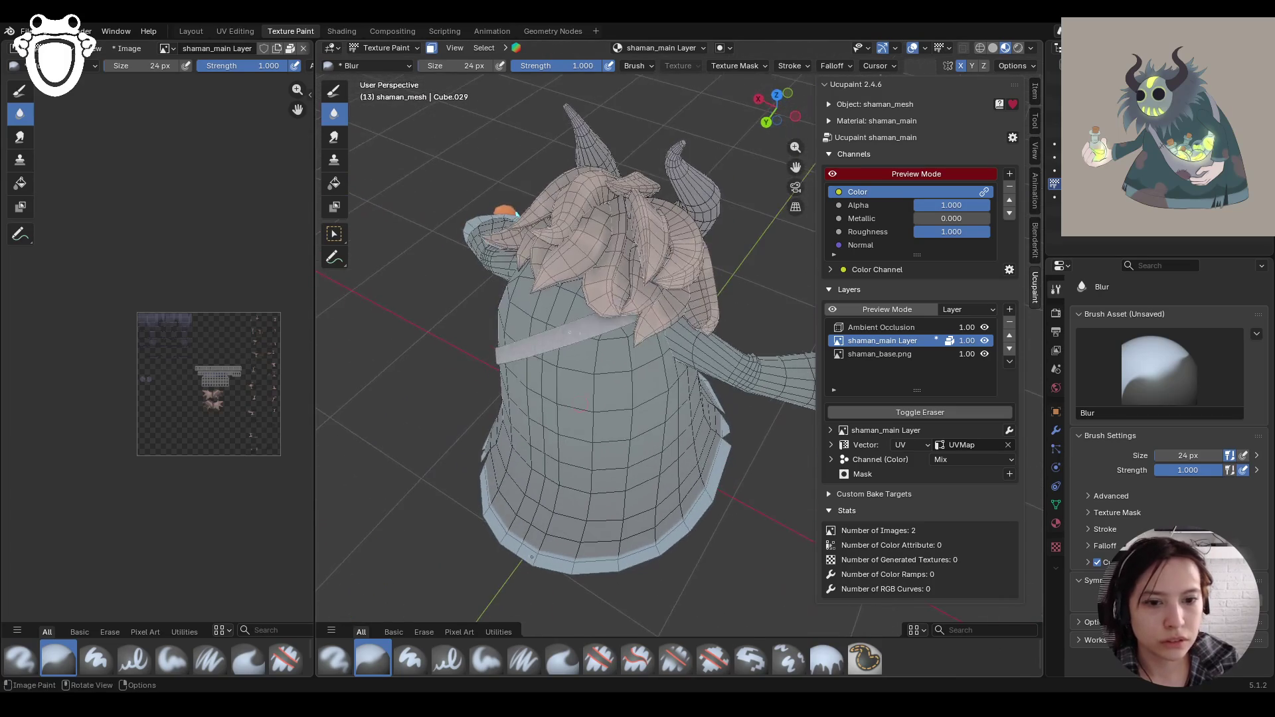
pyautogui.click(485, 657)
# Step: Sample a grey colour from the mesh as the brush colour
pyautogui.click(1086, 622)
pyautogui.click(1131, 585)
pyautogui.click(604, 323)
pyautogui.moveTo(604, 323); pyautogui.dragTo(704, 328, button='middle')
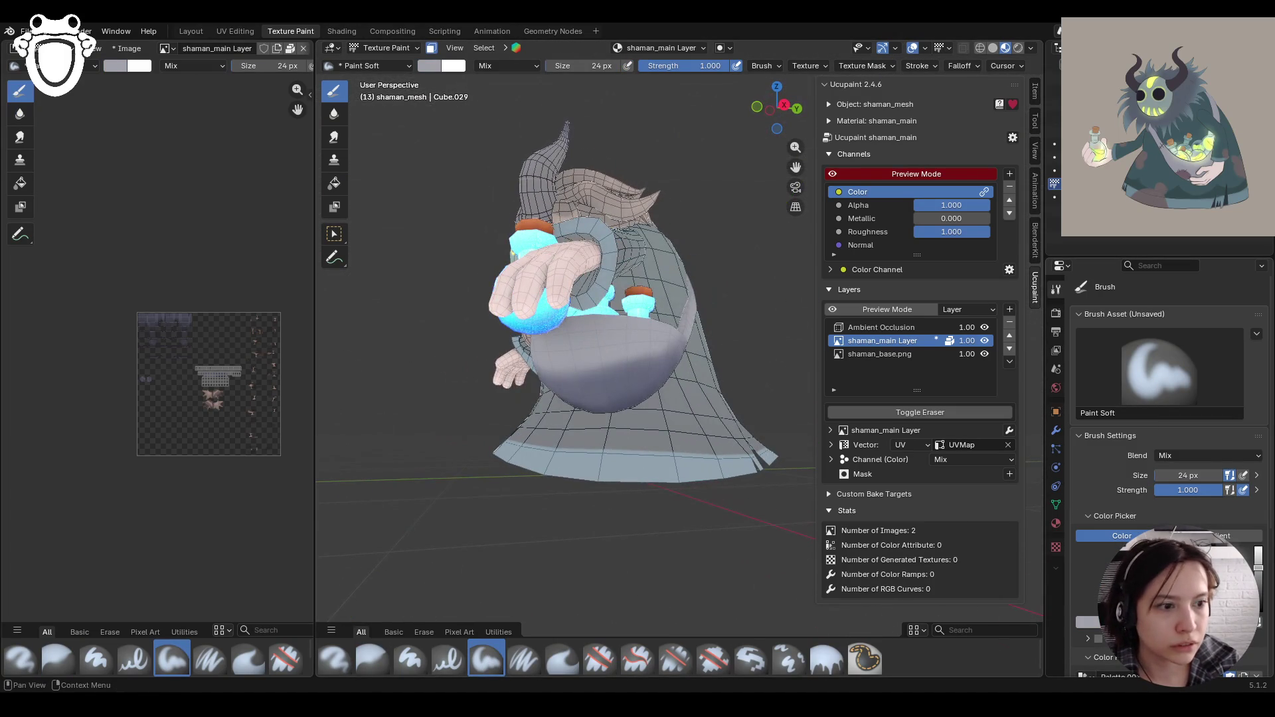
# Step: Sample a darker grey from the model and dab a small mark with it
pyautogui.click(1087, 622)
pyautogui.click(1085, 572)
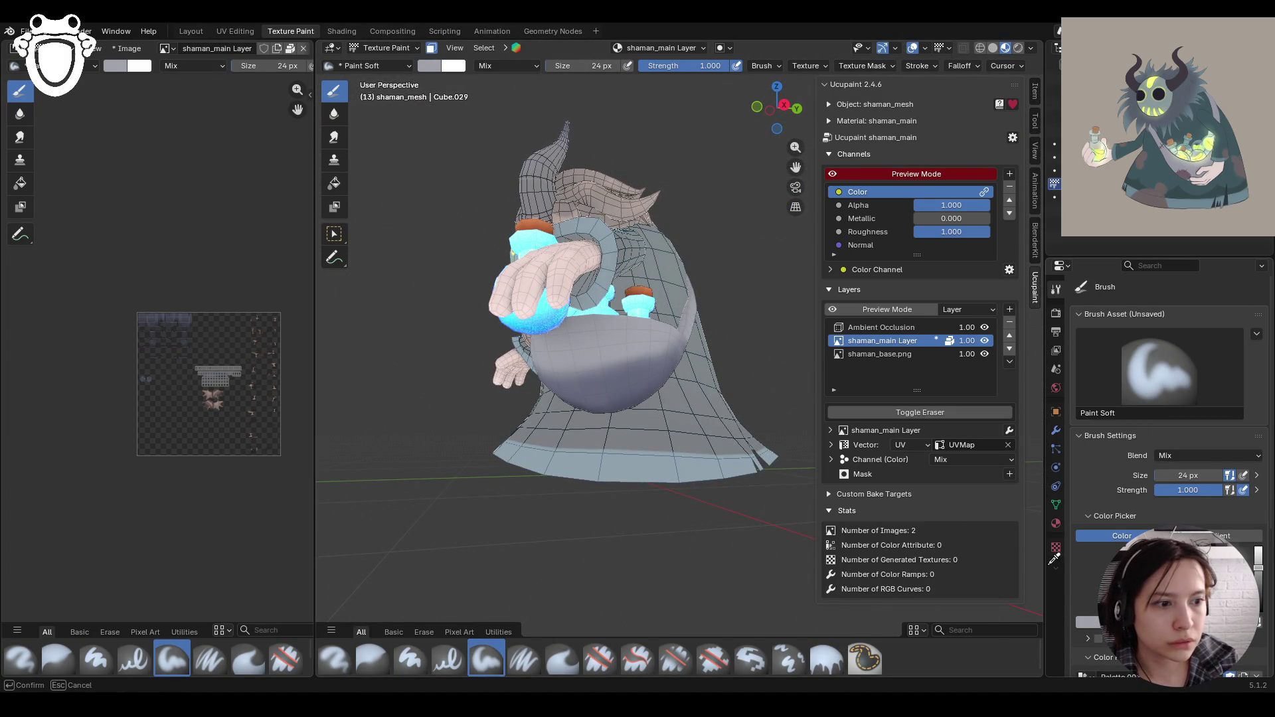
pyautogui.click(652, 382)
pyautogui.moveTo(652, 382); pyautogui.dragTo(1023, 387, button='middle')
pyautogui.moveTo(598, 332); pyautogui.dragTo(527, 396, button='middle')
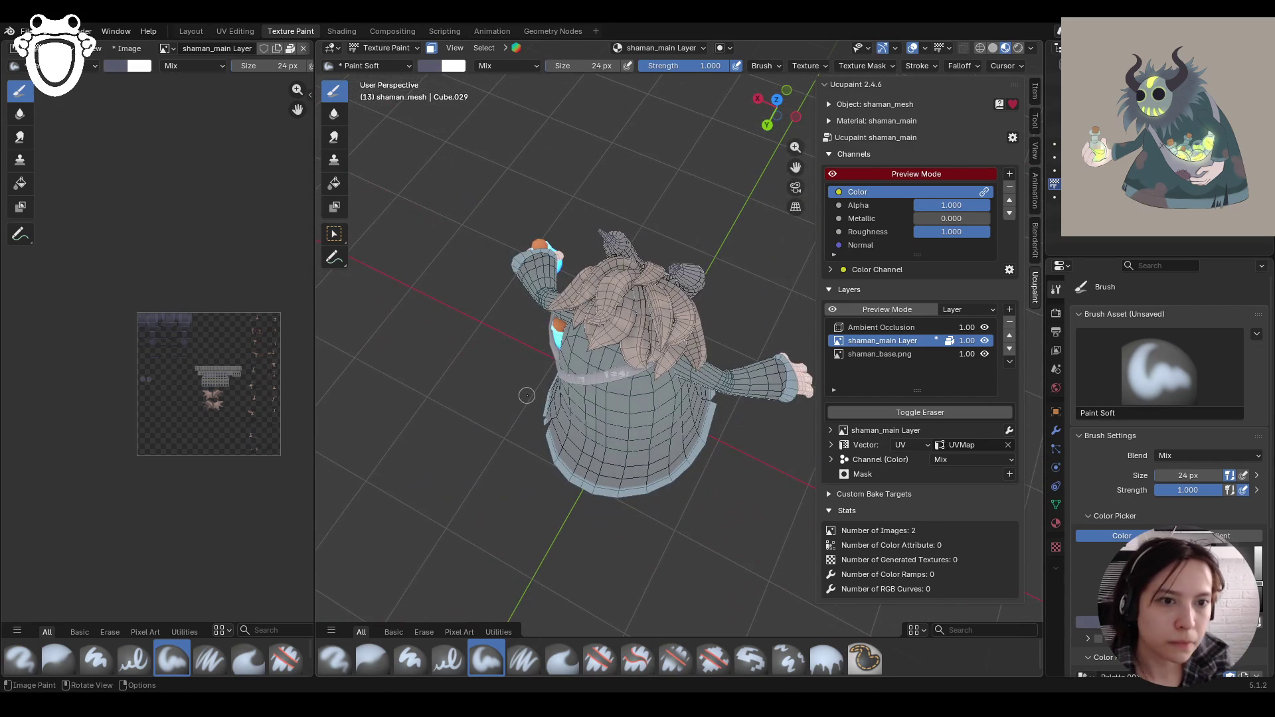
pyautogui.moveTo(618, 376); pyautogui.dragTo(612, 379)
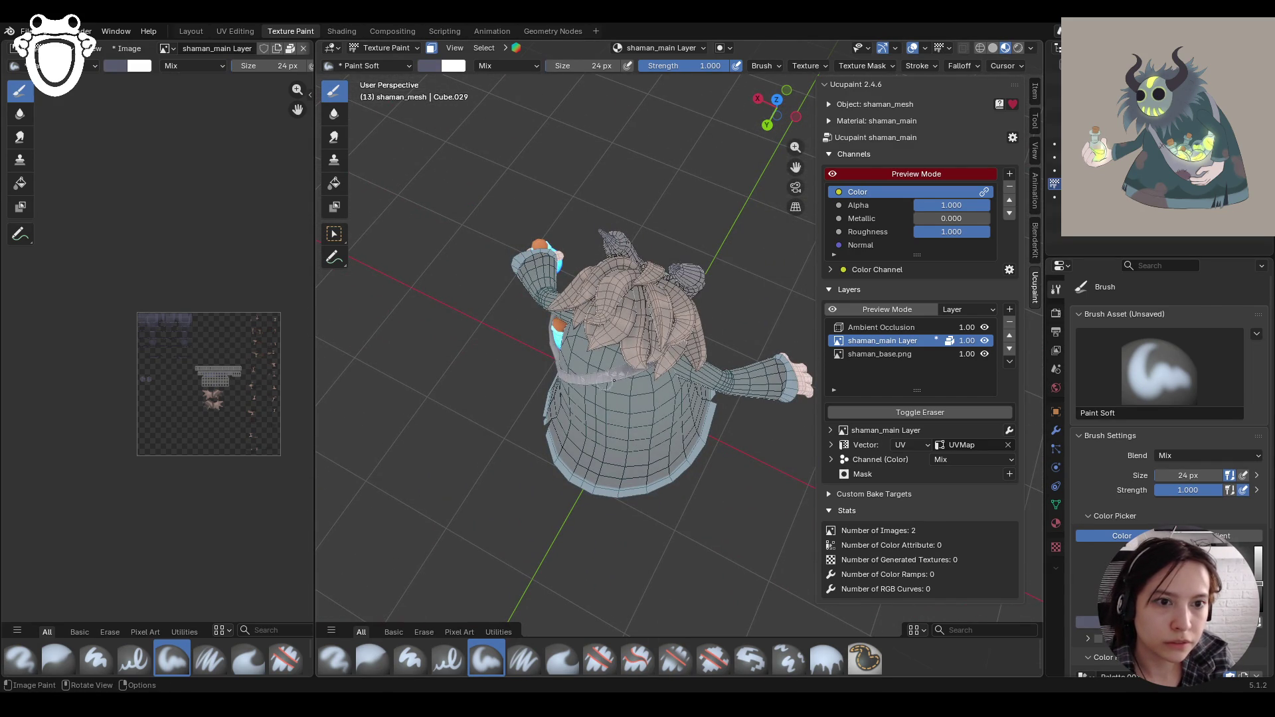
# Step: Turn face-selection masking off, close in on the coat, and switch the mesh to Edit Mode
pyautogui.moveTo(484, 421); pyautogui.dragTo(430, 50, button='middle')
pyautogui.click(430, 50)
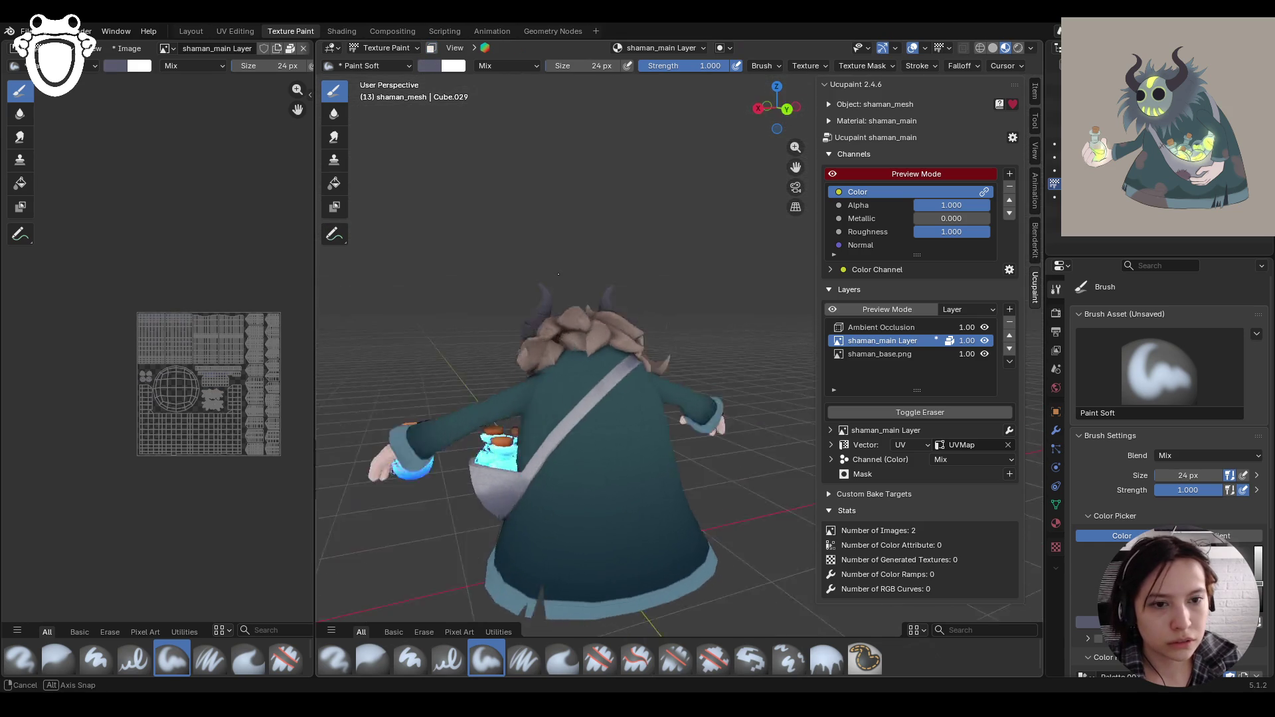
pyautogui.click(432, 48)
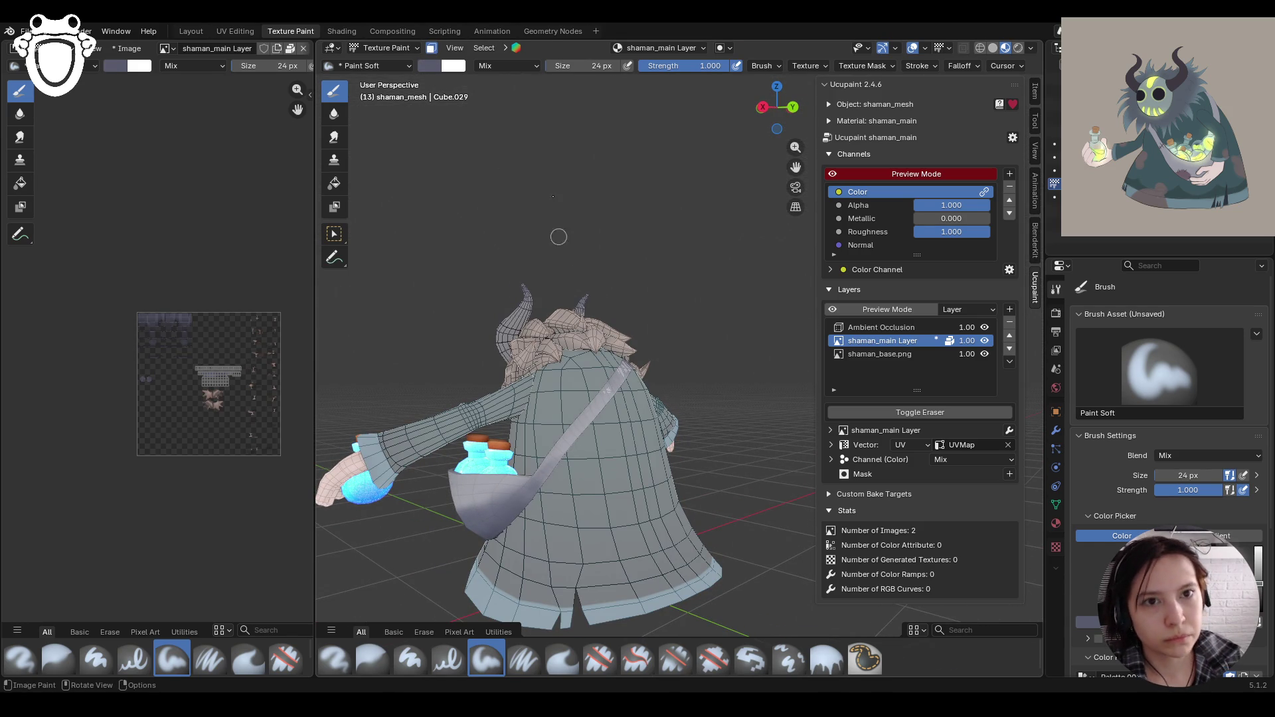
pyautogui.click(436, 47)
pyautogui.moveTo(551, 279)
pyautogui.mouseDown(button='middle')
pyautogui.moveTo(560, 272)
pyautogui.moveTo(624, 361)
pyautogui.moveTo(533, 485)
pyautogui.mouseUp(button='middle')
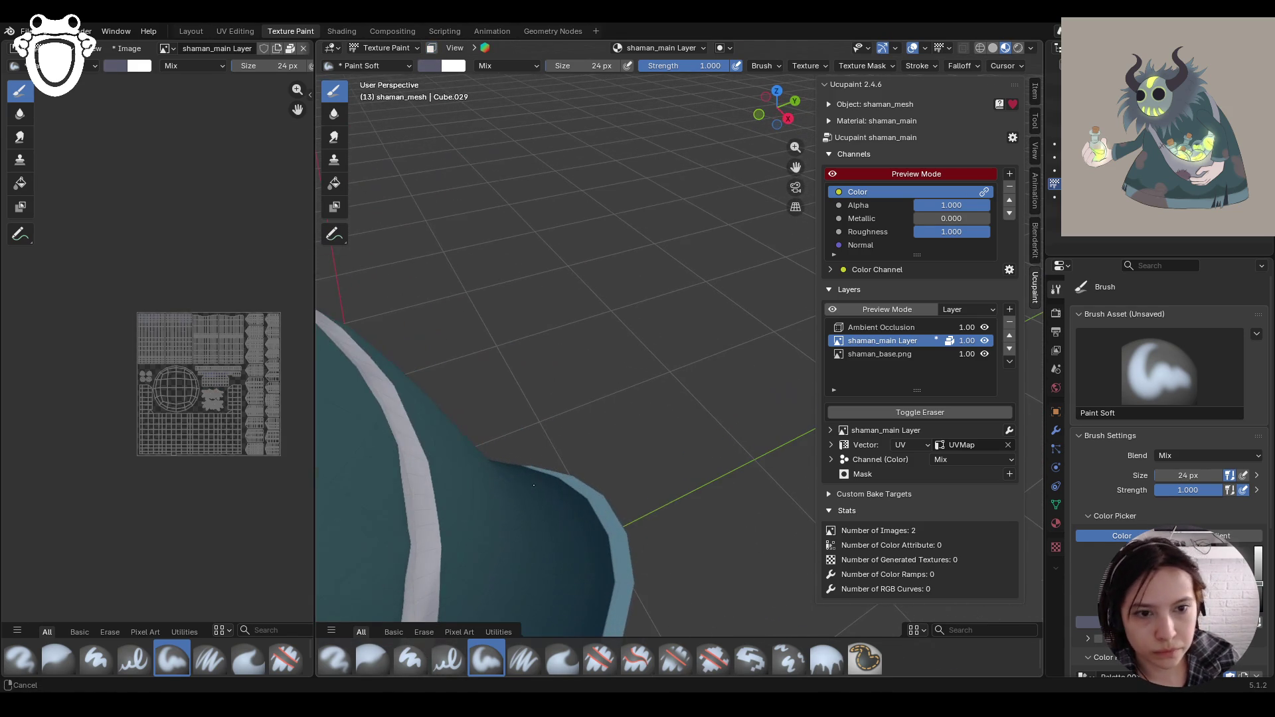
pyautogui.moveTo(796, 167)
pyautogui.mouseDown()
pyautogui.moveTo(863, 213)
pyautogui.moveTo(280, 59)
pyautogui.mouseUp()
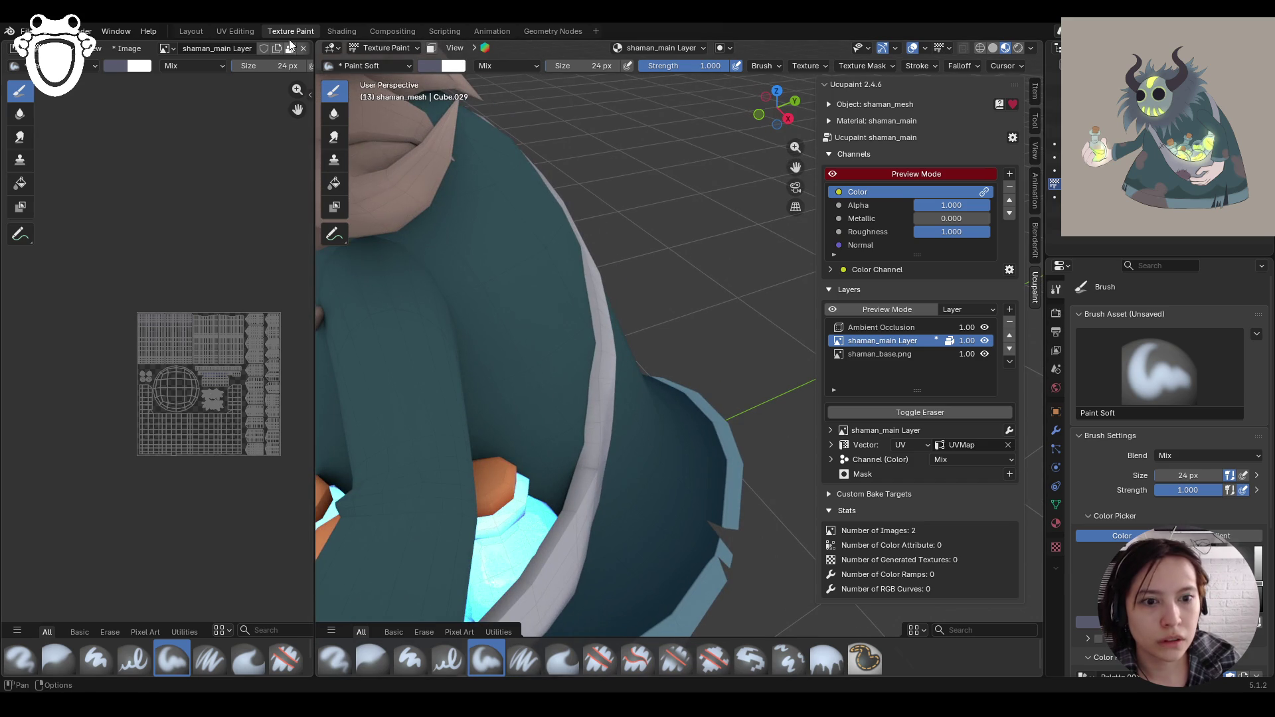
pyautogui.click(409, 47)
pyautogui.click(407, 72)
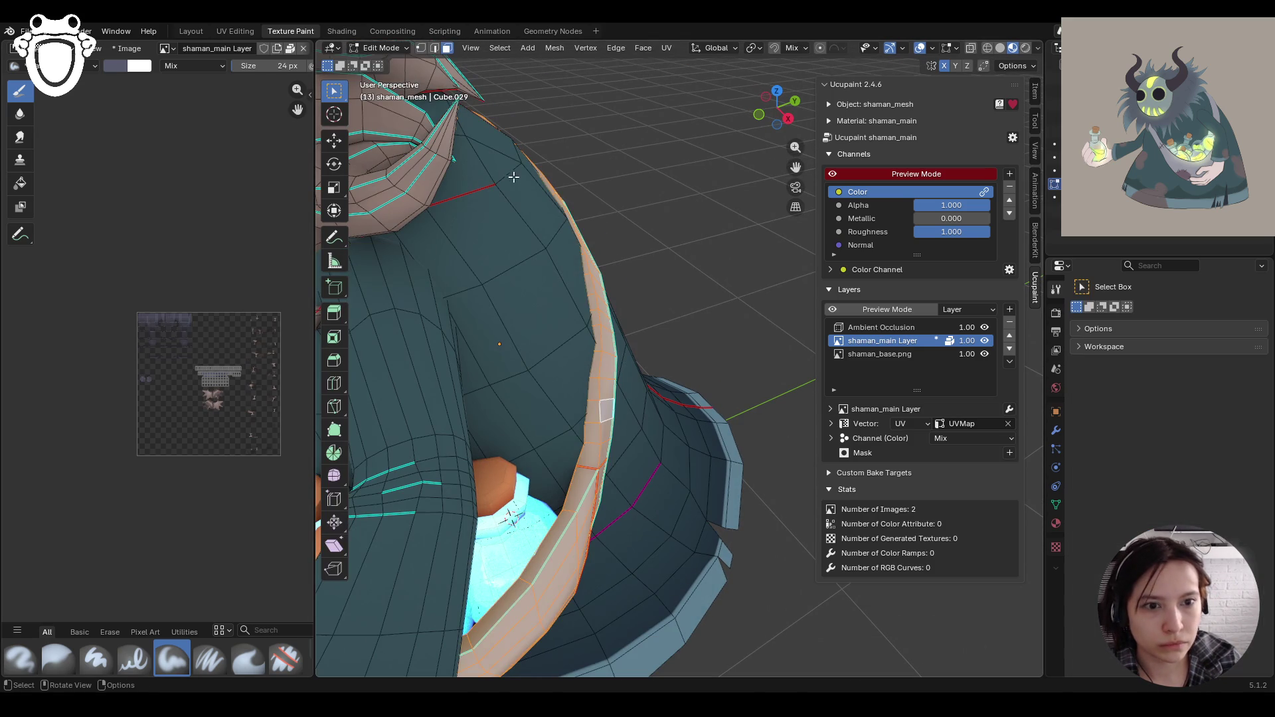
# Step: Mark the edge loops along the strap as sharp in edge select mode
pyautogui.moveTo(680, 403)
pyautogui.mouseDown(button='middle')
pyautogui.moveTo(631, 399)
pyautogui.moveTo(584, 347)
pyautogui.moveTo(547, 403)
pyautogui.moveTo(558, 398)
pyautogui.mouseUp(button='middle')
pyautogui.click(433, 53)
pyautogui.keyDown('alt'); pyautogui.click(601, 450); pyautogui.keyUp('alt')
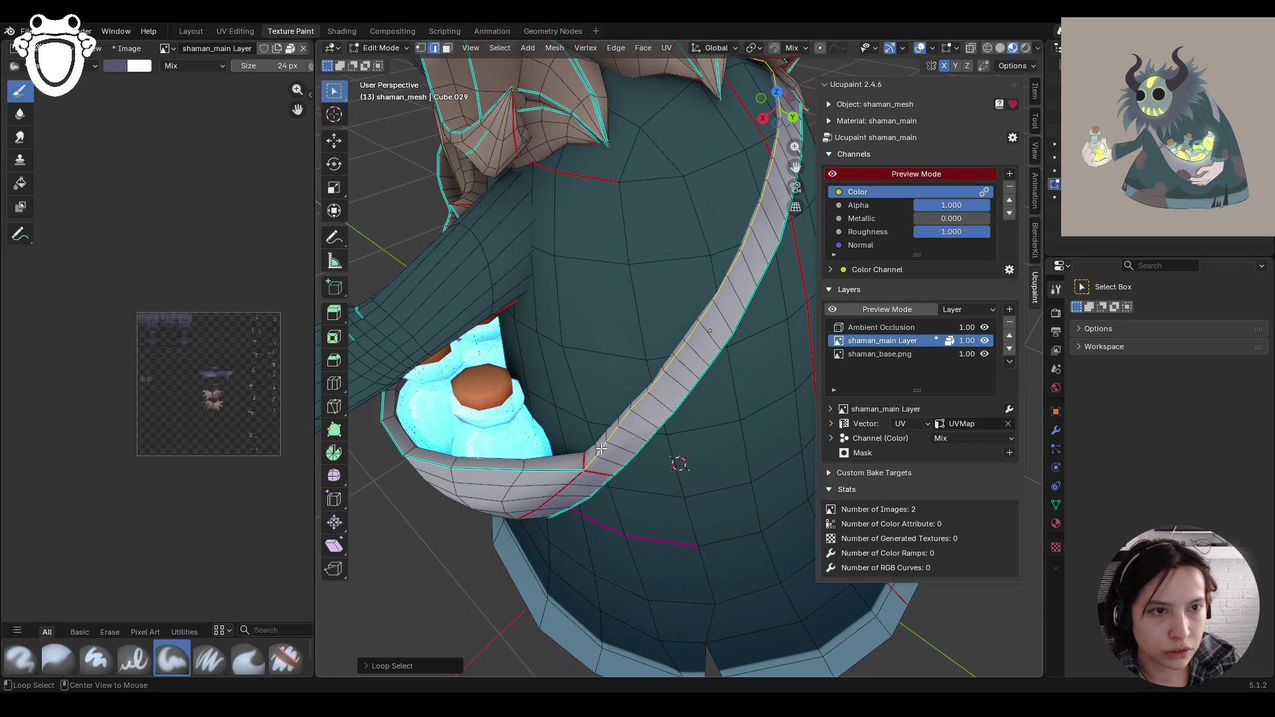
pyautogui.rightClick(603, 443)
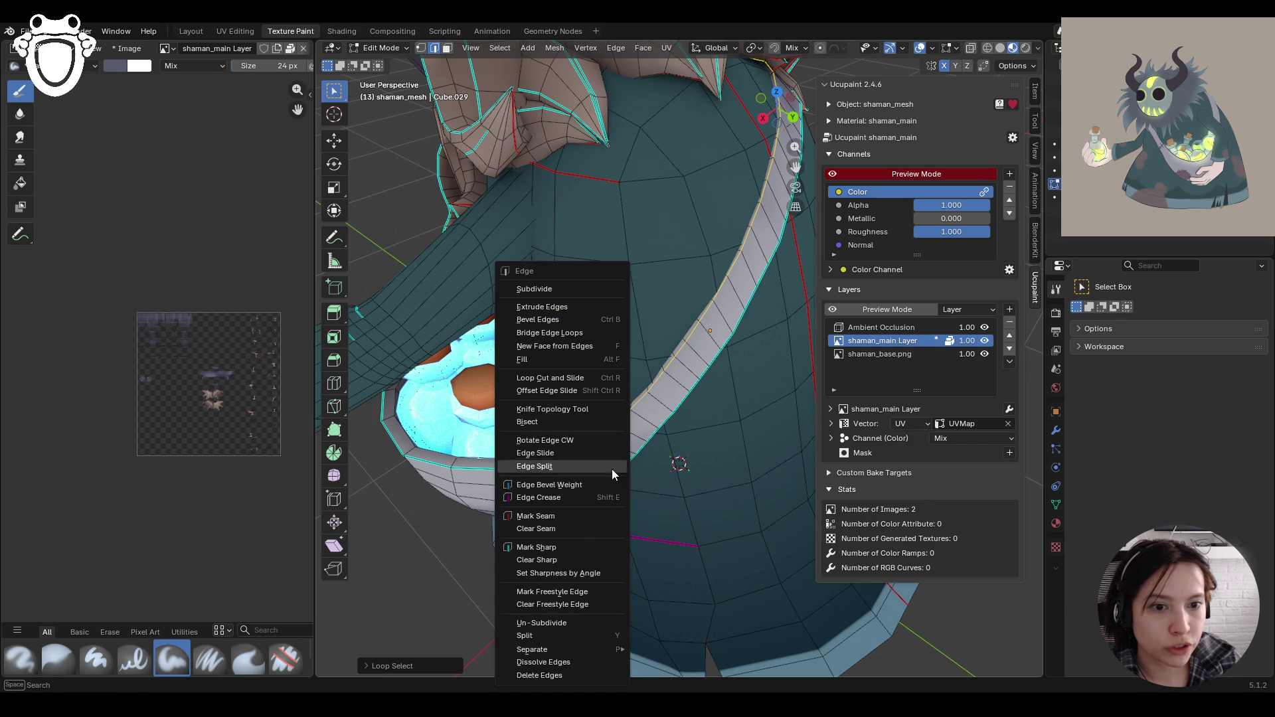
pyautogui.click(553, 546)
pyautogui.moveTo(639, 393); pyautogui.dragTo(675, 412, button='middle')
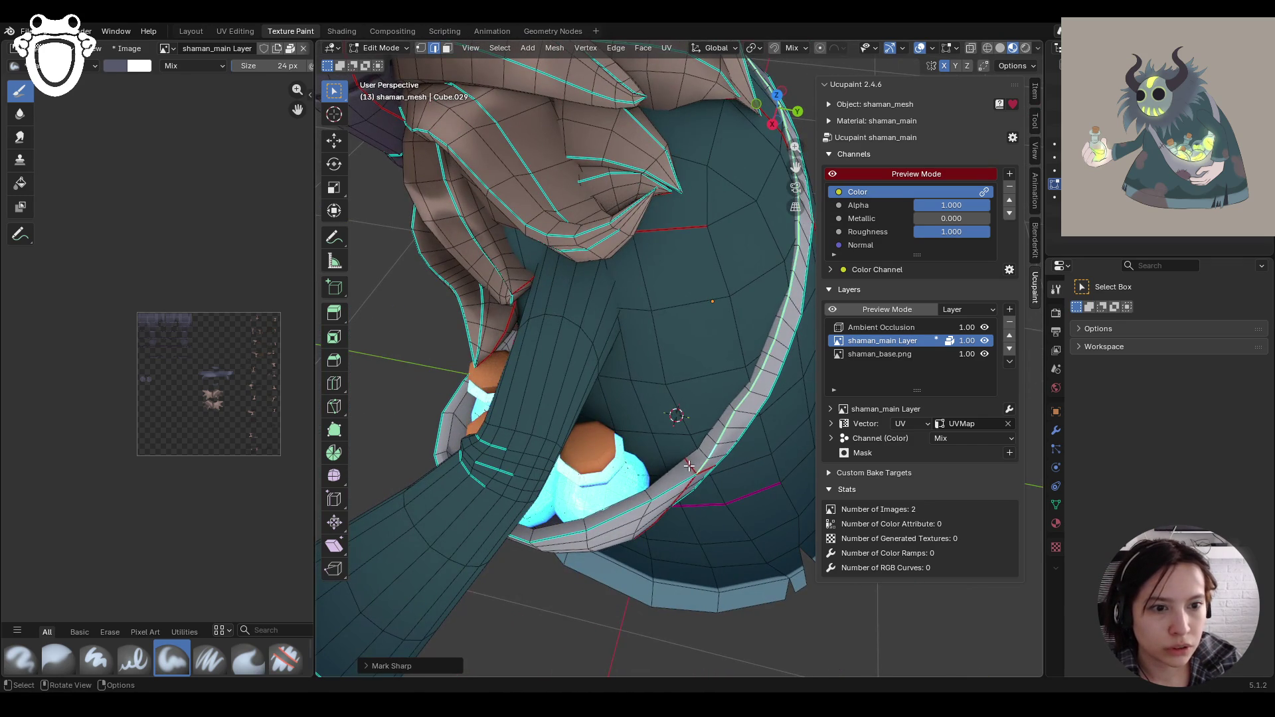
pyautogui.rightClick(654, 466)
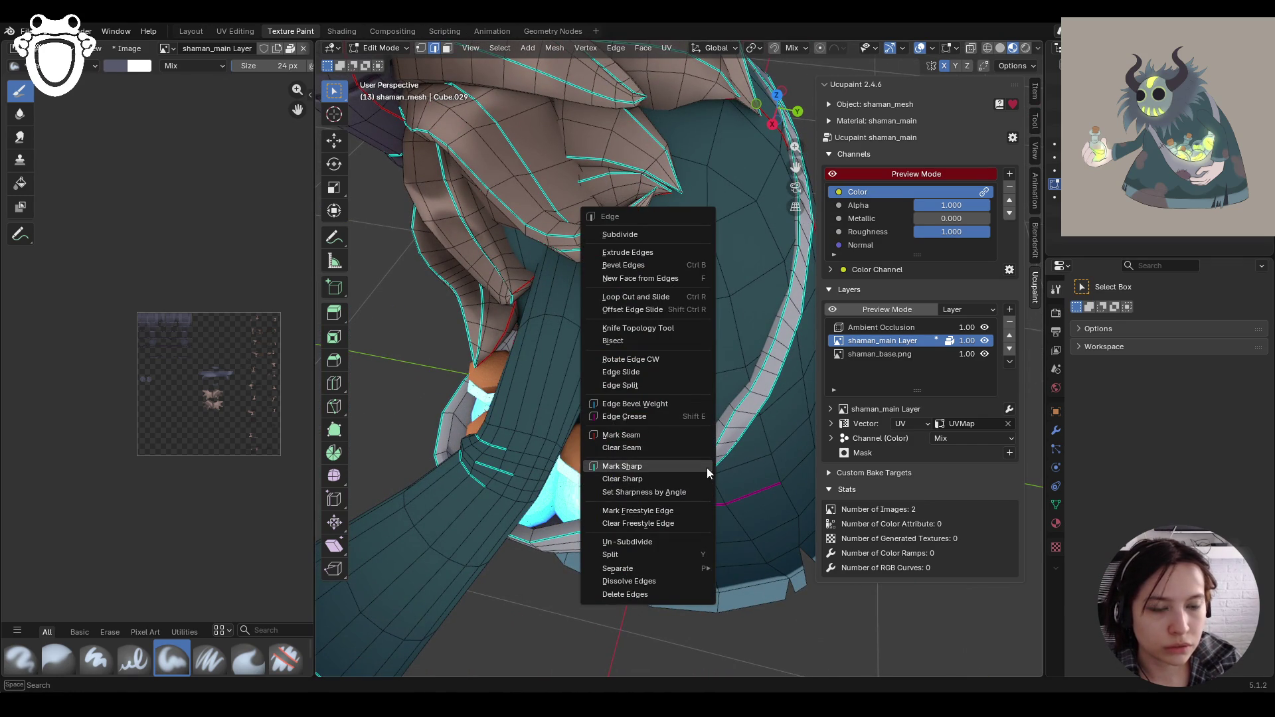
pyautogui.click(664, 469)
pyautogui.moveTo(664, 469)
pyautogui.mouseDown(button='middle')
pyautogui.moveTo(603, 328)
pyautogui.moveTo(571, 398)
pyautogui.moveTo(585, 449)
pyautogui.moveTo(575, 463)
pyautogui.mouseUp(button='middle')
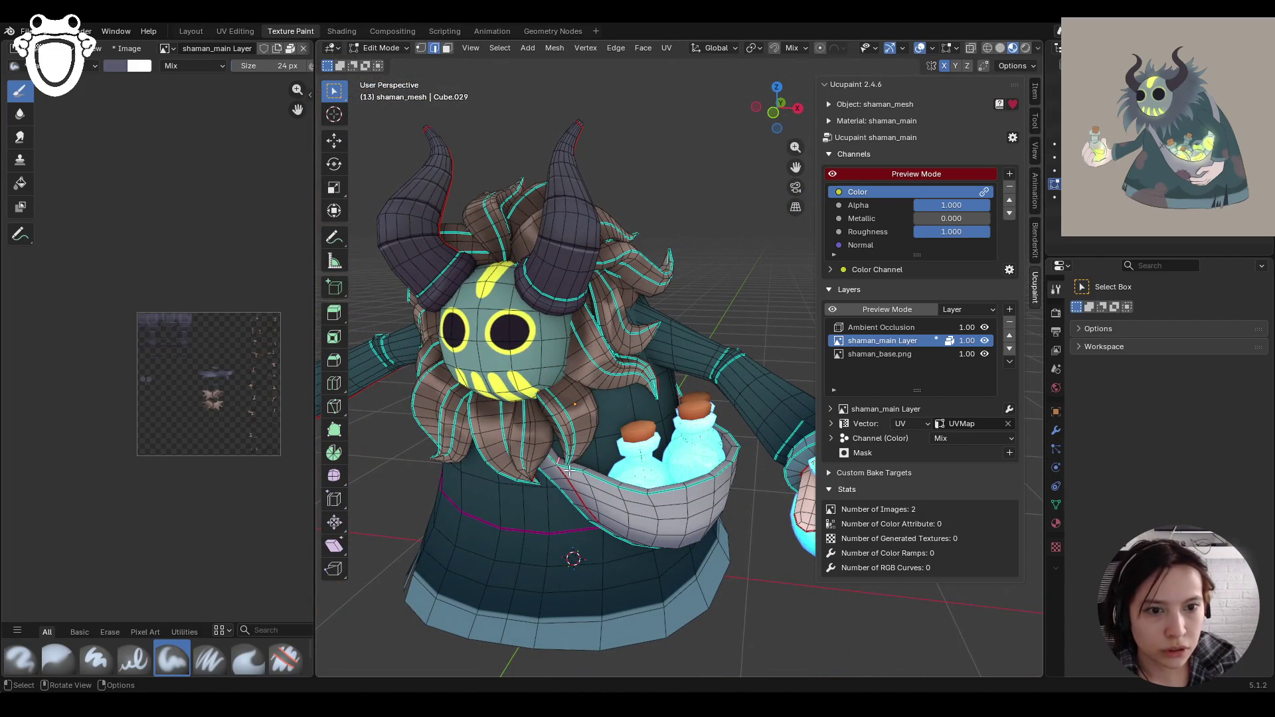
pyautogui.hotkey('ctrl', 'e')
pyautogui.click(532, 461)
# Step: Select the linked collar strip and strap faces near the bottle, then return to Texture Paint
pyautogui.moveTo(738, 411)
pyautogui.mouseDown(button='middle')
pyautogui.moveTo(571, 279)
pyautogui.moveTo(464, 166)
pyautogui.mouseUp(button='middle')
pyautogui.click(448, 49)
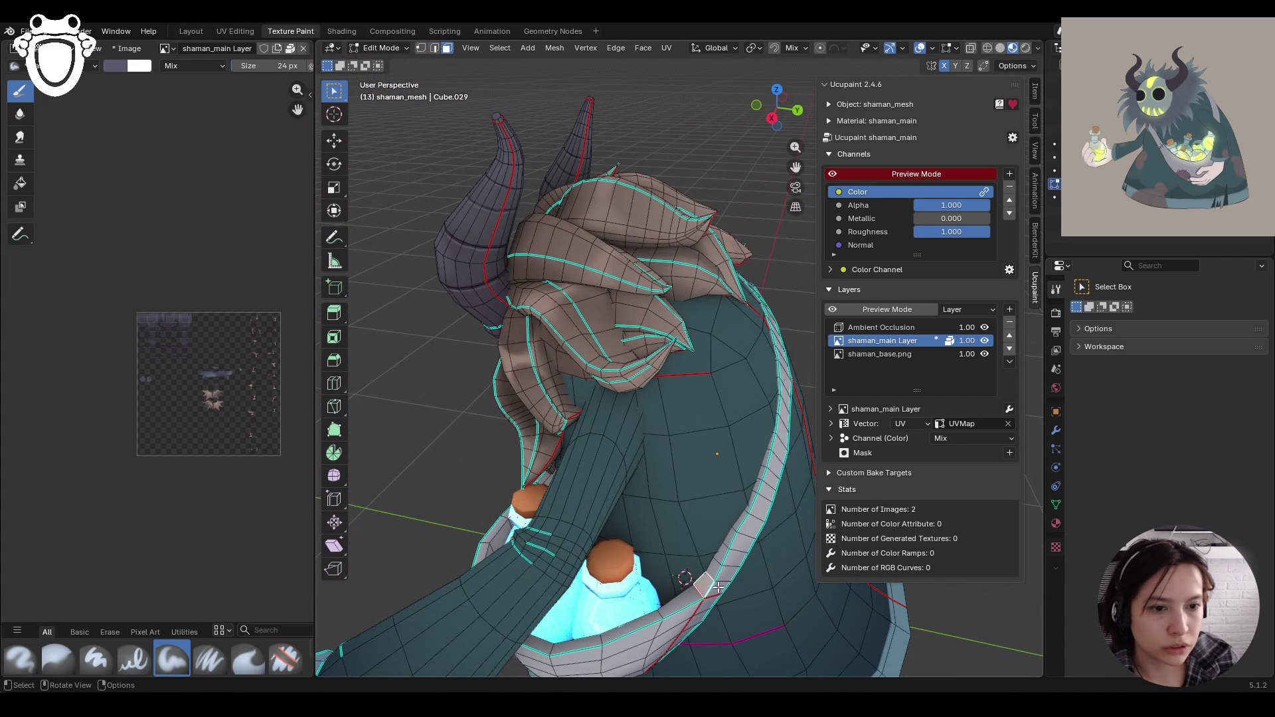
pyautogui.hotkey('ctrl', 'l')
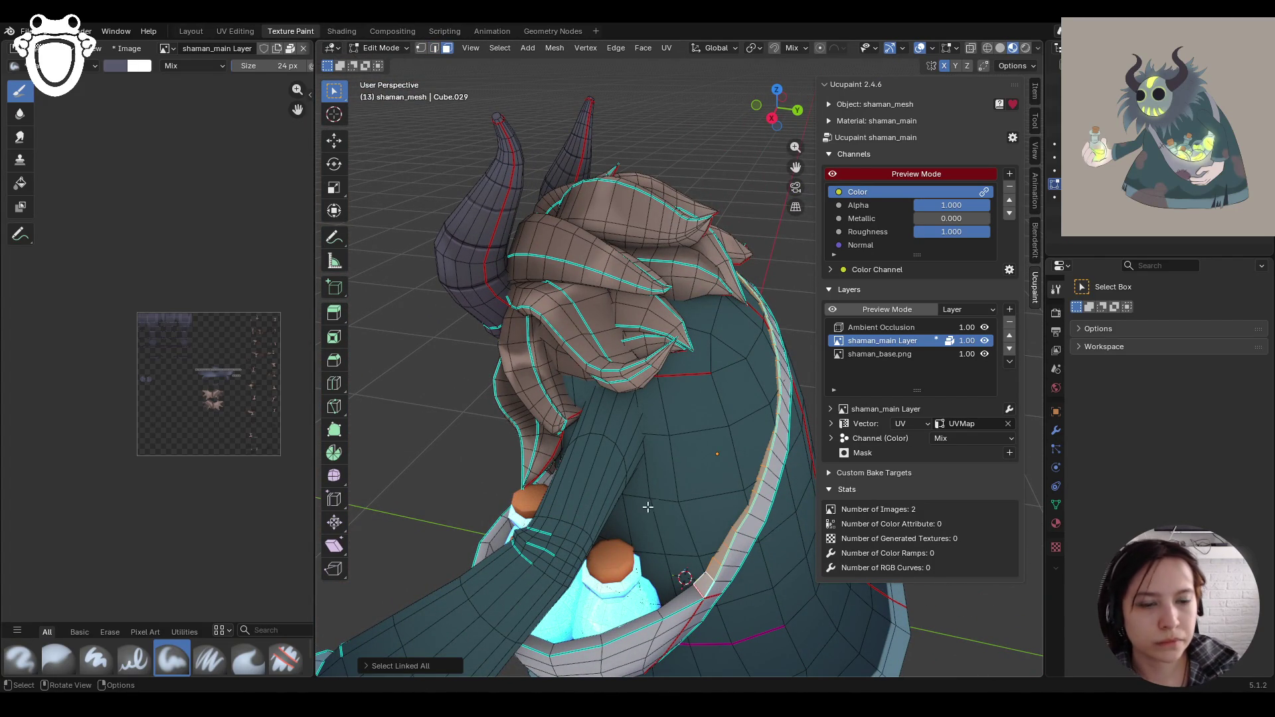
pyautogui.moveTo(692, 476)
pyautogui.mouseDown(button='middle')
pyautogui.moveTo(754, 532)
pyautogui.moveTo(470, 162)
pyautogui.mouseUp(button='middle')
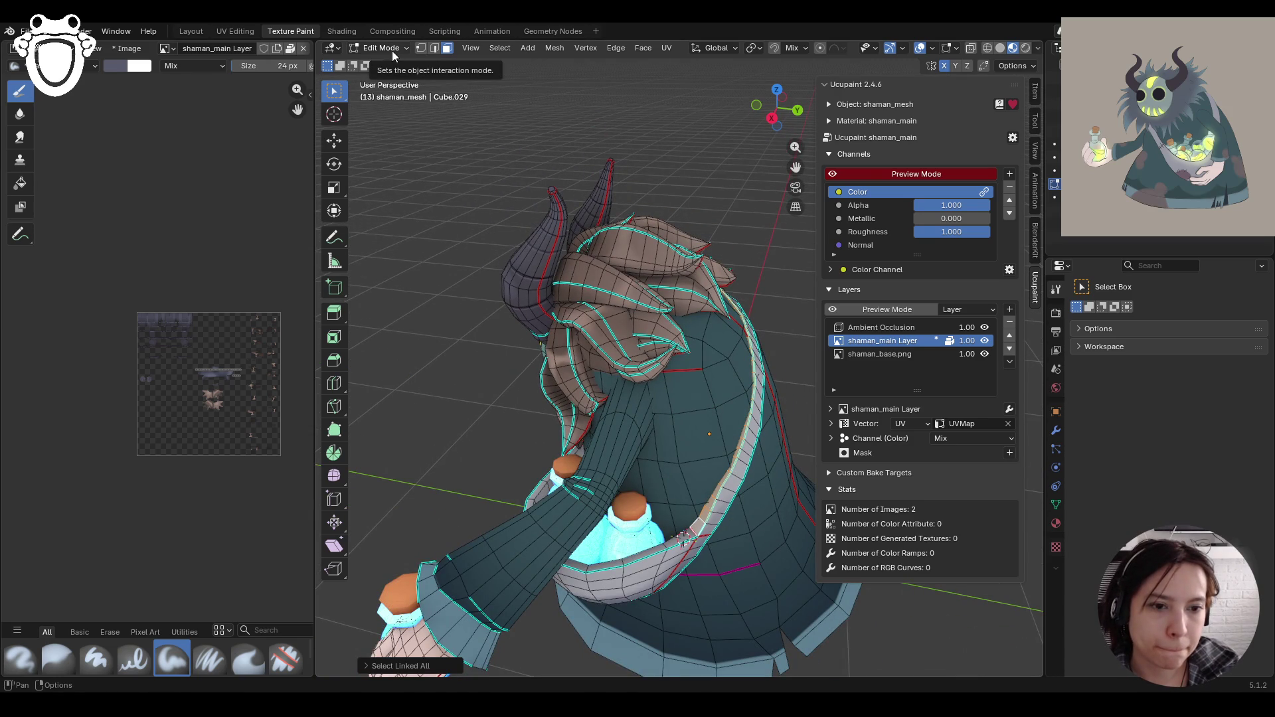
pyautogui.keyDown('shift'); pyautogui.click(639, 558); pyautogui.keyUp('shift')
pyautogui.hotkey('ctrl', 'l')
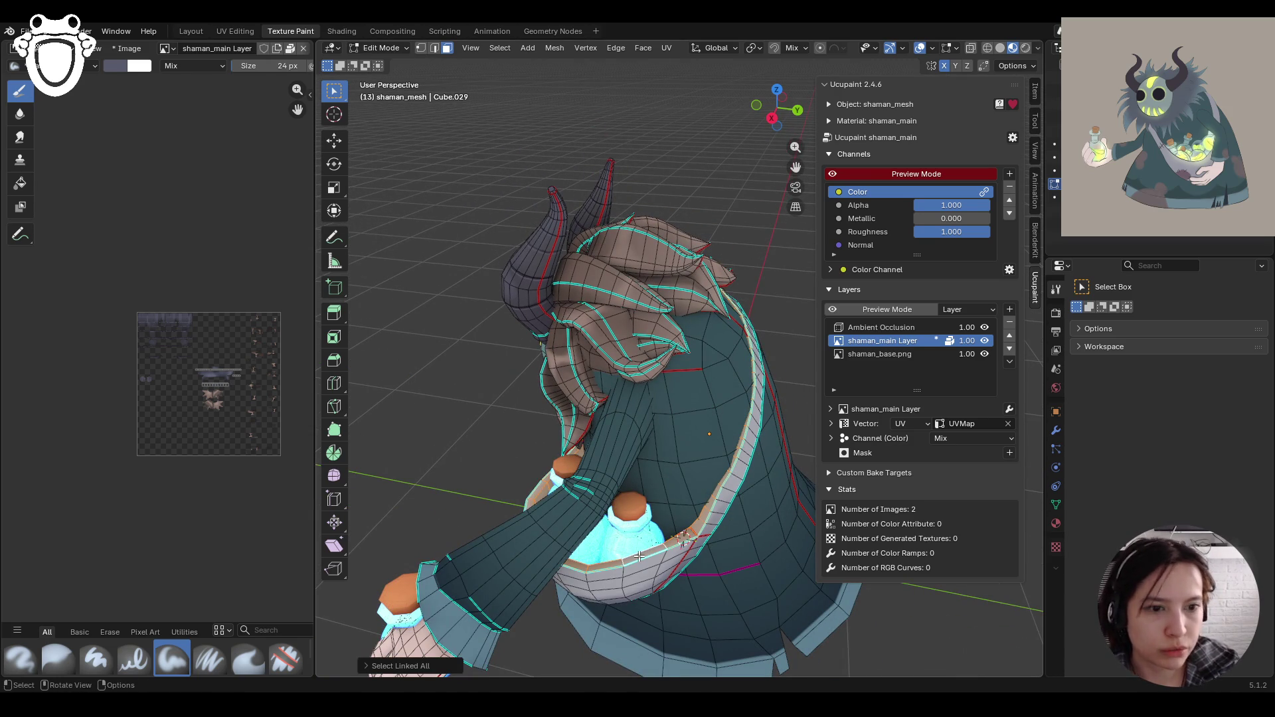
pyautogui.click(402, 51)
pyautogui.click(391, 138)
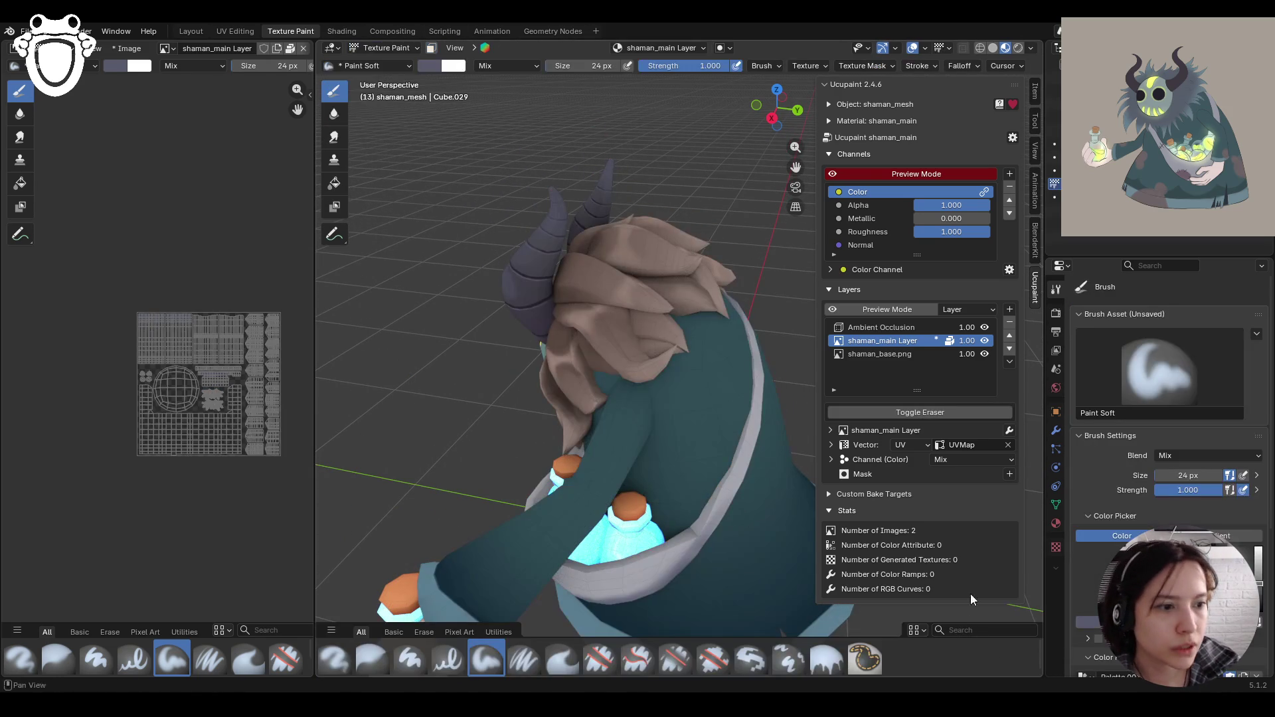
# Step: Switch to the Fill brush and sample a pale grey-lavender colour from the model
pyautogui.click(825, 661)
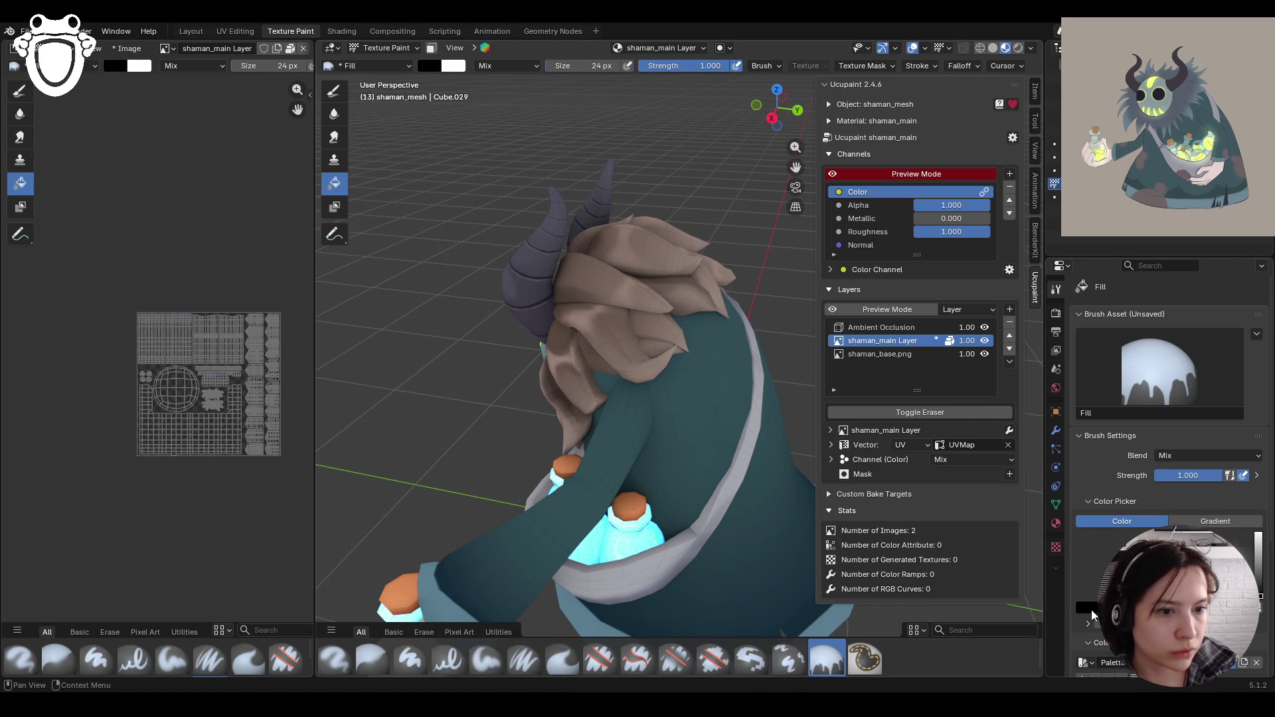
pyautogui.click(1086, 608)
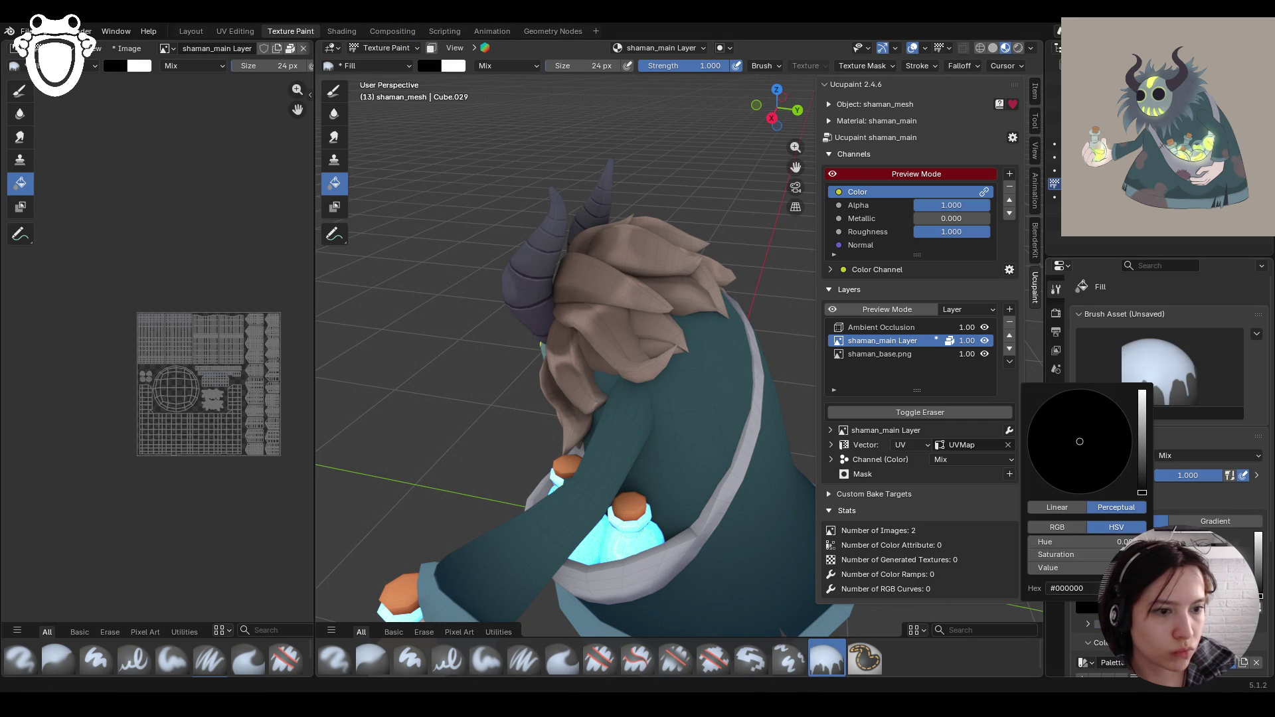
pyautogui.press('e')
pyautogui.click(640, 591)
# Step: Test a fill, undo it, and toggle face-selection masking on and off
pyautogui.click(659, 547)
pyautogui.hotkey('ctrl', 'z')
pyautogui.click(429, 49)
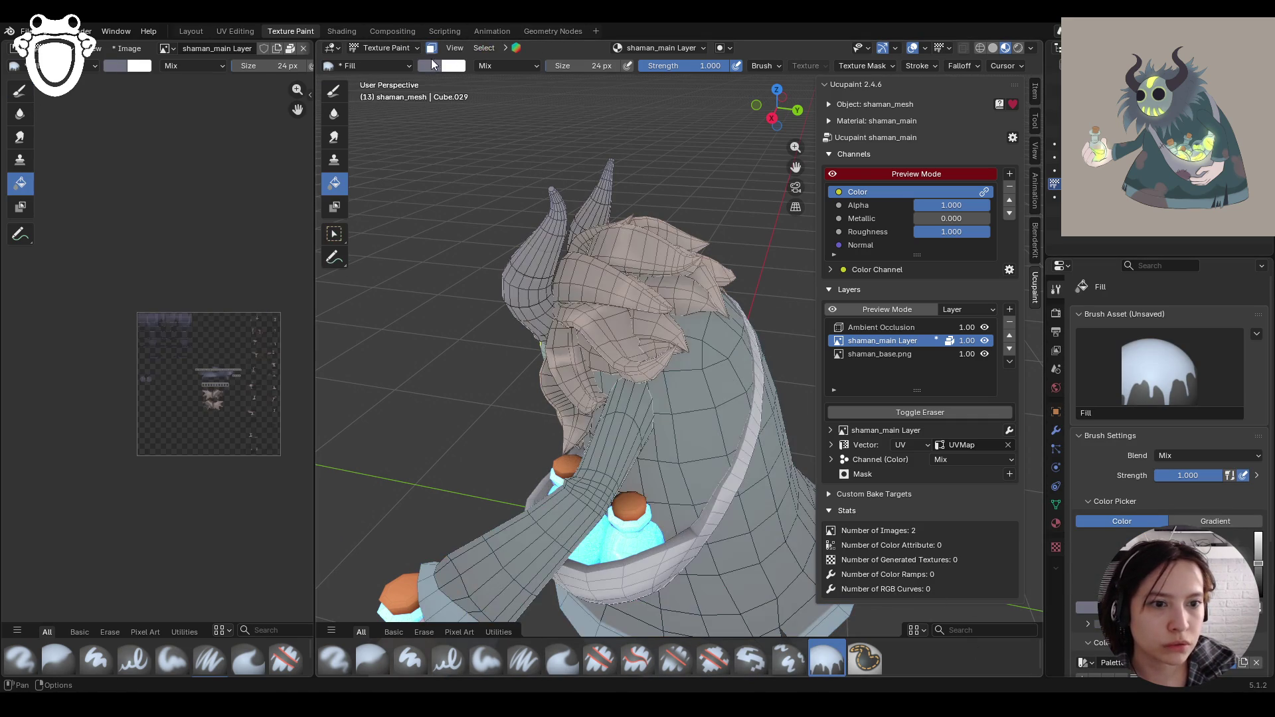
pyautogui.click(701, 529)
pyautogui.click(433, 50)
pyautogui.moveTo(691, 440)
pyautogui.mouseDown(button='middle')
pyautogui.moveTo(660, 455)
pyautogui.moveTo(595, 438)
pyautogui.moveTo(831, 459)
pyautogui.moveTo(798, 406)
pyautogui.moveTo(643, 419)
pyautogui.moveTo(775, 372)
pyautogui.moveTo(726, 399)
pyautogui.moveTo(675, 341)
pyautogui.moveTo(627, 362)
pyautogui.moveTo(684, 362)
pyautogui.moveTo(768, 435)
pyautogui.moveTo(660, 420)
pyautogui.moveTo(659, 408)
pyautogui.mouseUp(button='middle')
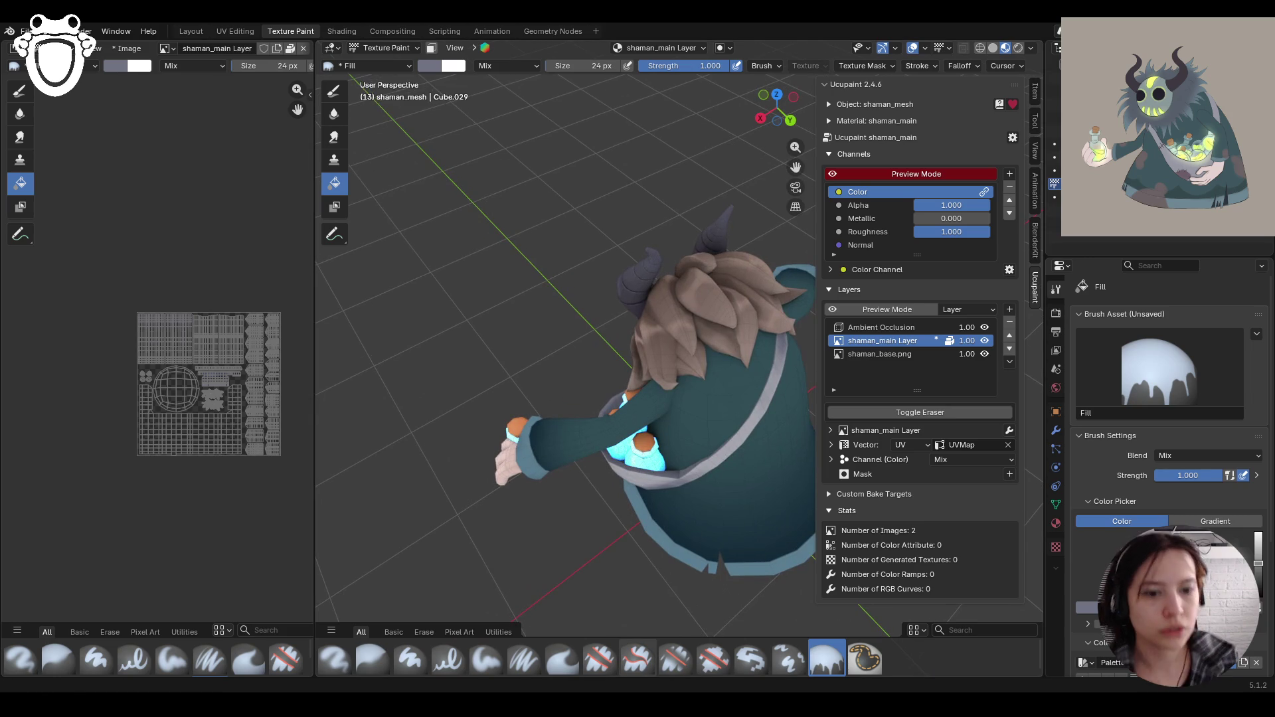
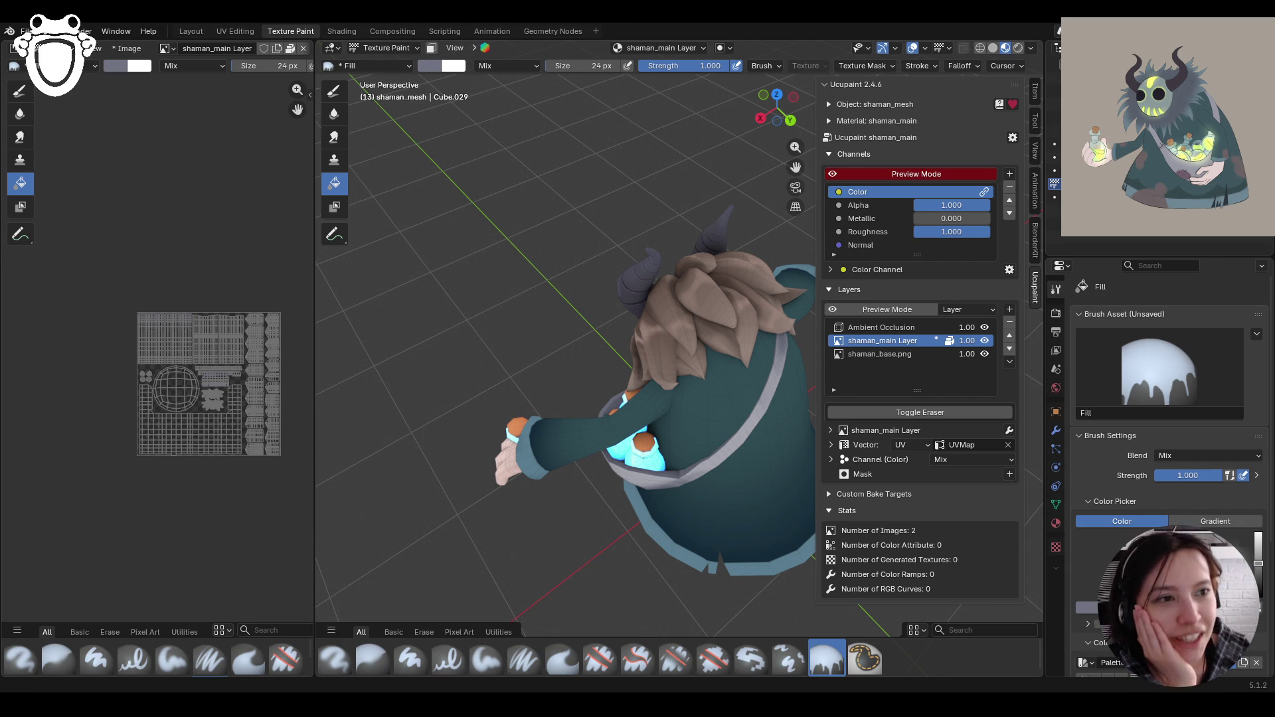
# Step: From a front view, go to Object Mode, return to Texture Paint, and enable the Face Selection paint mask
pyautogui.moveTo(607, 407)
pyautogui.mouseDown(button='middle')
pyautogui.moveTo(716, 409)
pyautogui.moveTo(718, 395)
pyautogui.mouseUp(button='middle')
pyautogui.moveTo(796, 166)
pyautogui.mouseDown(button='middle')
pyautogui.moveTo(653, 376)
pyautogui.moveTo(674, 336)
pyautogui.mouseUp(button='middle')
pyautogui.click(380, 46)
pyautogui.click(388, 52)
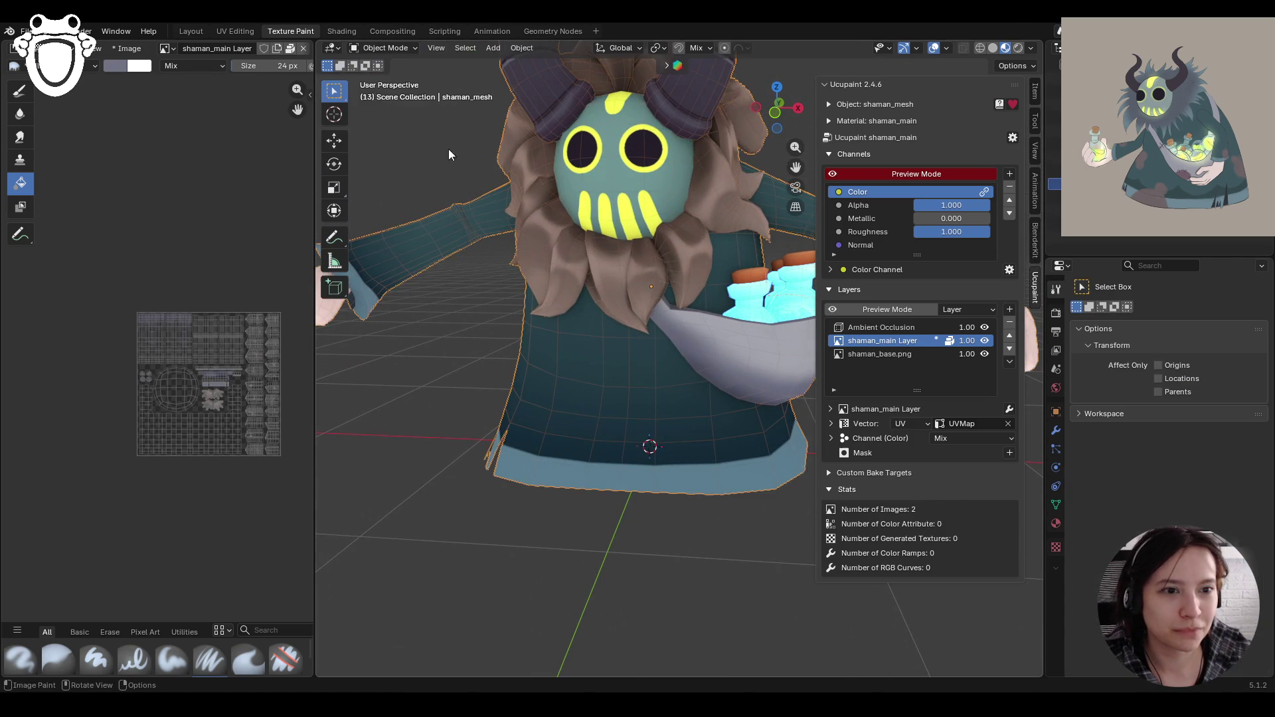
pyautogui.click(384, 48)
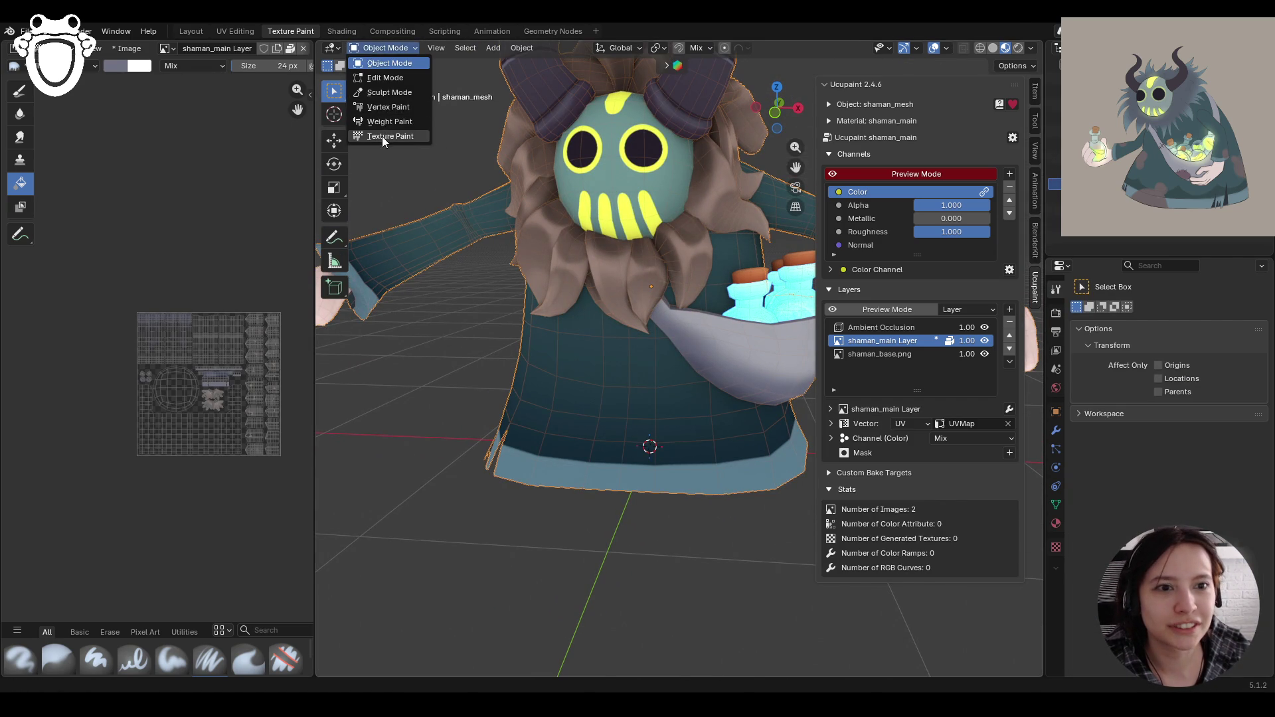
pyautogui.click(383, 137)
pyautogui.click(431, 48)
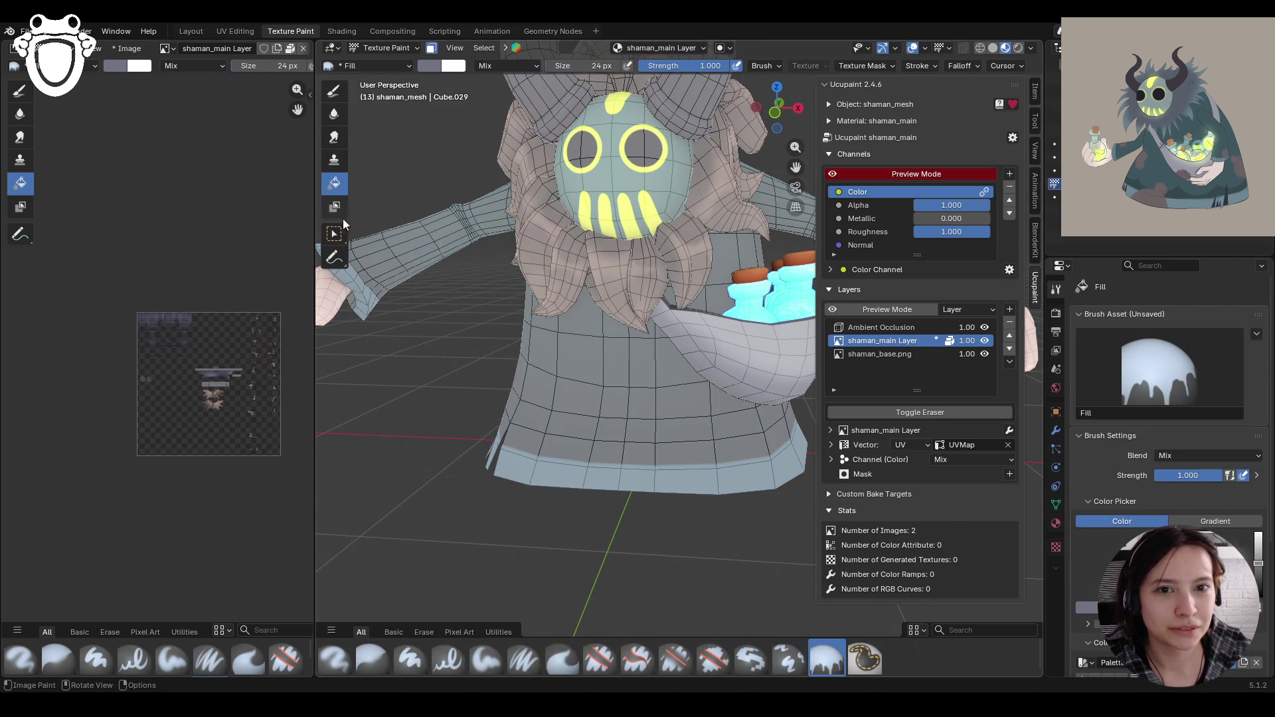
# Step: Select the linked robe faces, choose the Paint Soft brush and sample the robe's dark teal
pyautogui.click(334, 233)
pyautogui.hotkey('ctrl', 'l')
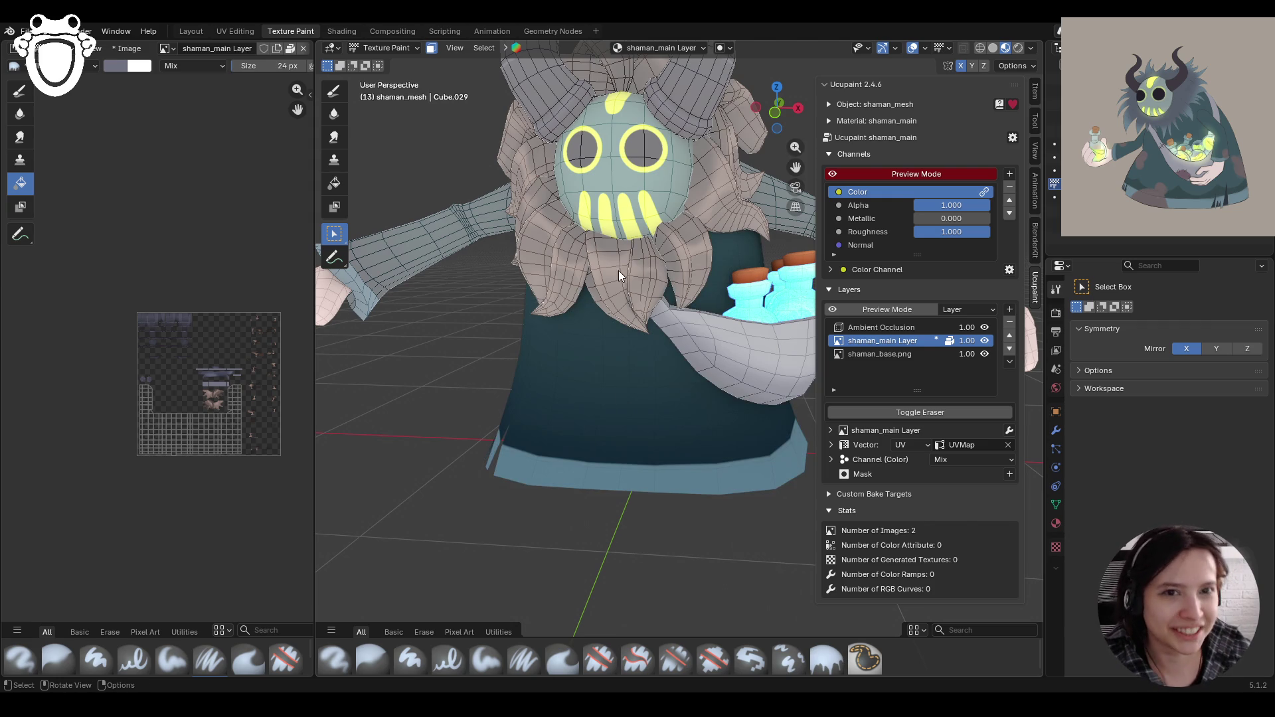
pyautogui.click(340, 98)
pyautogui.click(1087, 622)
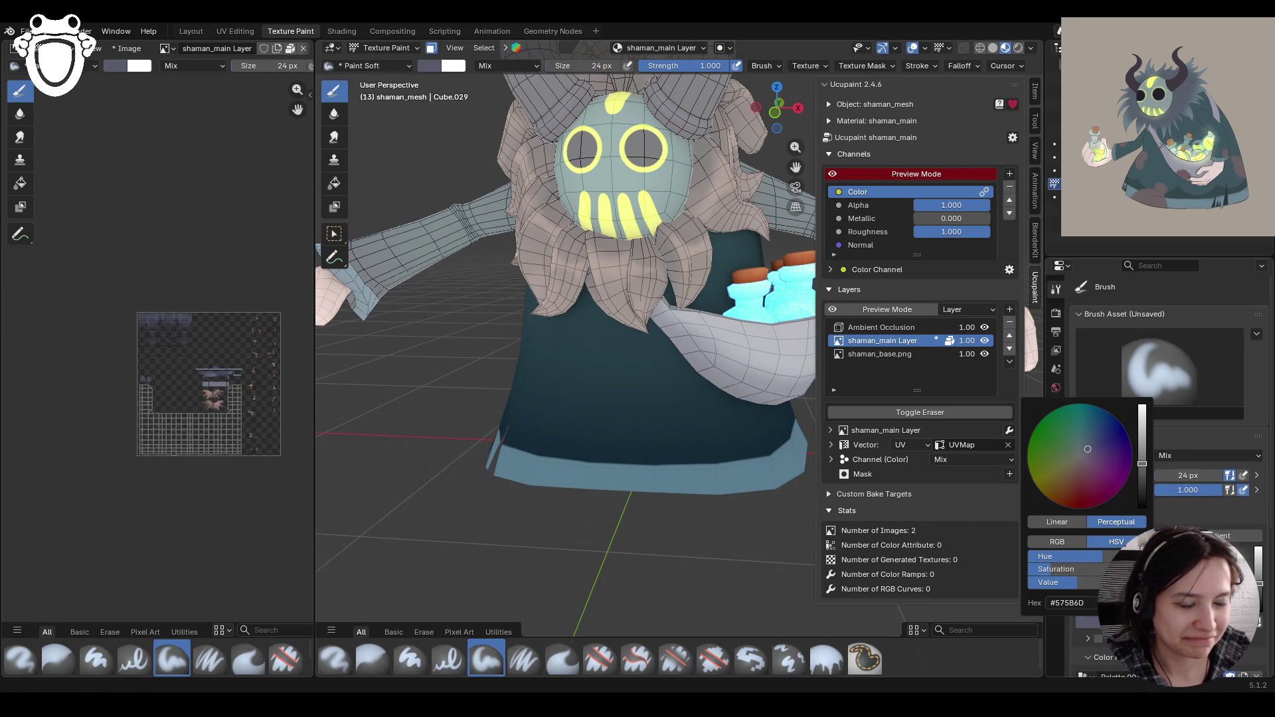
pyautogui.press('e')
# Step: Paint a dark teal stroke across the robe, framing the face, torso and left side
pyautogui.moveTo(638, 372); pyautogui.dragTo(661, 373, button='middle')
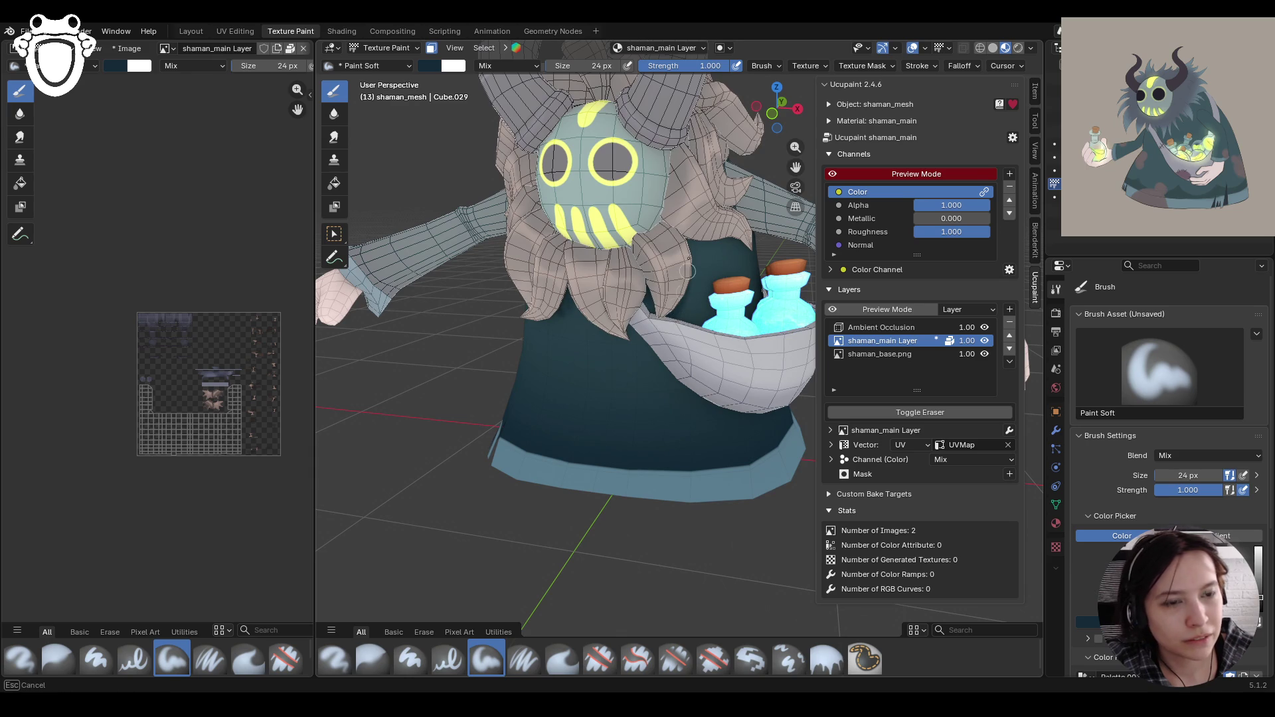
pyautogui.moveTo(649, 305); pyautogui.dragTo(640, 285, button='middle')
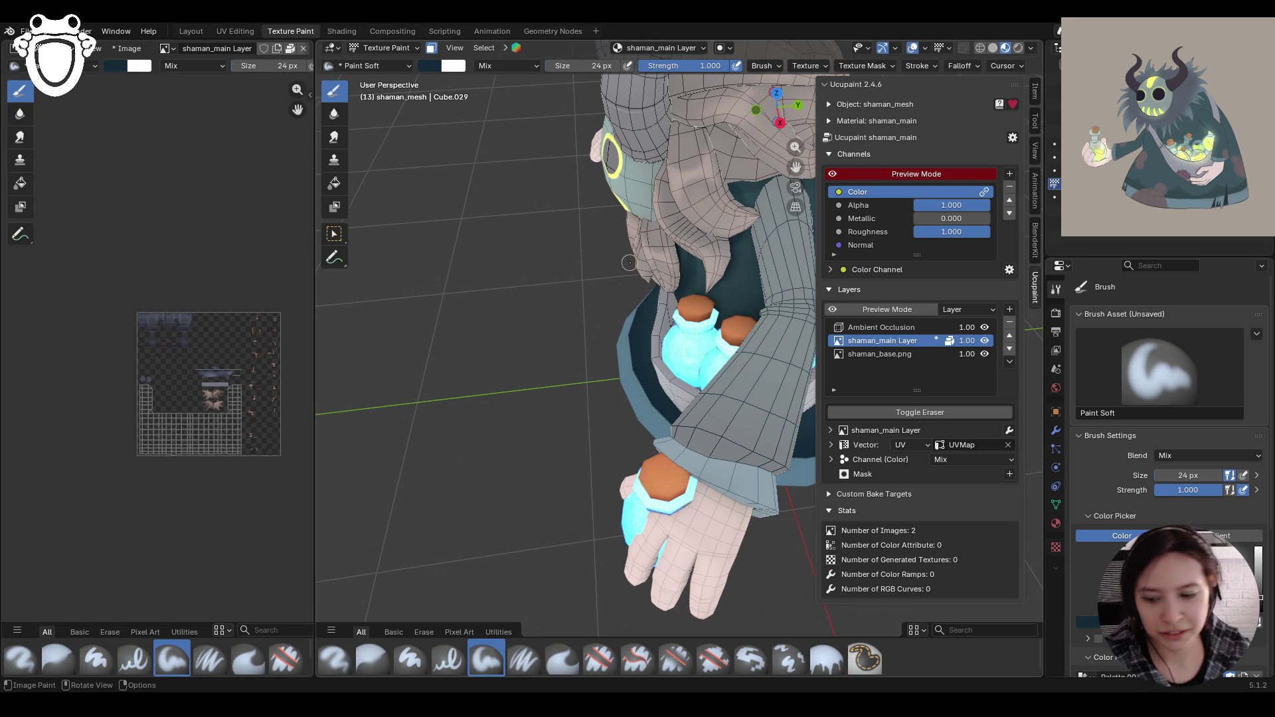
pyautogui.moveTo(686, 255); pyautogui.dragTo(745, 217, button='middle')
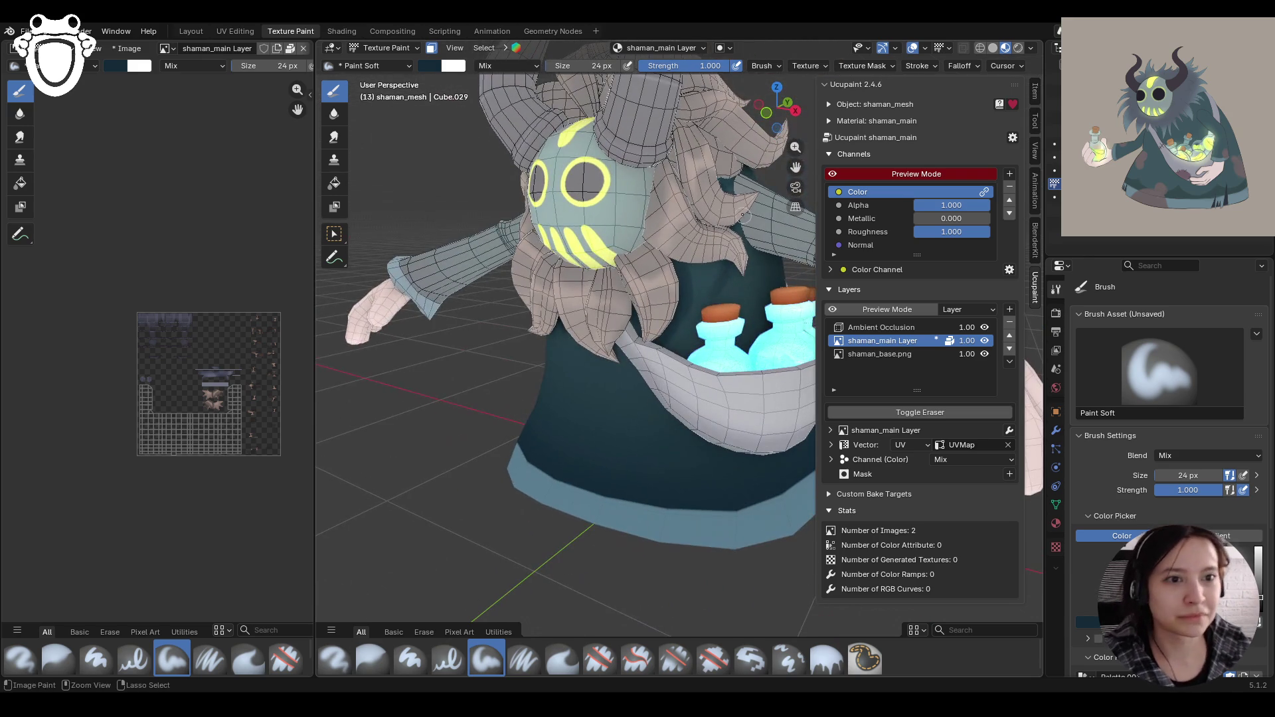
pyautogui.moveTo(716, 304); pyautogui.dragTo(696, 319, button='middle')
pyautogui.moveTo(700, 263); pyautogui.dragTo(738, 229)
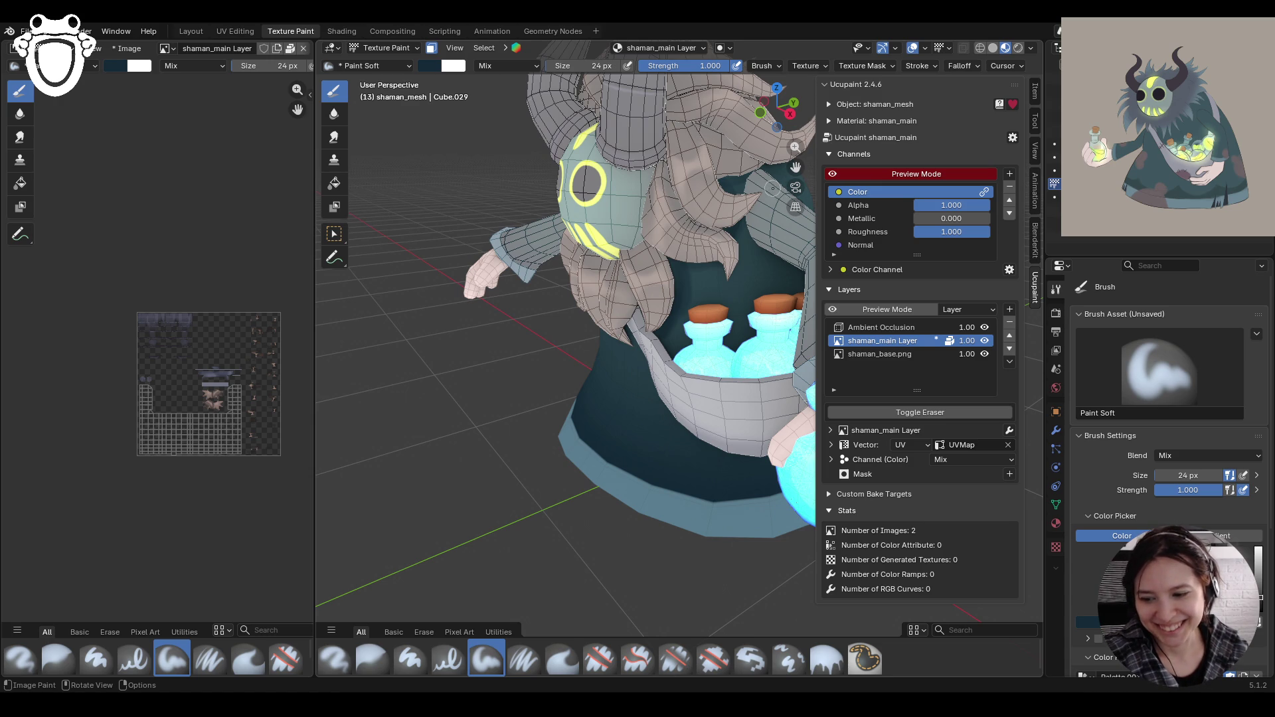
pyautogui.moveTo(800, 282); pyautogui.dragTo(595, 324, button='middle')
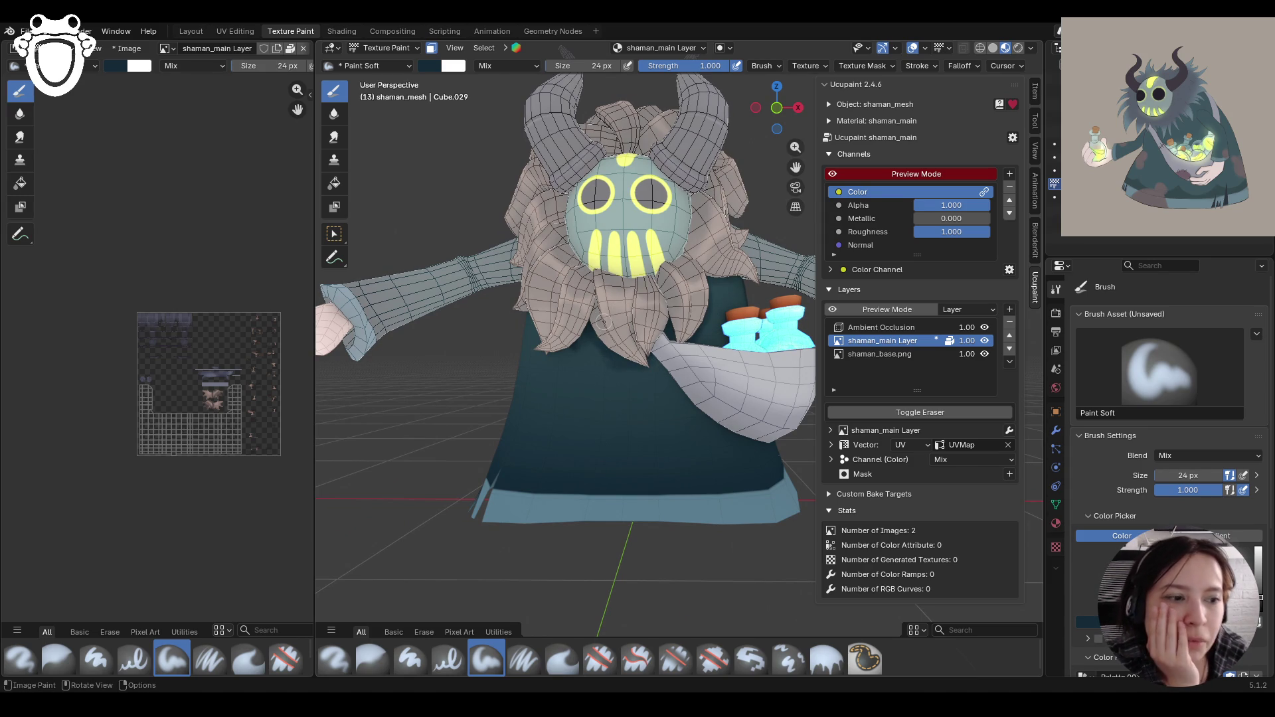
pyautogui.scroll(-6, 1168, 372)
pyautogui.moveTo(569, 324)
pyautogui.mouseDown(button='middle')
pyautogui.moveTo(650, 392)
pyautogui.moveTo(636, 366)
pyautogui.mouseUp(button='middle')
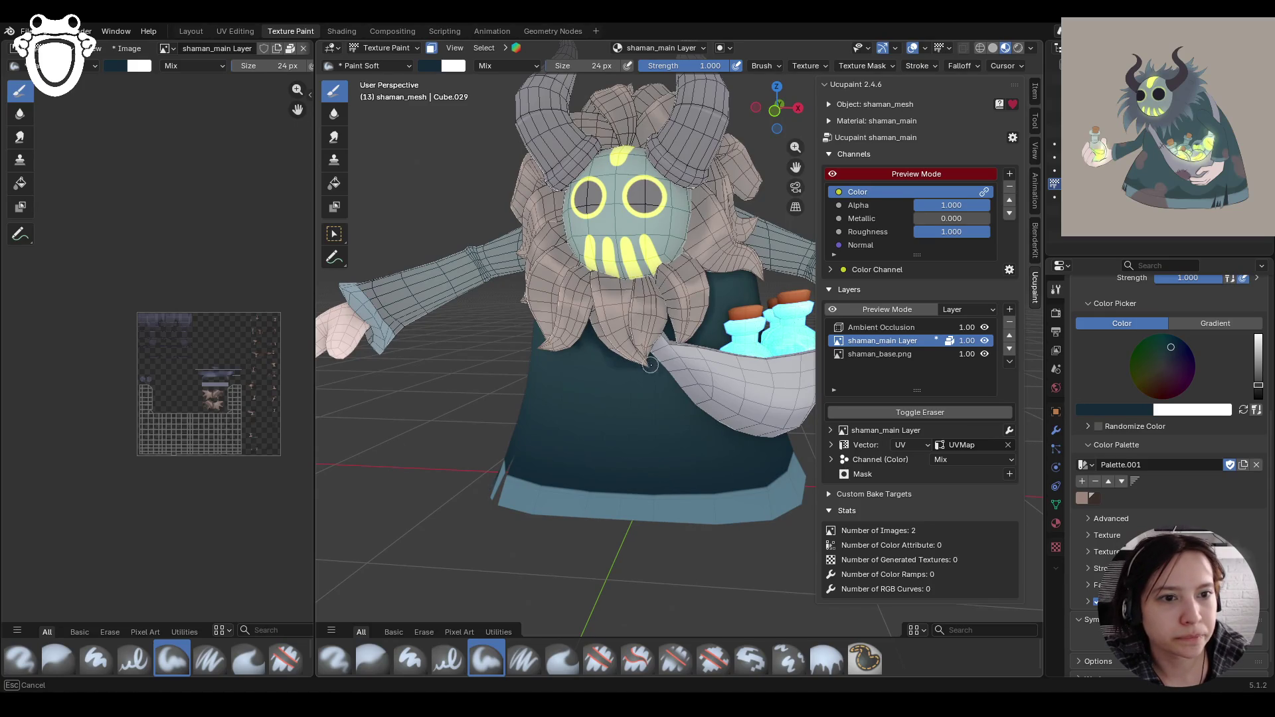
pyautogui.moveTo(666, 249); pyautogui.dragTo(561, 312, button='middle')
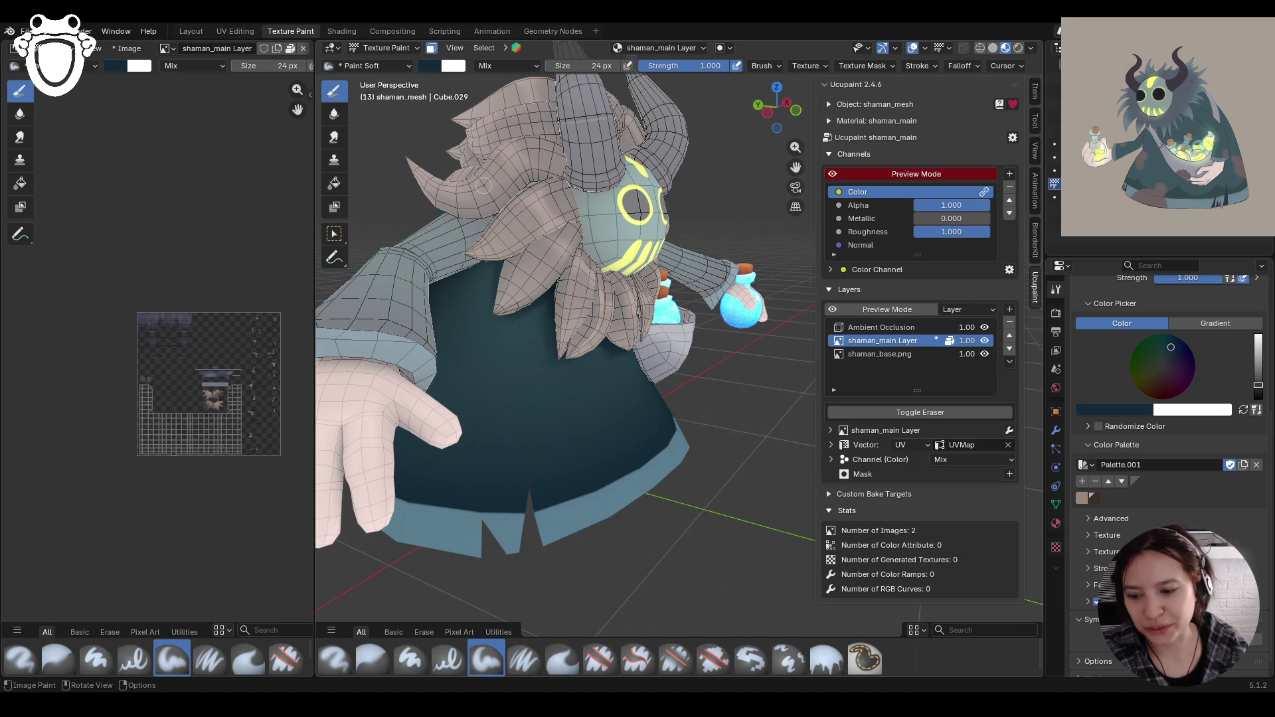
pyautogui.moveTo(484, 172)
pyautogui.mouseDown(button='middle')
pyautogui.moveTo(497, 138)
pyautogui.moveTo(497, 259)
pyautogui.mouseUp(button='middle')
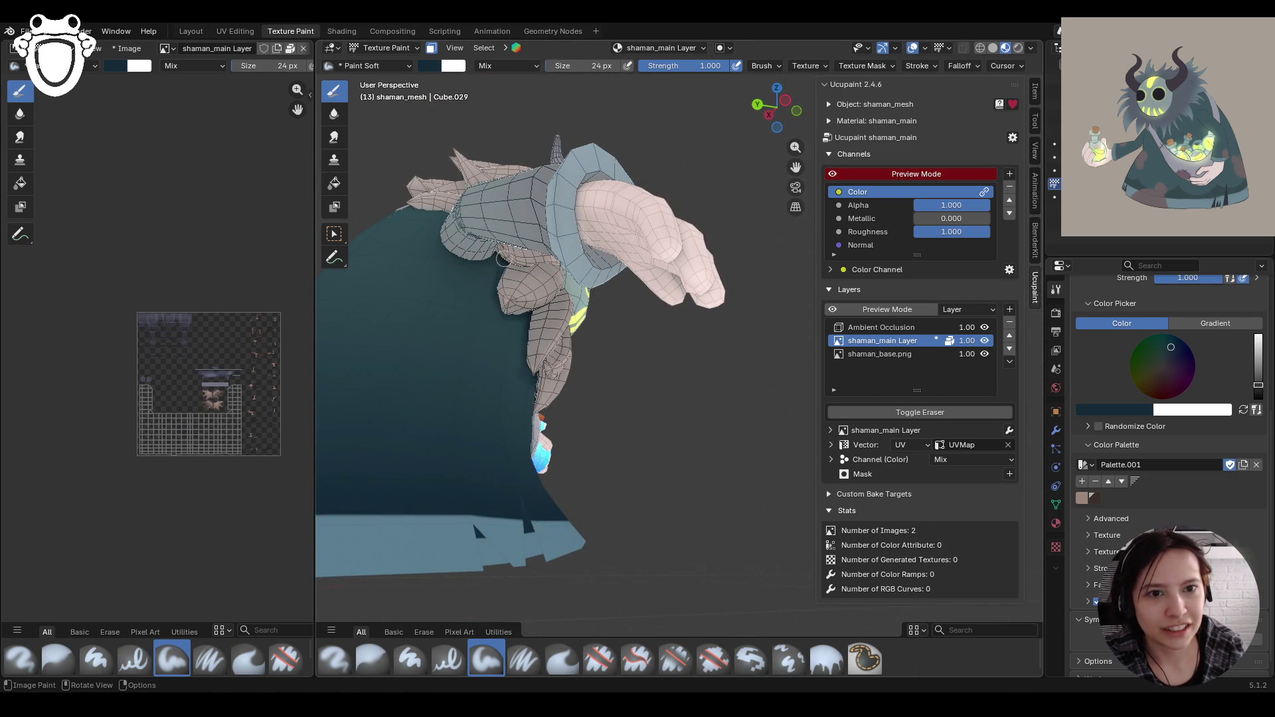
pyautogui.moveTo(492, 351); pyautogui.dragTo(656, 190, button='middle')
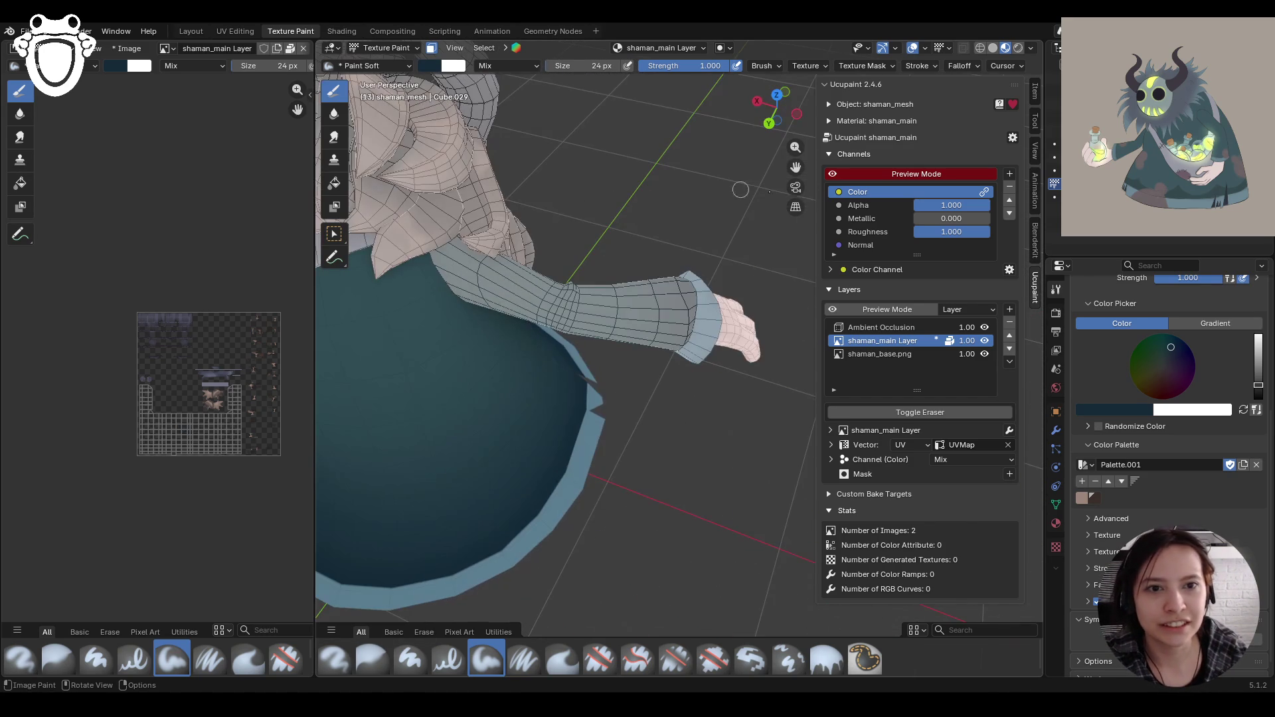
pyautogui.moveTo(790, 176)
pyautogui.mouseDown(button='middle')
pyautogui.moveTo(583, 166)
pyautogui.moveTo(618, 163)
pyautogui.mouseUp(button='middle')
pyautogui.scroll(6, 631, 163)
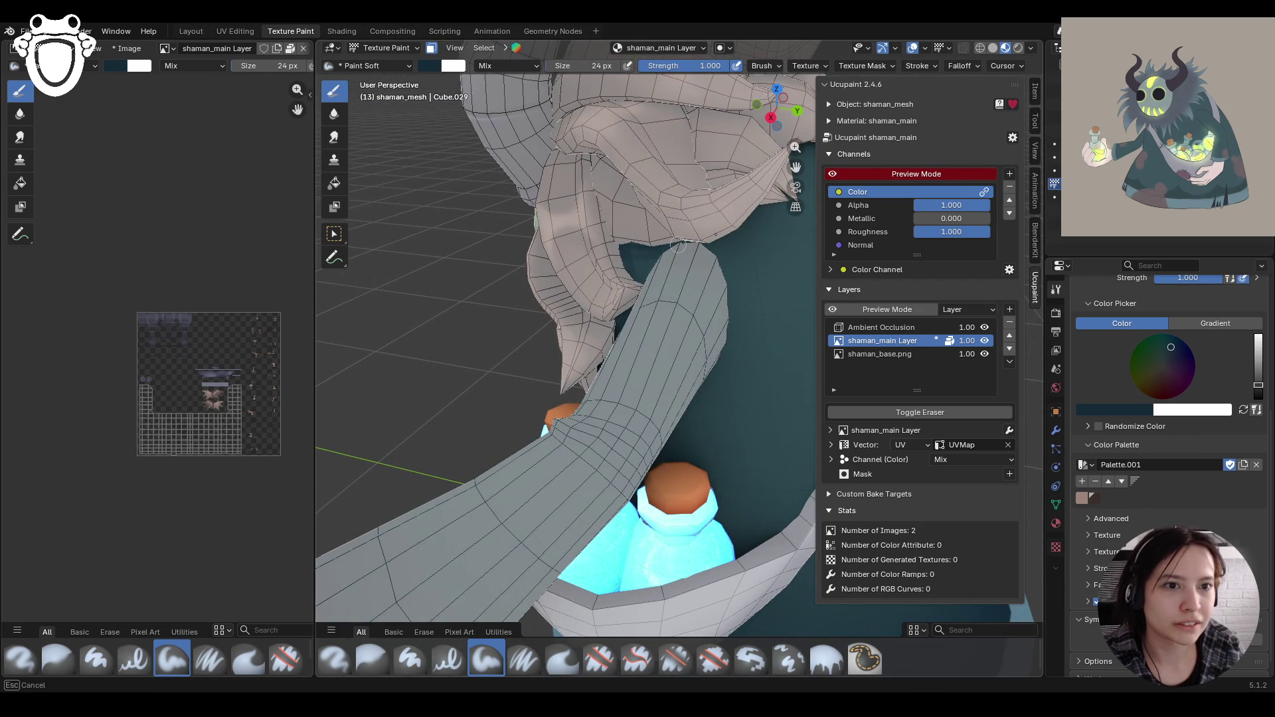
pyautogui.moveTo(762, 174)
pyautogui.mouseDown(button='middle')
pyautogui.moveTo(600, 224)
pyautogui.moveTo(582, 202)
pyautogui.moveTo(586, 187)
pyautogui.moveTo(605, 194)
pyautogui.mouseUp(button='middle')
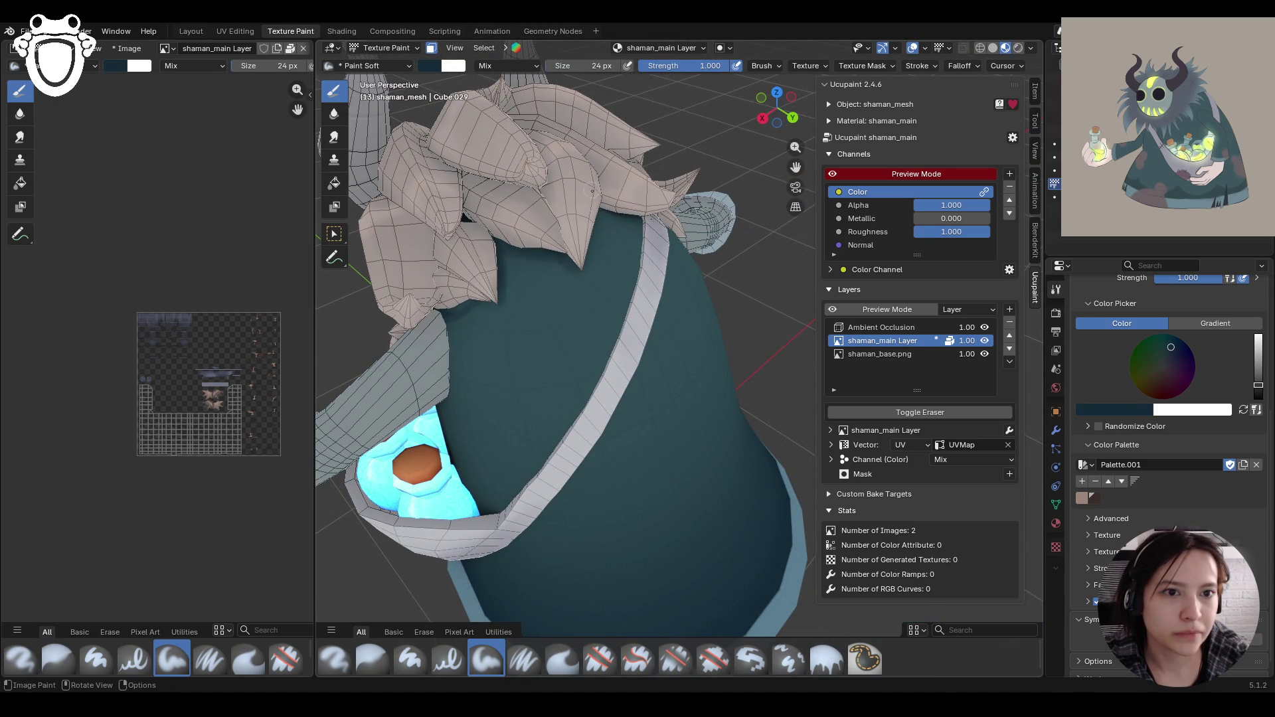
pyautogui.moveTo(695, 169); pyautogui.dragTo(561, 260, button='middle')
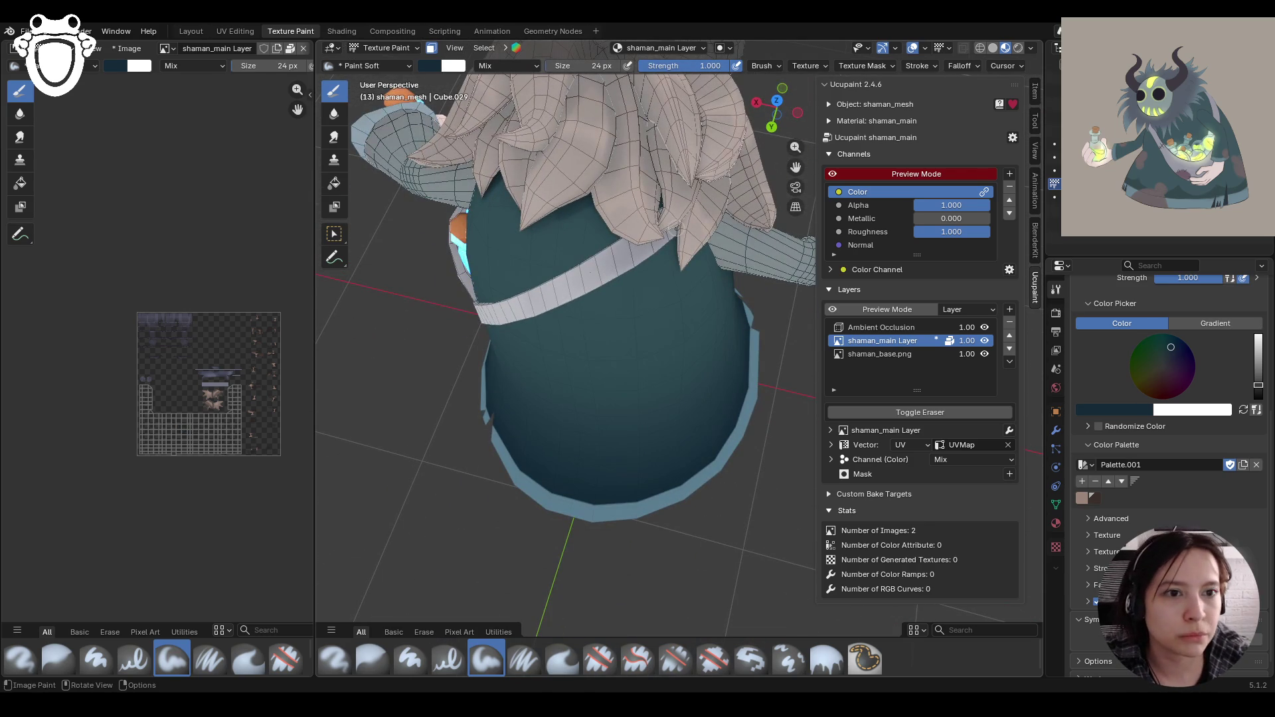
# Step: Paint soft shading along the collar edge, the strap, and the robe below the hair
pyautogui.moveTo(715, 144); pyautogui.dragTo(606, 157, button='middle')
pyautogui.moveTo(689, 267); pyautogui.dragTo(711, 259)
pyautogui.moveTo(575, 118)
pyautogui.mouseDown(button='middle')
pyautogui.moveTo(639, 375)
pyautogui.moveTo(506, 419)
pyautogui.mouseUp(button='middle')
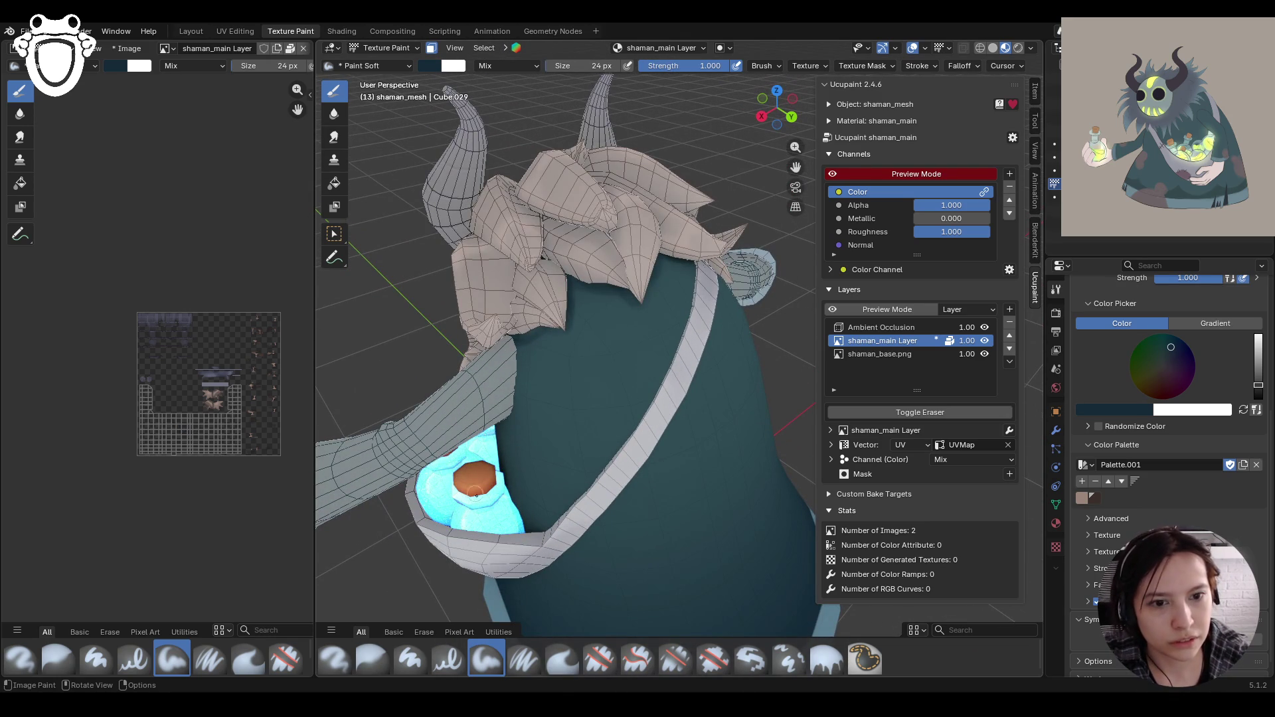
pyautogui.moveTo(520, 533)
pyautogui.mouseDown()
pyautogui.moveTo(561, 520)
pyautogui.moveTo(659, 391)
pyautogui.mouseUp()
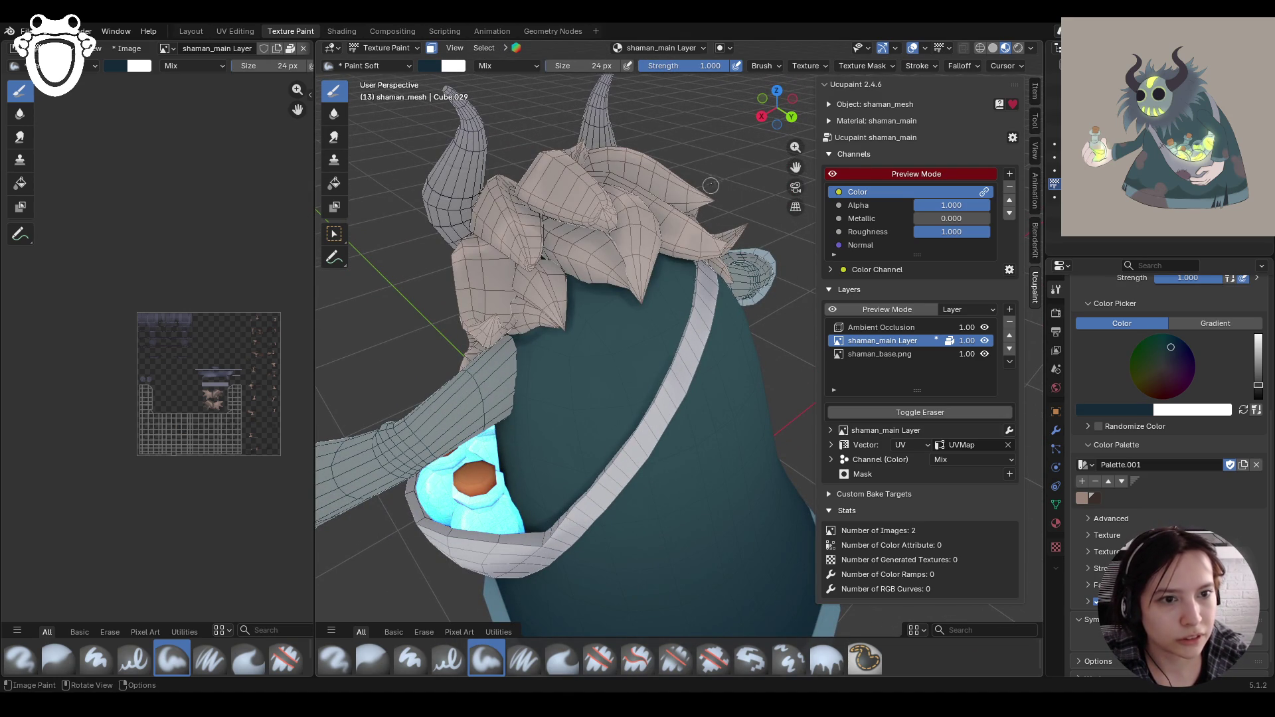
pyautogui.moveTo(692, 261); pyautogui.dragTo(674, 335)
pyautogui.moveTo(674, 335); pyautogui.dragTo(615, 430)
pyautogui.moveTo(521, 534); pyautogui.dragTo(529, 532)
# Step: From a frontal view, add another shading stroke on the robe and switch to the Blur brush
pyautogui.moveTo(584, 488); pyautogui.dragTo(586, 487)
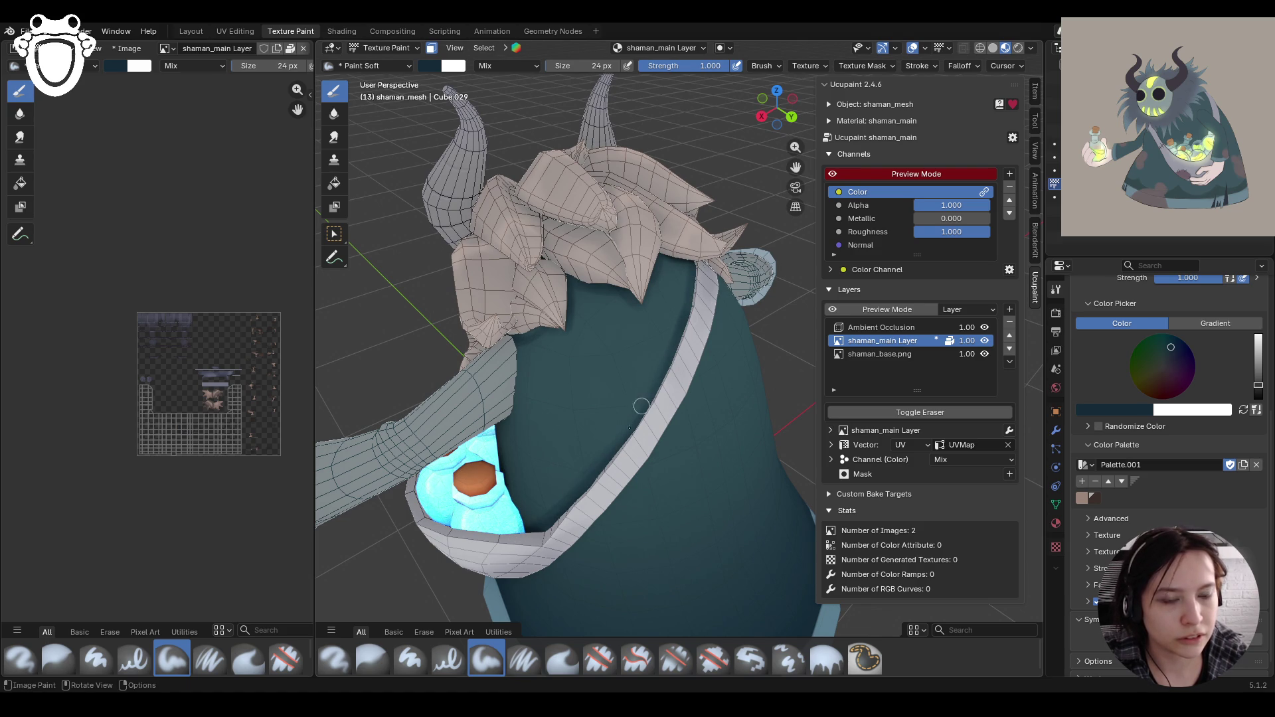
pyautogui.moveTo(726, 234)
pyautogui.mouseDown(button='middle')
pyautogui.moveTo(555, 294)
pyautogui.moveTo(577, 485)
pyautogui.moveTo(563, 497)
pyautogui.mouseUp(button='middle')
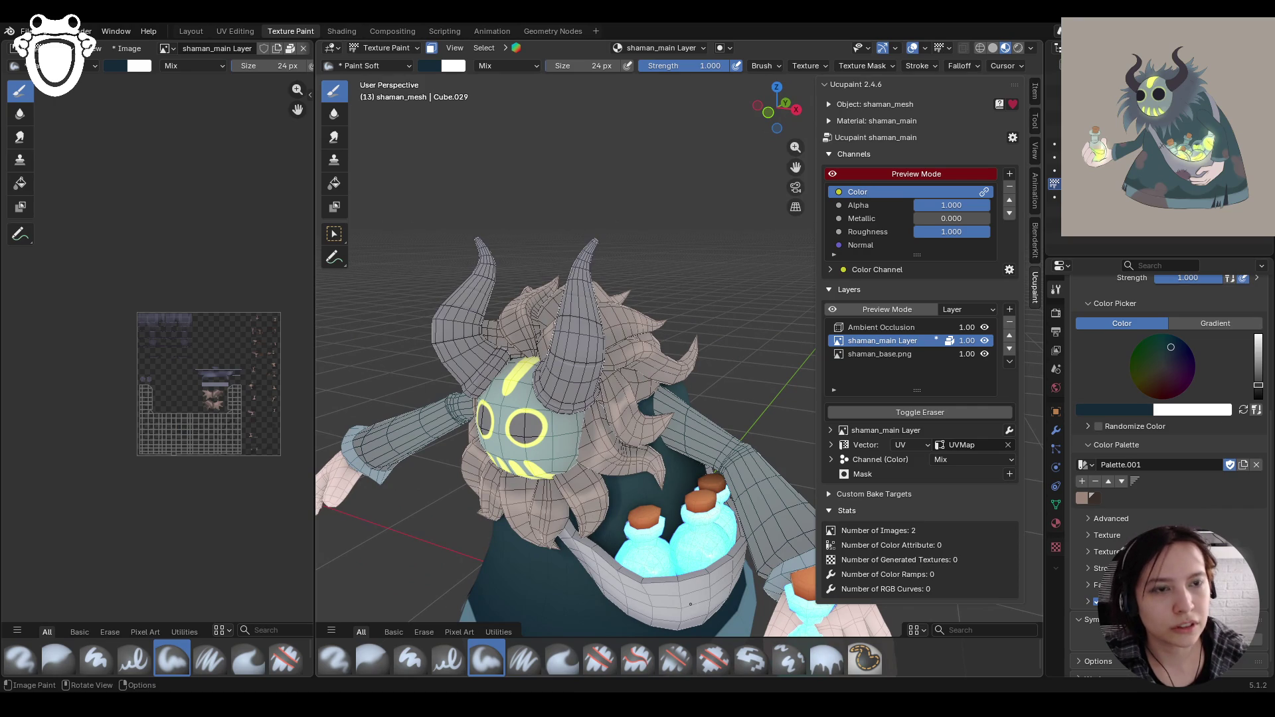
pyautogui.moveTo(690, 603)
pyautogui.mouseDown(button='middle')
pyautogui.moveTo(671, 584)
pyautogui.moveTo(695, 338)
pyautogui.moveTo(602, 452)
pyautogui.mouseUp(button='middle')
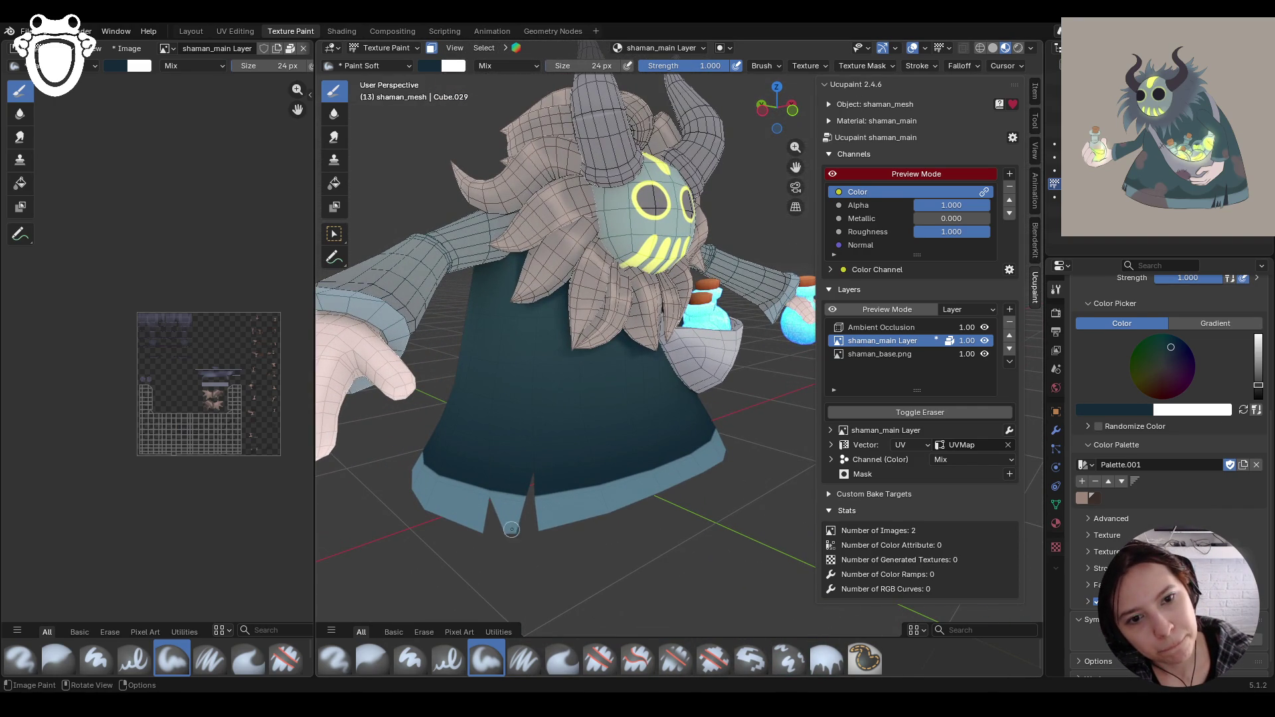
pyautogui.moveTo(532, 425)
pyautogui.mouseDown()
pyautogui.moveTo(528, 491)
pyautogui.moveTo(551, 318)
pyautogui.mouseUp()
pyautogui.moveTo(663, 387)
pyautogui.mouseDown(button='middle')
pyautogui.moveTo(571, 401)
pyautogui.moveTo(646, 404)
pyautogui.moveTo(553, 401)
pyautogui.mouseUp(button='middle')
pyautogui.hotkey('shift', 's')
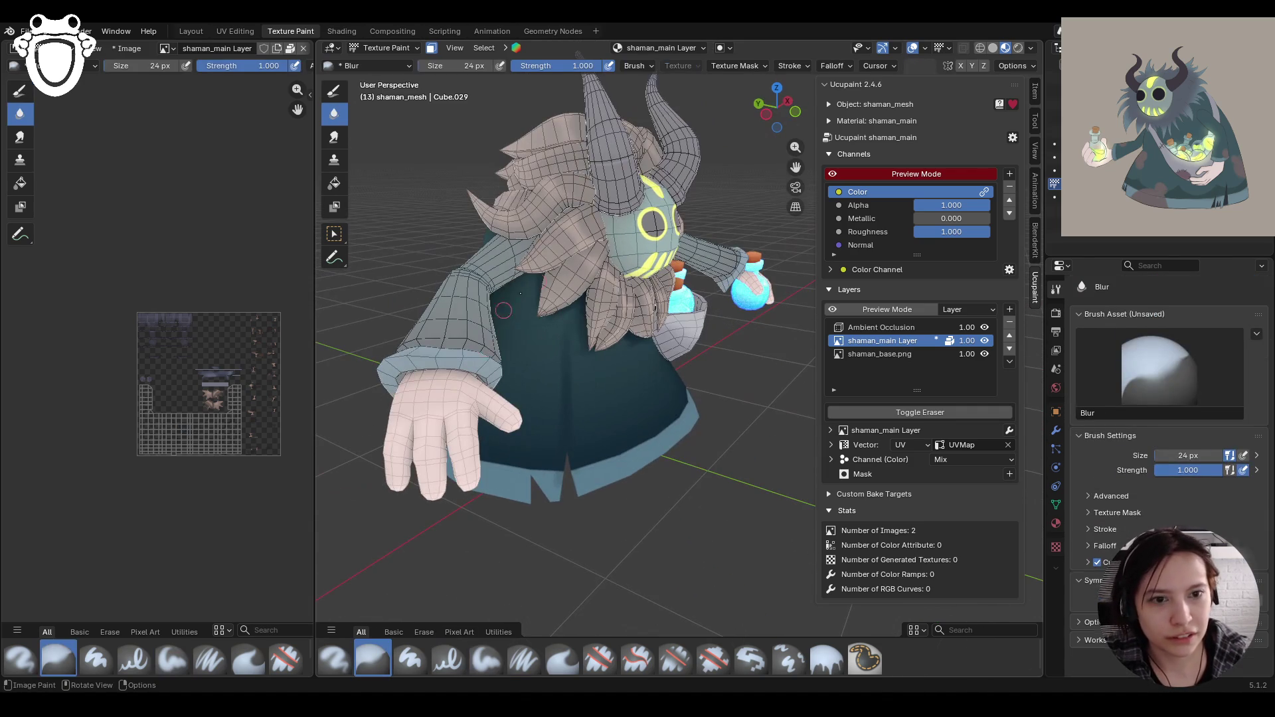
# Step: Blur the robe shading, then repaint soft shading over the robe and the potion bag
pyautogui.moveTo(557, 343)
pyautogui.mouseDown()
pyautogui.moveTo(566, 413)
pyautogui.moveTo(564, 326)
pyautogui.moveTo(554, 364)
pyautogui.mouseUp()
pyautogui.moveTo(644, 377); pyautogui.dragTo(717, 384, button='middle')
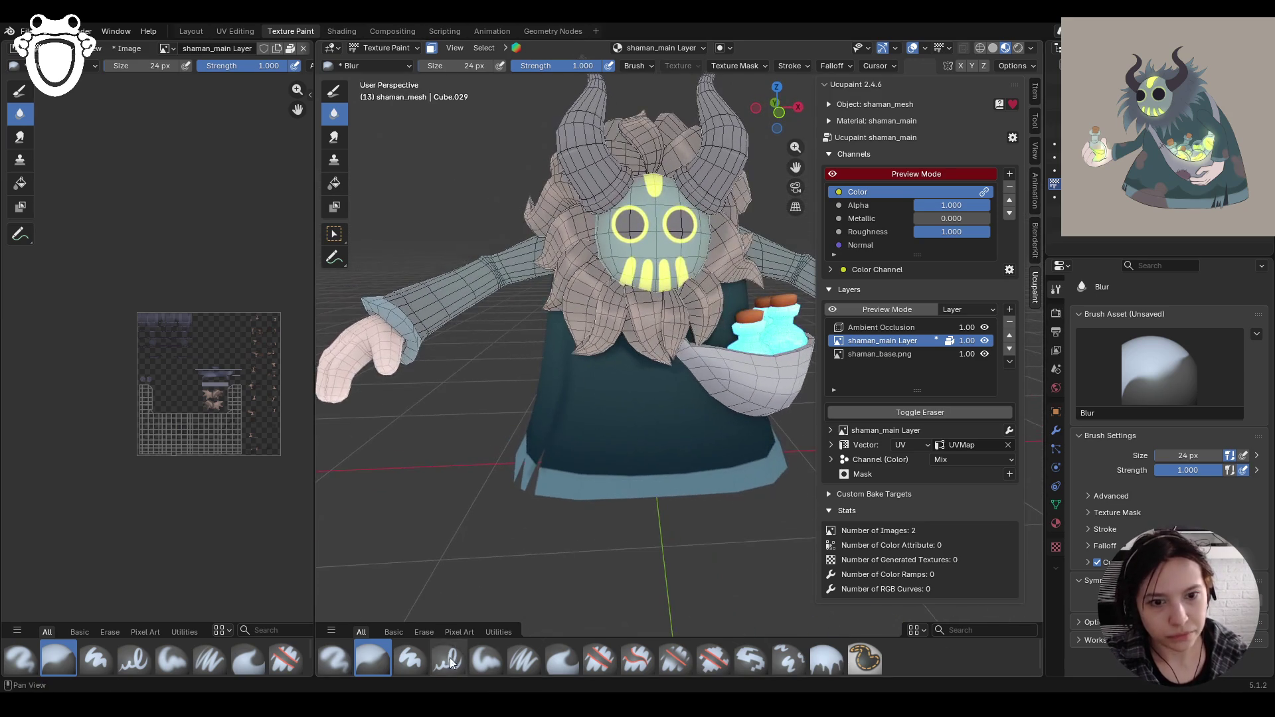
pyautogui.click(487, 660)
pyautogui.moveTo(618, 385)
pyautogui.mouseDown(button='middle')
pyautogui.moveTo(641, 384)
pyautogui.moveTo(614, 392)
pyautogui.mouseUp(button='middle')
pyautogui.moveTo(608, 320)
pyautogui.mouseDown()
pyautogui.moveTo(623, 392)
pyautogui.moveTo(601, 324)
pyautogui.moveTo(596, 408)
pyautogui.mouseUp()
pyautogui.moveTo(596, 408); pyautogui.dragTo(556, 343, button='middle')
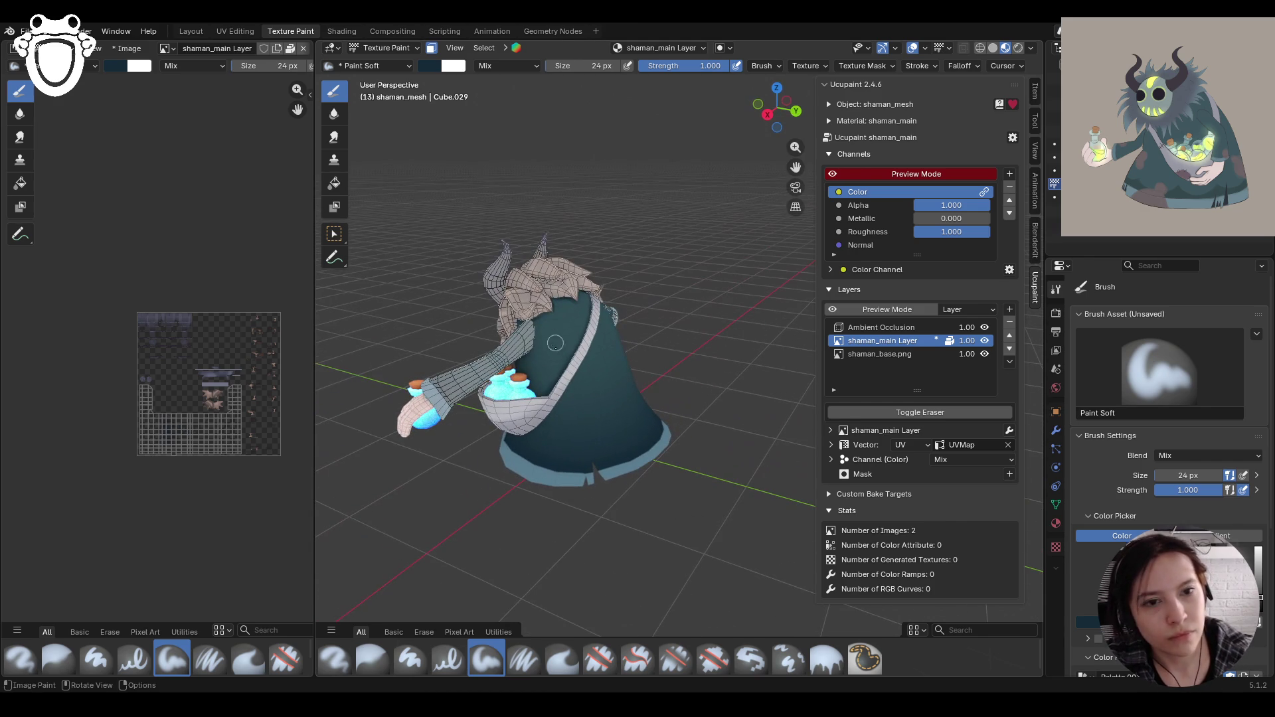
pyautogui.moveTo(526, 364)
pyautogui.mouseDown()
pyautogui.moveTo(541, 380)
pyautogui.moveTo(548, 449)
pyautogui.moveTo(542, 425)
pyautogui.mouseUp()
pyautogui.moveTo(668, 415)
pyautogui.mouseDown(button='middle')
pyautogui.moveTo(477, 391)
pyautogui.moveTo(468, 504)
pyautogui.mouseUp(button='middle')
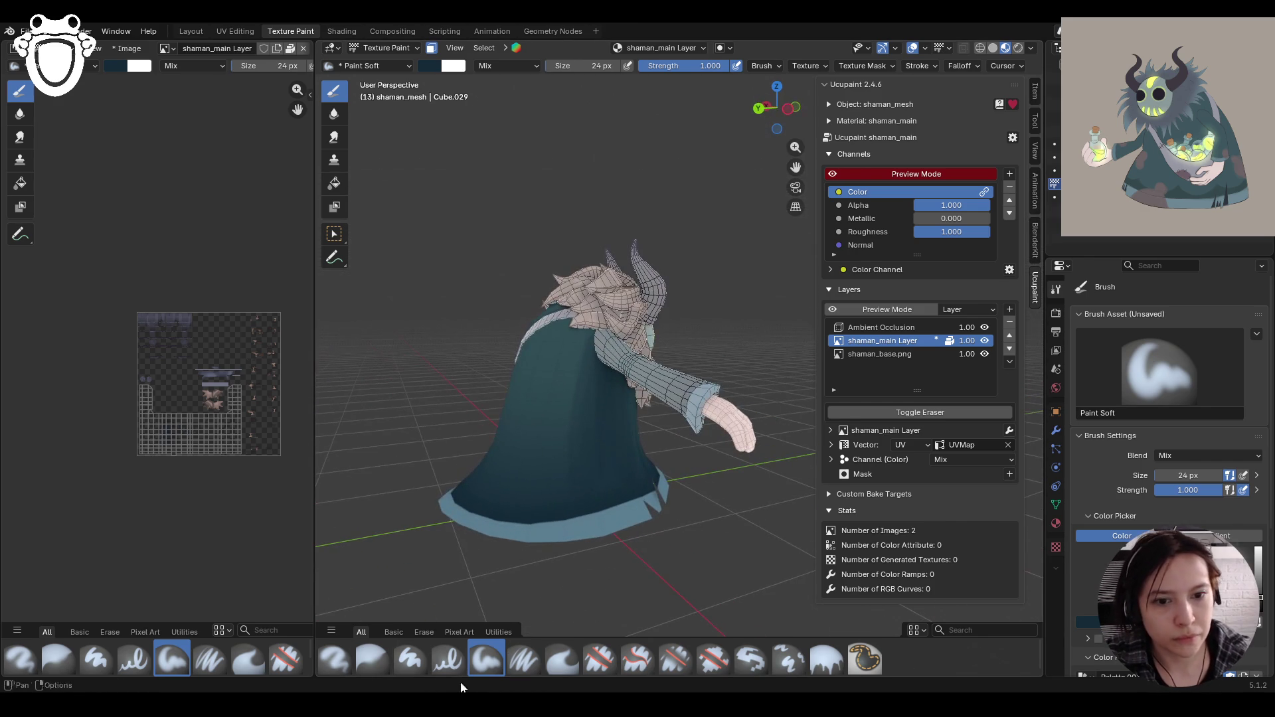
# Step: Blur the shading on the back of the robe, then return to the Paint Soft brush
pyautogui.click(372, 658)
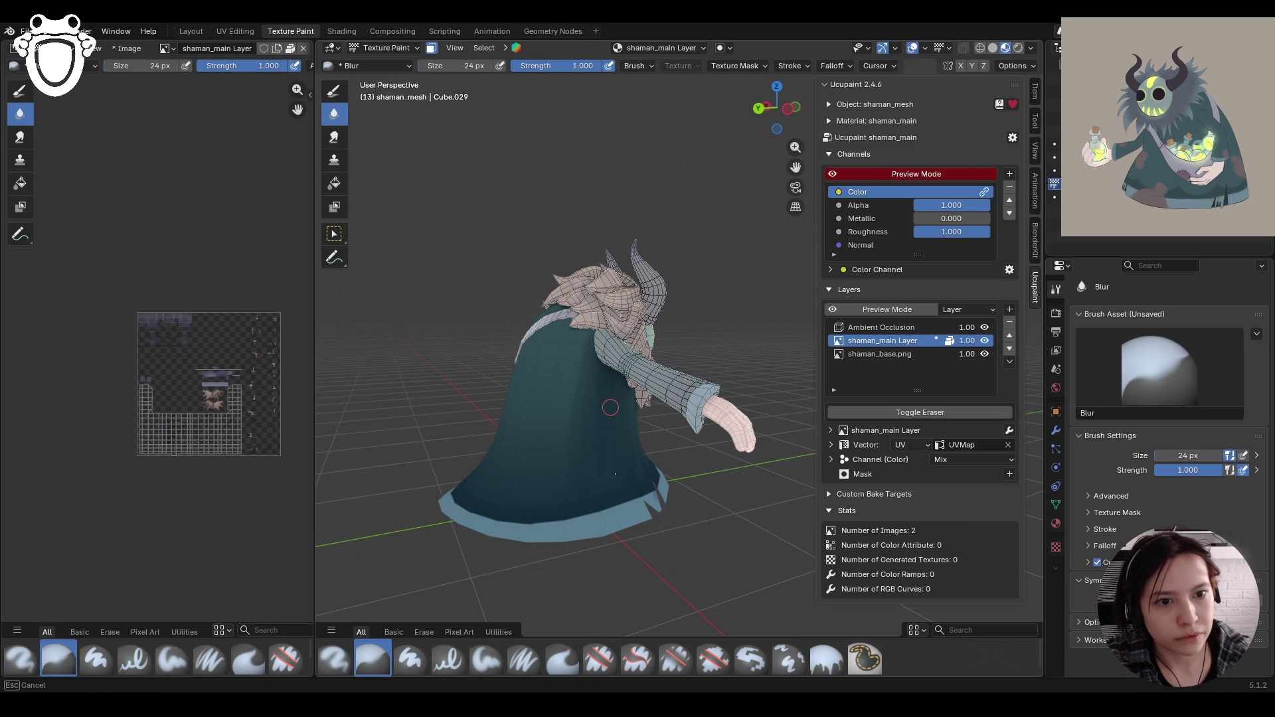
pyautogui.moveTo(609, 471)
pyautogui.mouseDown()
pyautogui.moveTo(562, 453)
pyautogui.moveTo(573, 409)
pyautogui.mouseUp()
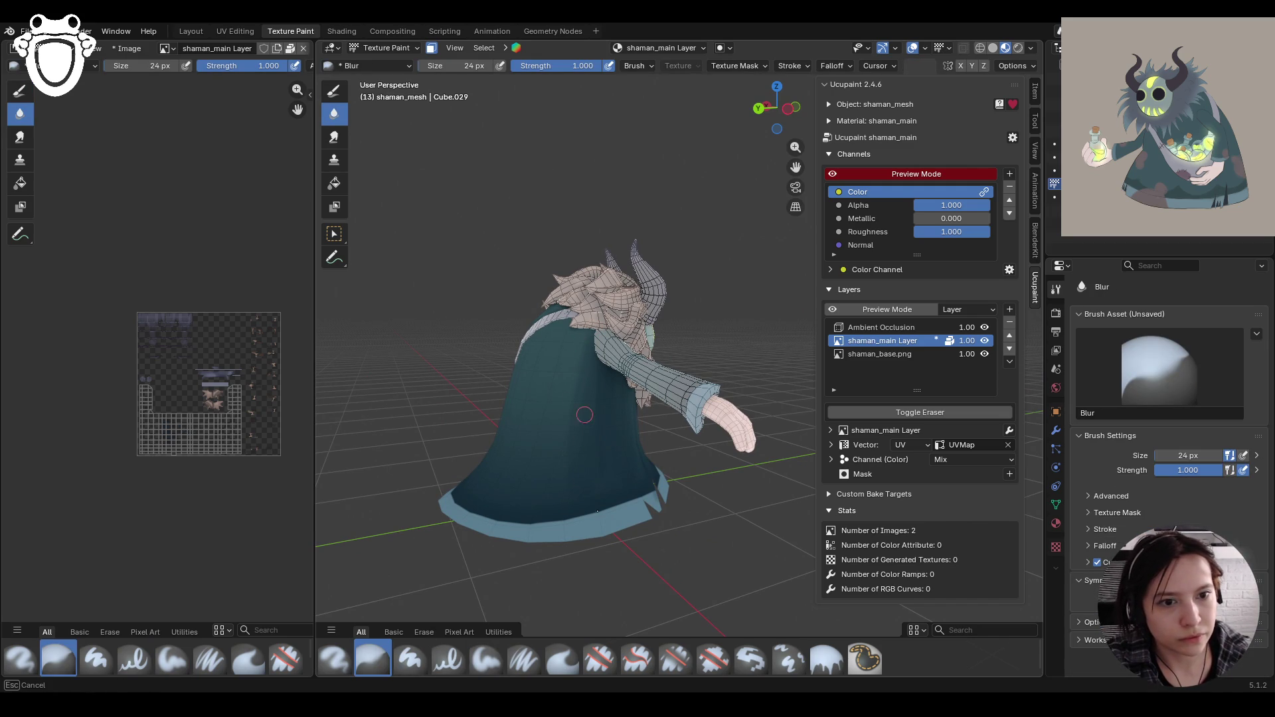
pyautogui.moveTo(630, 450)
pyautogui.mouseDown()
pyautogui.moveTo(601, 473)
pyautogui.moveTo(633, 477)
pyautogui.mouseUp()
pyautogui.moveTo(644, 470)
pyautogui.mouseDown(button='middle')
pyautogui.moveTo(631, 443)
pyautogui.moveTo(756, 477)
pyautogui.mouseUp(button='middle')
pyautogui.scroll(2, 756, 476)
pyautogui.click(485, 659)
pyautogui.moveTo(531, 372); pyautogui.dragTo(556, 331, button='middle')
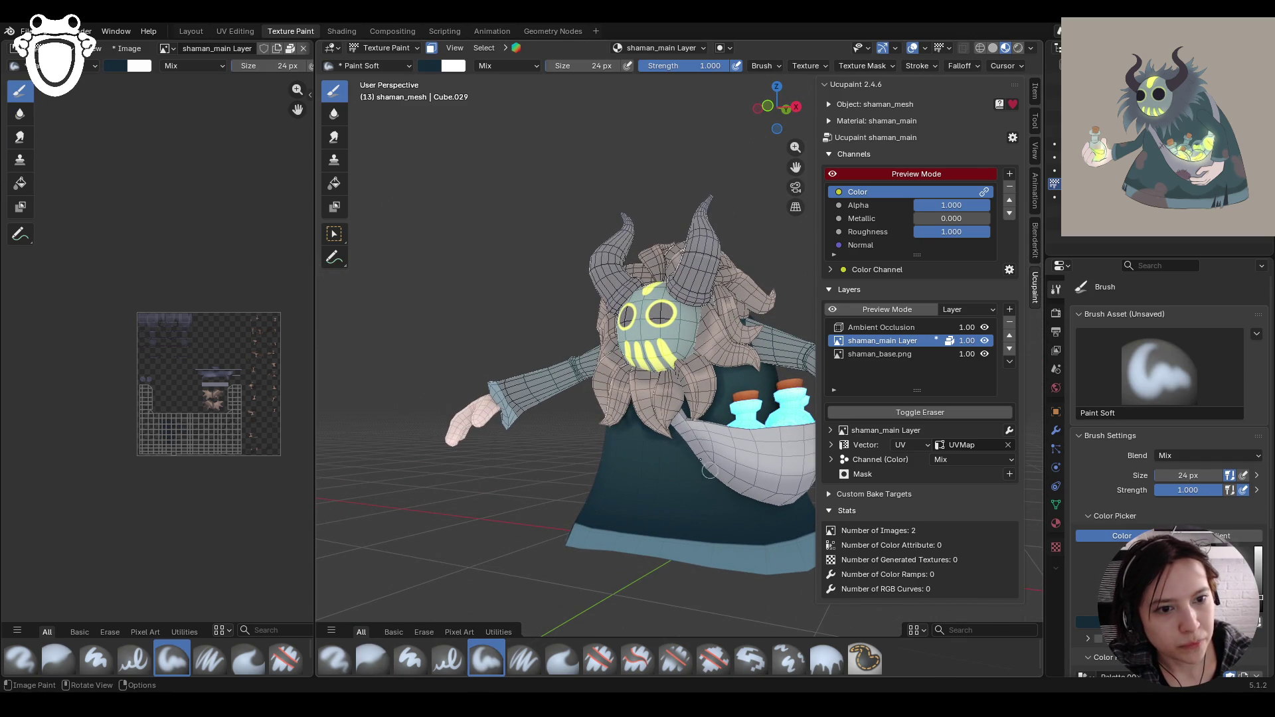
pyautogui.moveTo(568, 427); pyautogui.dragTo(630, 395, button='middle')
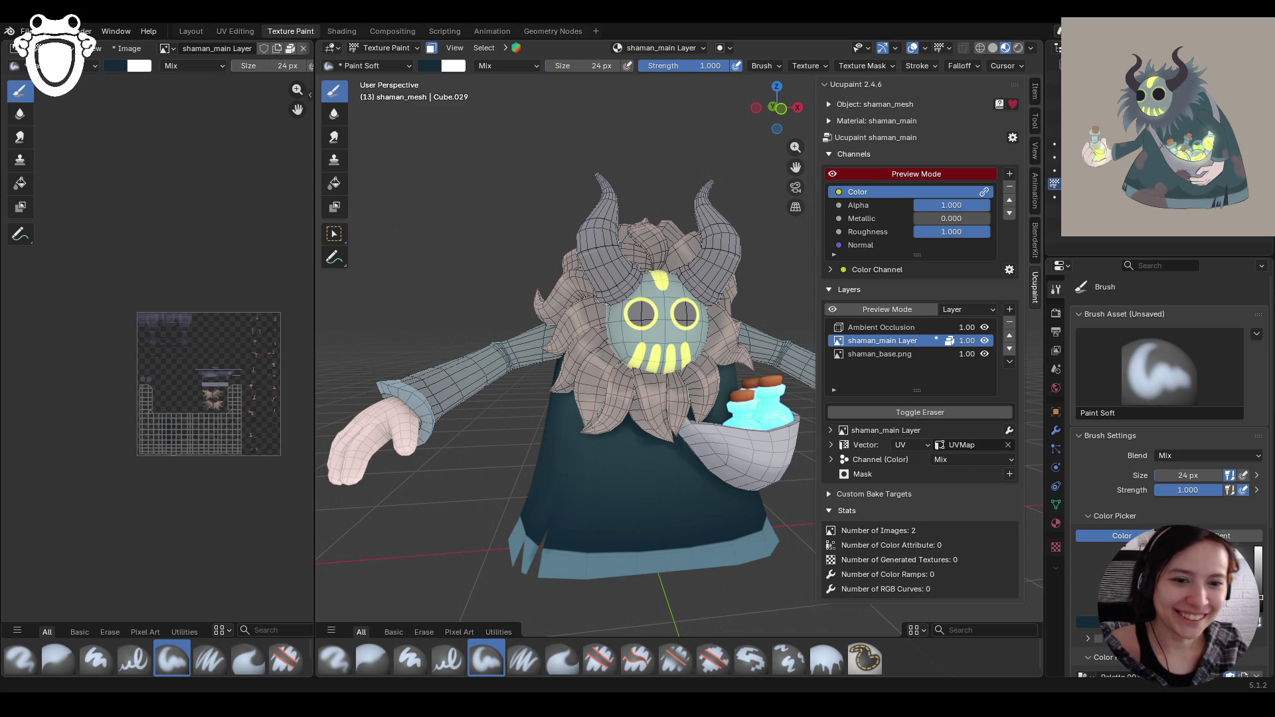
pyautogui.moveTo(505, 425); pyautogui.dragTo(754, 440, button='middle')
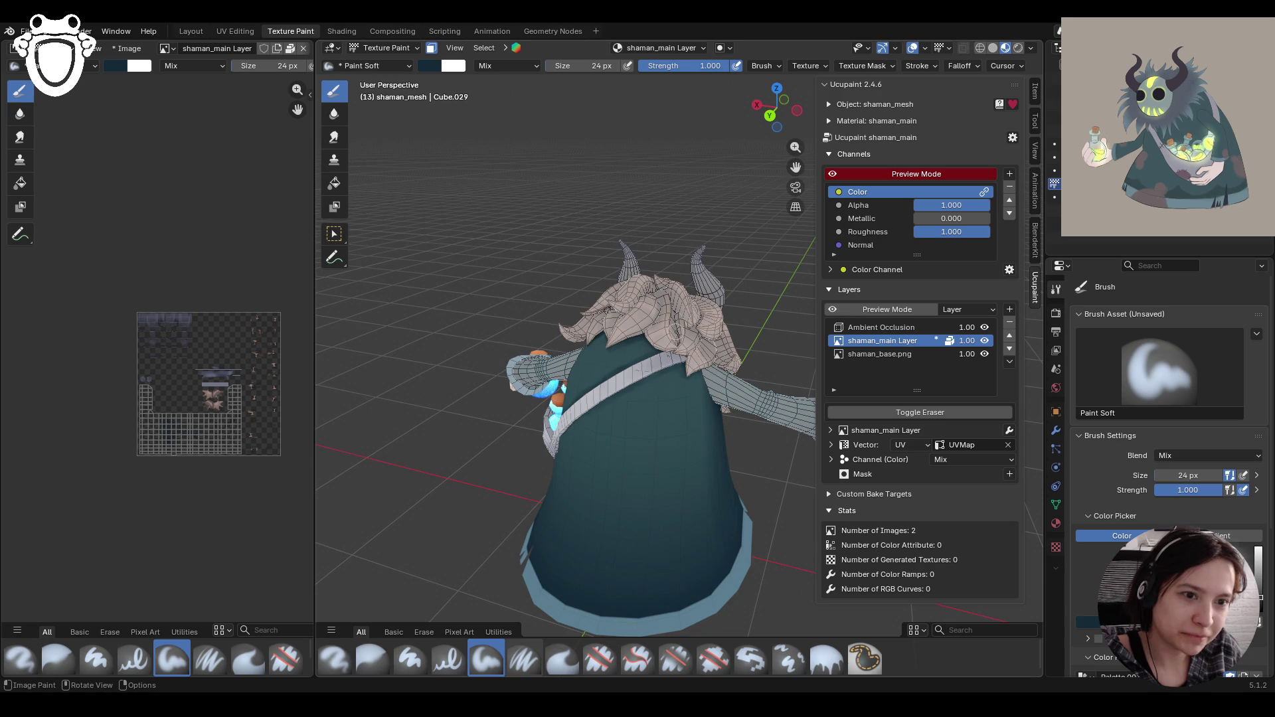
# Step: Paint soft shading onto the back of the robe
pyautogui.moveTo(584, 372); pyautogui.dragTo(595, 374, button='middle')
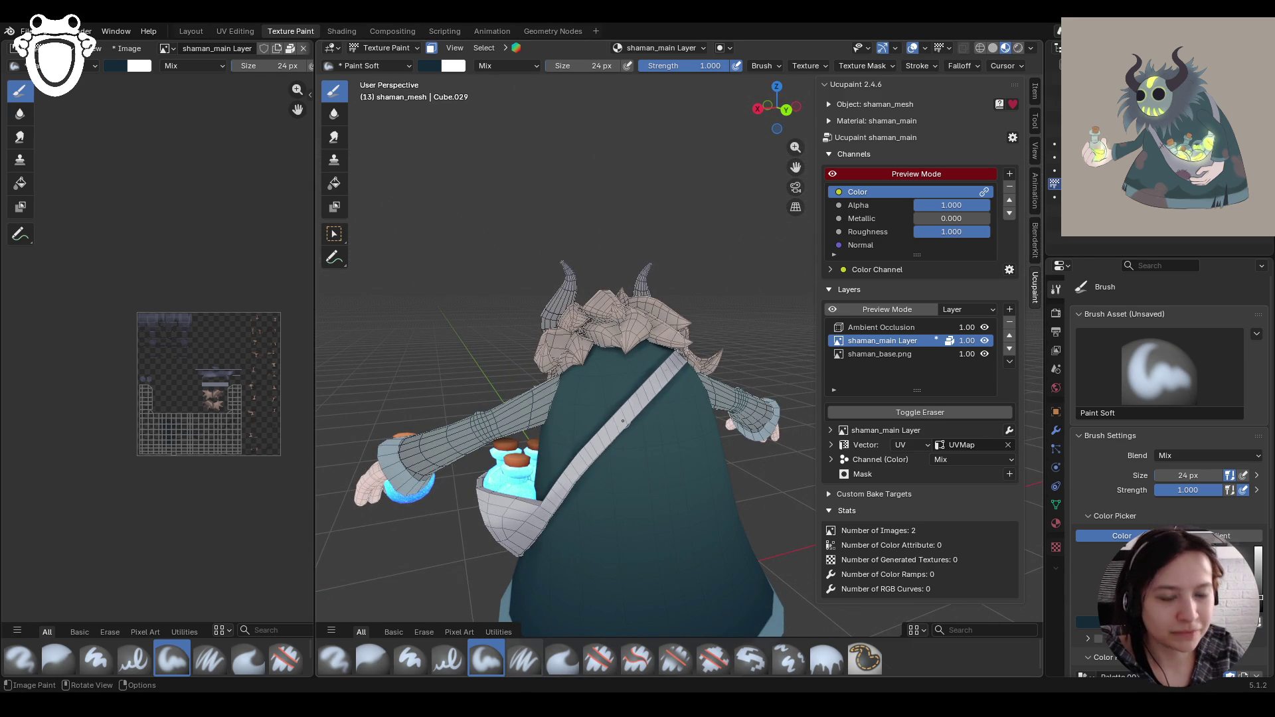
pyautogui.moveTo(507, 440); pyautogui.dragTo(671, 488, button='middle')
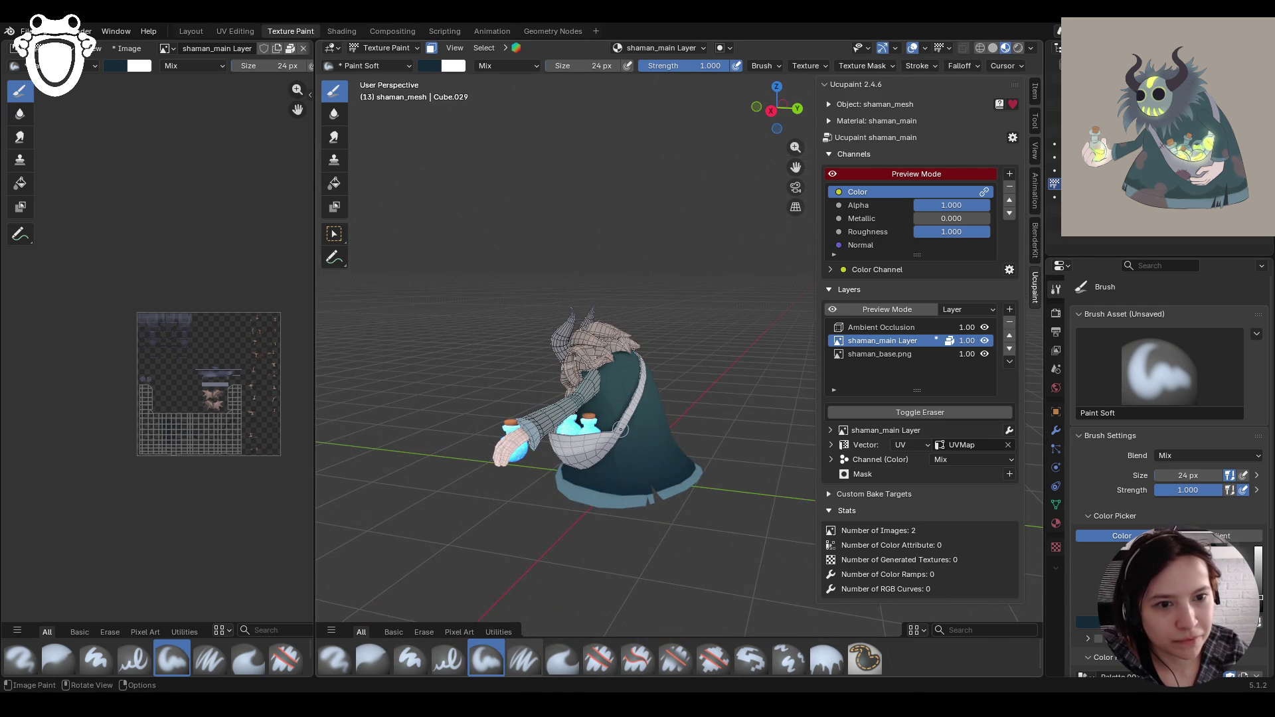
pyautogui.moveTo(545, 413)
pyautogui.mouseDown(button='middle')
pyautogui.moveTo(499, 398)
pyautogui.moveTo(764, 480)
pyautogui.moveTo(731, 458)
pyautogui.moveTo(751, 477)
pyautogui.mouseUp(button='middle')
pyautogui.moveTo(691, 418); pyautogui.dragTo(684, 488)
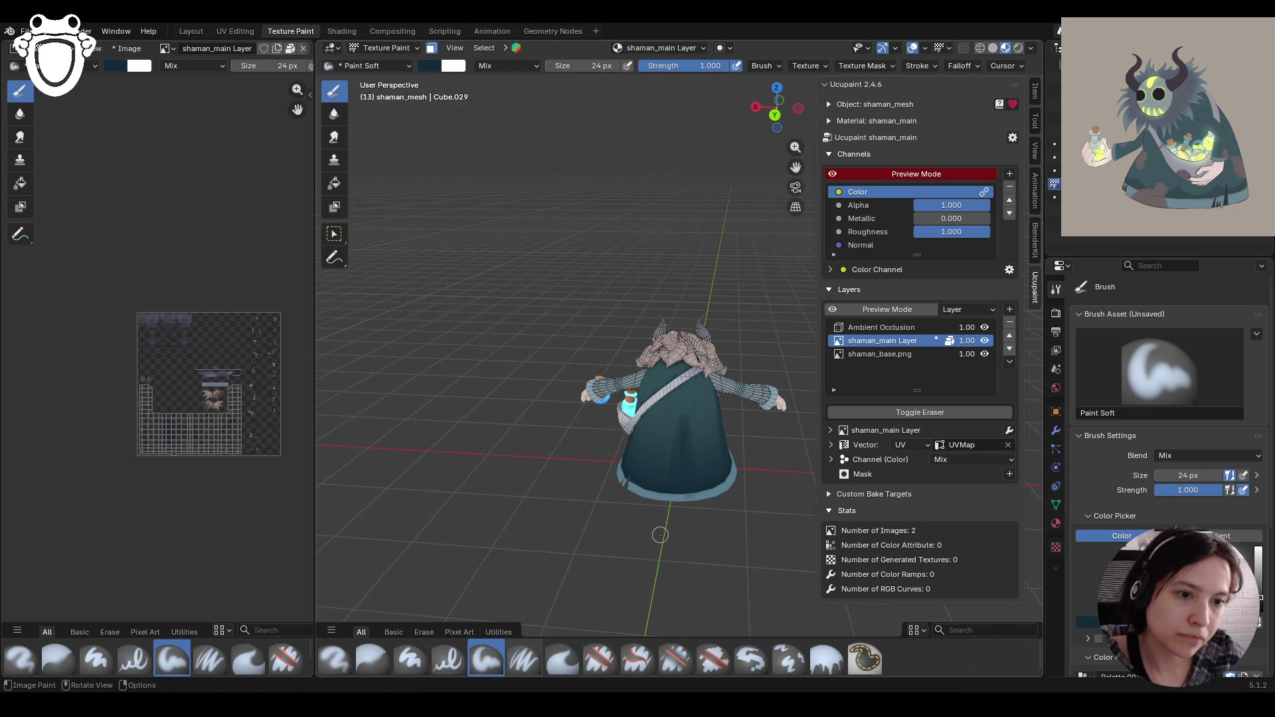
pyautogui.scroll(3, 739, 535)
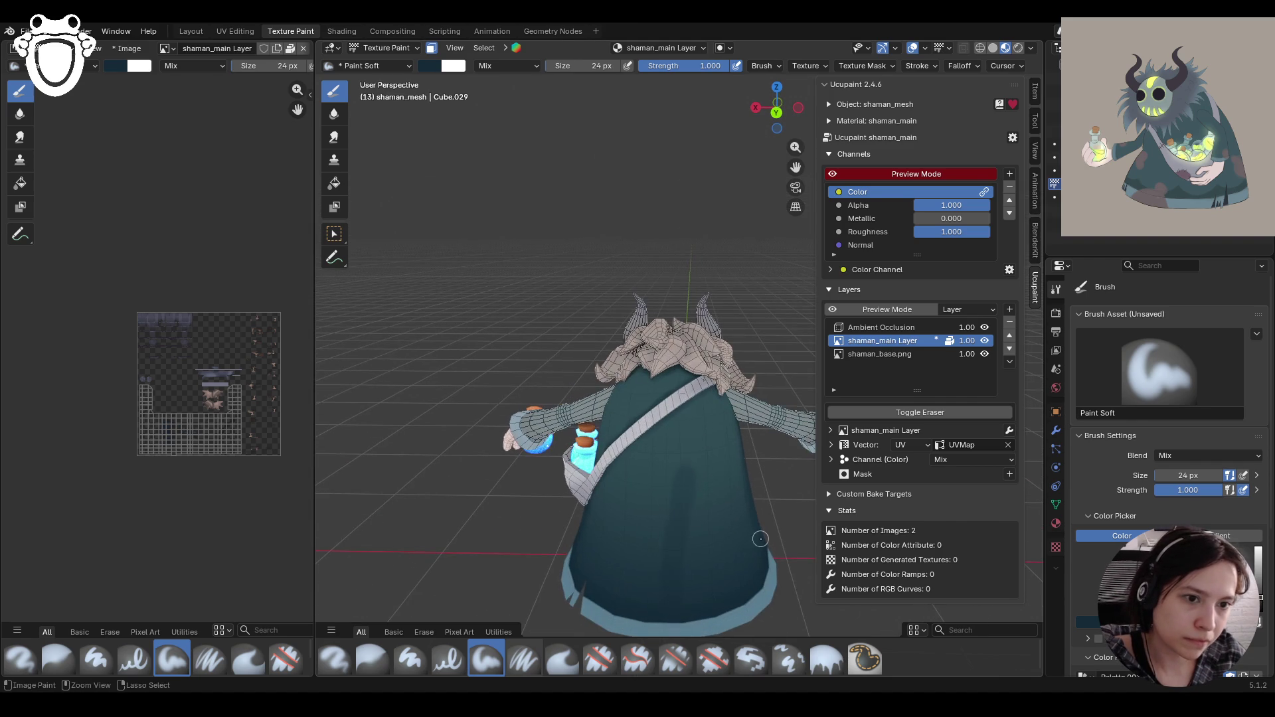
pyautogui.moveTo(721, 489)
pyautogui.mouseDown()
pyautogui.moveTo(686, 544)
pyautogui.moveTo(719, 496)
pyautogui.moveTo(718, 538)
pyautogui.moveTo(657, 586)
pyautogui.mouseUp()
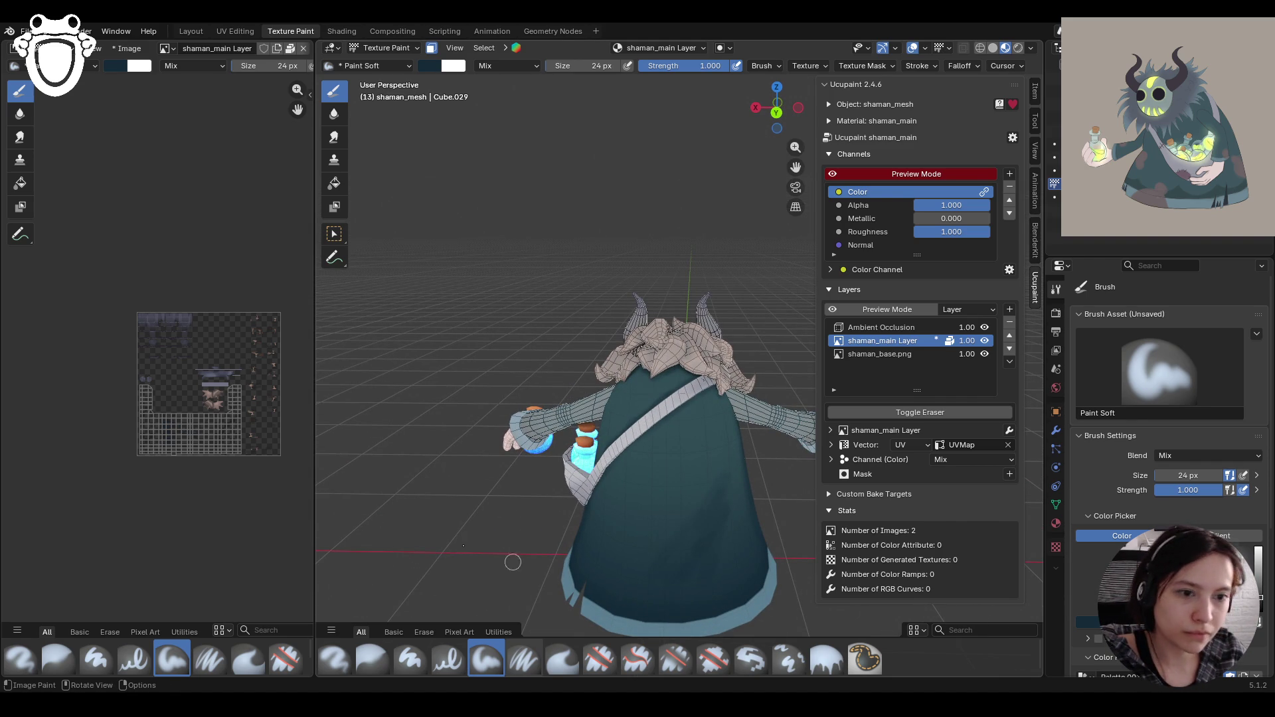
# Step: Blur the freshly painted shading across the robe's back and lower section
pyautogui.click(372, 659)
pyautogui.moveTo(722, 500); pyautogui.dragTo(722, 529)
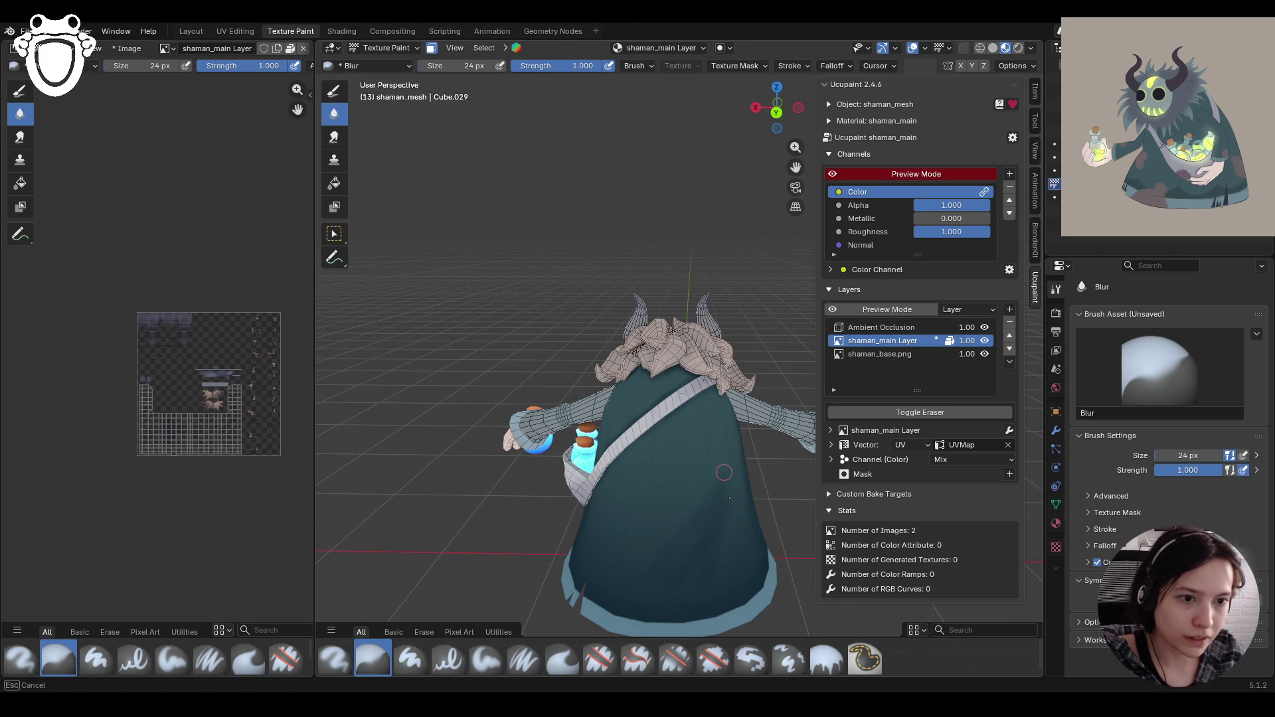
pyautogui.moveTo(674, 579)
pyautogui.mouseDown()
pyautogui.moveTo(706, 558)
pyautogui.moveTo(671, 605)
pyautogui.moveTo(701, 556)
pyautogui.mouseUp()
pyautogui.moveTo(700, 557)
pyautogui.mouseDown(button='middle')
pyautogui.moveTo(709, 471)
pyautogui.moveTo(720, 503)
pyautogui.mouseUp(button='middle')
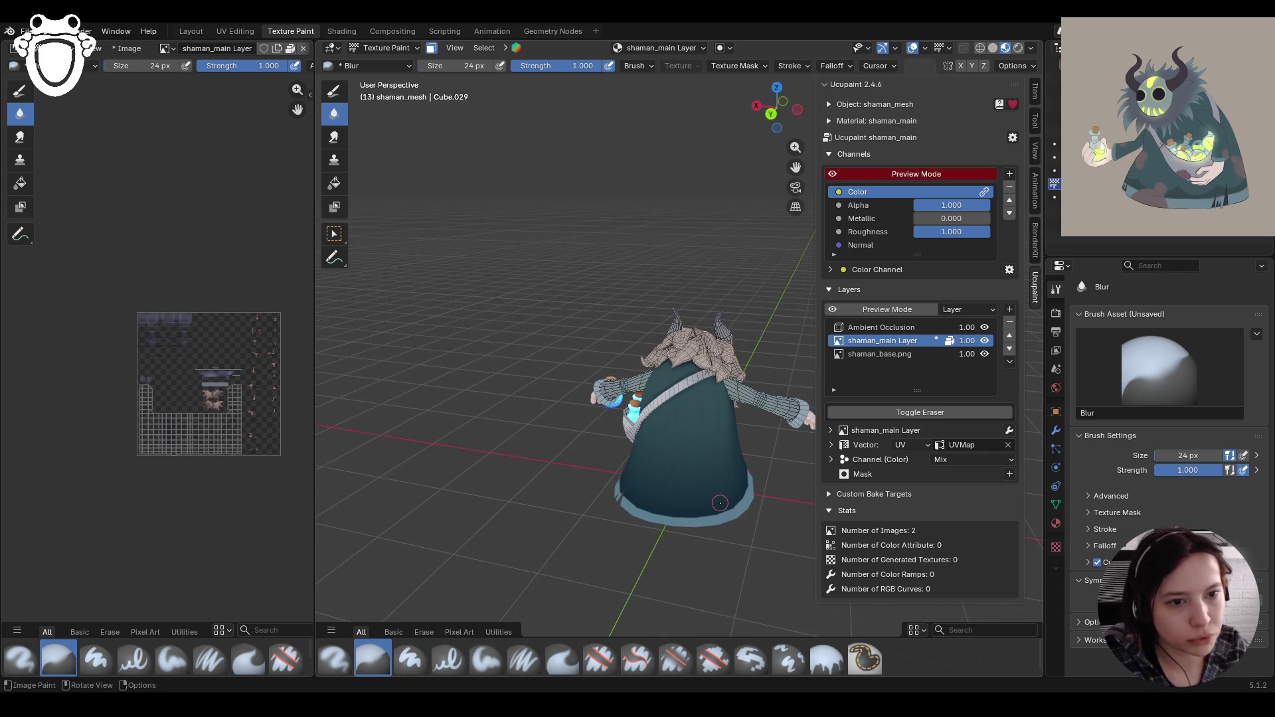
pyautogui.moveTo(672, 510); pyautogui.dragTo(703, 453)
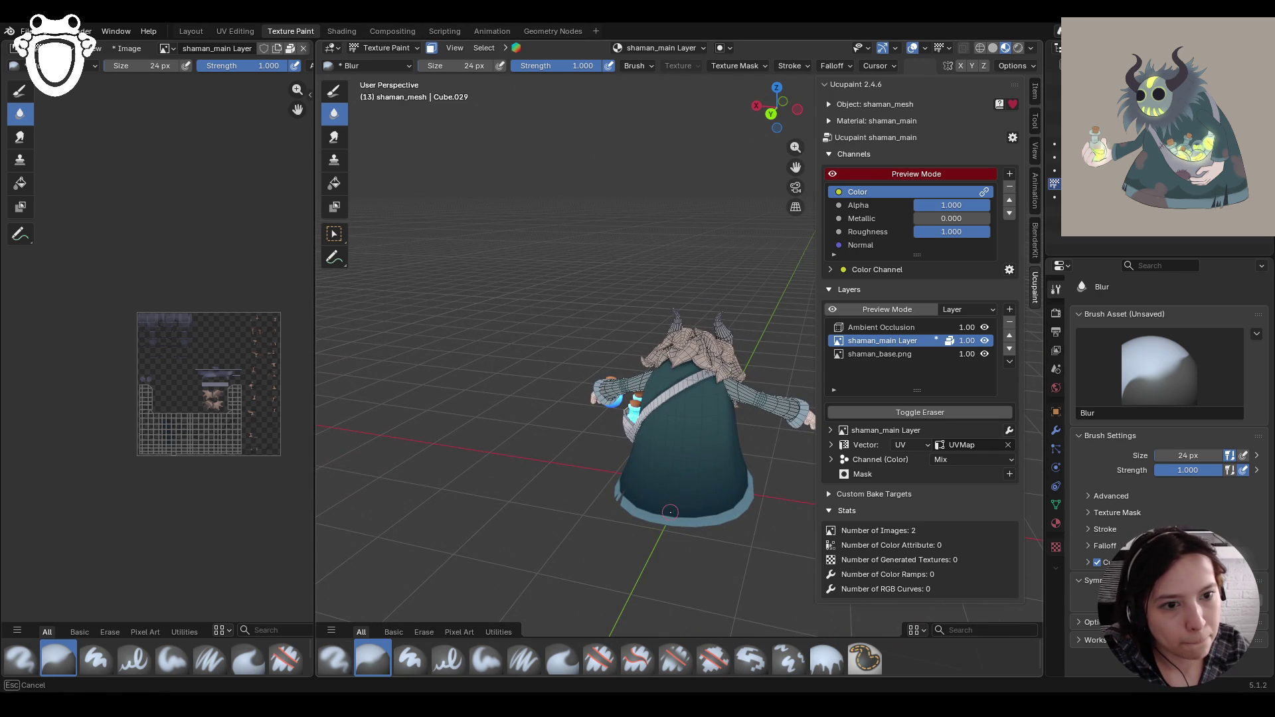
pyautogui.moveTo(678, 494); pyautogui.dragTo(679, 495)
# Step: Paint more soft shading up the robe and blur the newly painted area
pyautogui.click(487, 659)
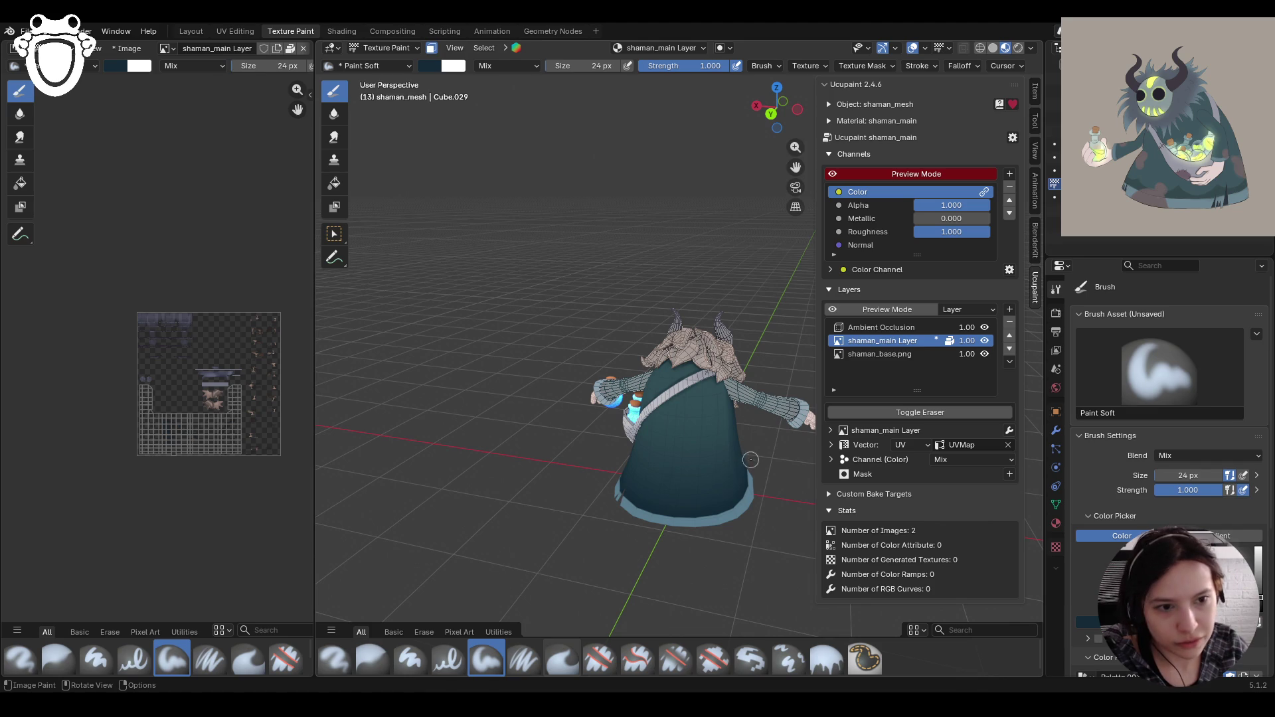
pyautogui.moveTo(676, 503)
pyautogui.mouseDown()
pyautogui.moveTo(717, 448)
pyautogui.moveTo(692, 508)
pyautogui.moveTo(724, 443)
pyautogui.moveTo(728, 463)
pyautogui.moveTo(678, 517)
pyautogui.moveTo(736, 467)
pyautogui.mouseUp()
pyautogui.moveTo(736, 467)
pyautogui.mouseDown(button='middle')
pyautogui.moveTo(659, 423)
pyautogui.moveTo(430, 651)
pyautogui.mouseUp(button='middle')
pyautogui.click(372, 660)
pyautogui.moveTo(708, 453); pyautogui.dragTo(682, 493)
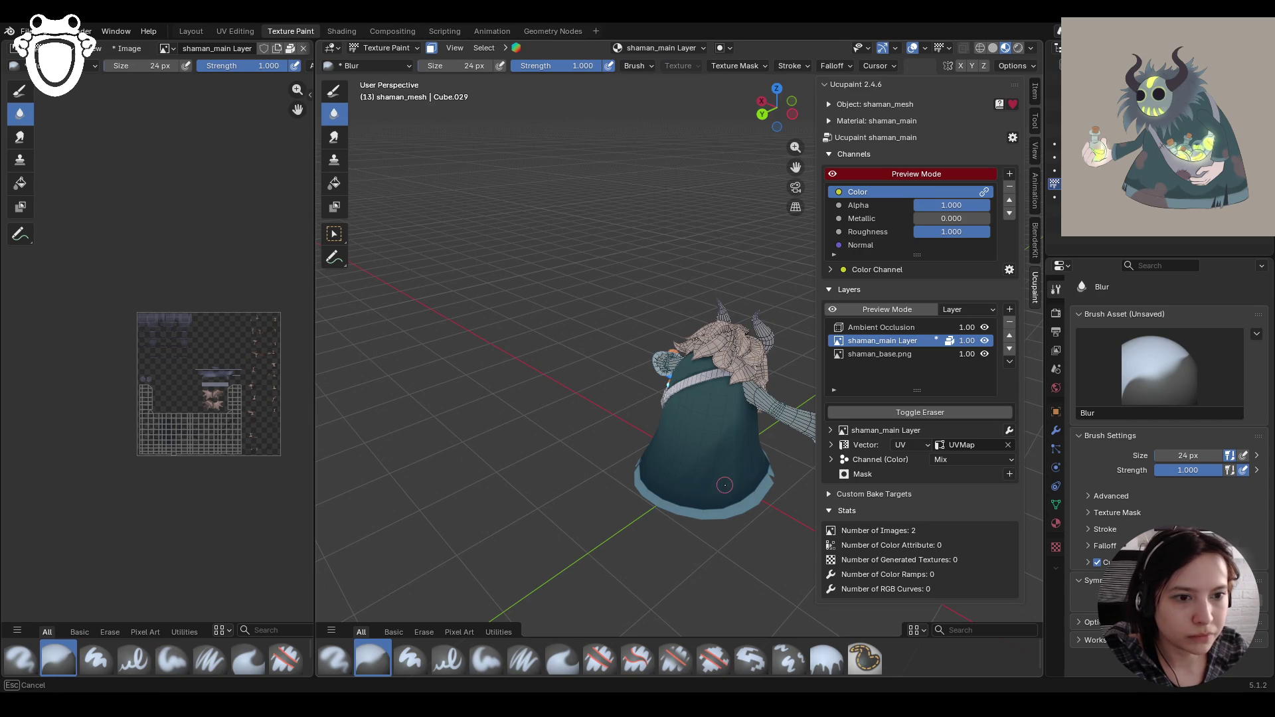
pyautogui.moveTo(716, 468); pyautogui.dragTo(714, 466)
pyautogui.moveTo(713, 467)
pyautogui.mouseDown(button='middle')
pyautogui.moveTo(662, 384)
pyautogui.moveTo(512, 438)
pyautogui.mouseUp(button='middle')
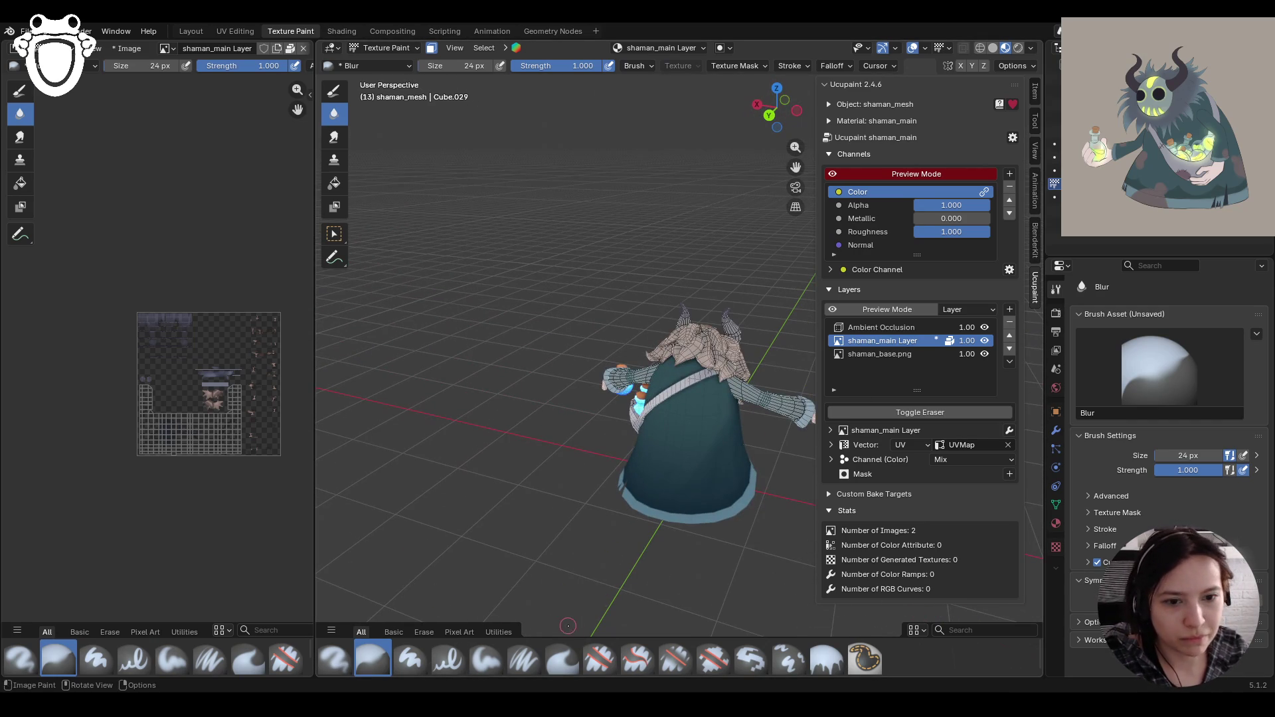
# Step: Zoom in and paint another layer of soft shading over the back of the cape
pyautogui.click(488, 655)
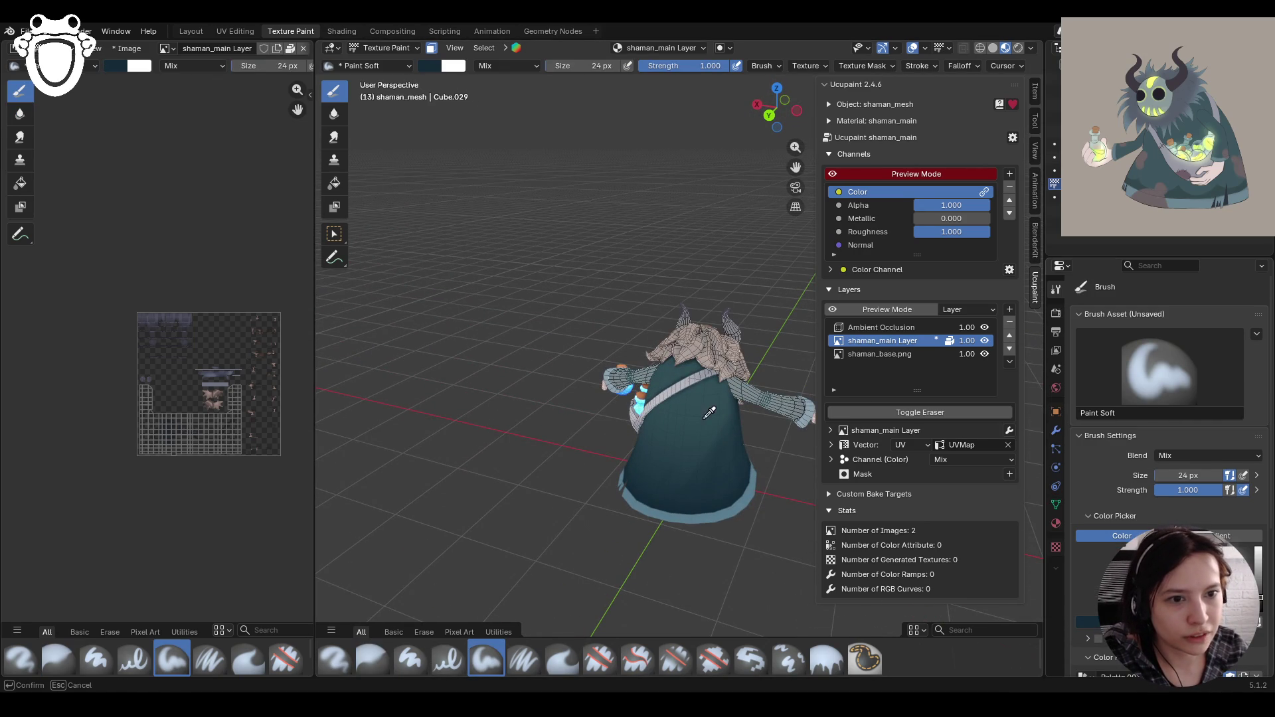
pyautogui.scroll(3, 745, 536)
pyautogui.moveTo(745, 536); pyautogui.dragTo(738, 515, button='middle')
pyautogui.moveTo(738, 515)
pyautogui.mouseDown()
pyautogui.moveTo(752, 482)
pyautogui.moveTo(703, 568)
pyautogui.moveTo(756, 481)
pyautogui.moveTo(714, 585)
pyautogui.moveTo(687, 583)
pyautogui.moveTo(748, 521)
pyautogui.moveTo(694, 578)
pyautogui.mouseUp()
pyautogui.moveTo(694, 578); pyautogui.dragTo(703, 510, button='middle')
# Step: Blur the shading across the lower robe toward the hem
pyautogui.moveTo(796, 167); pyautogui.dragTo(722, 107)
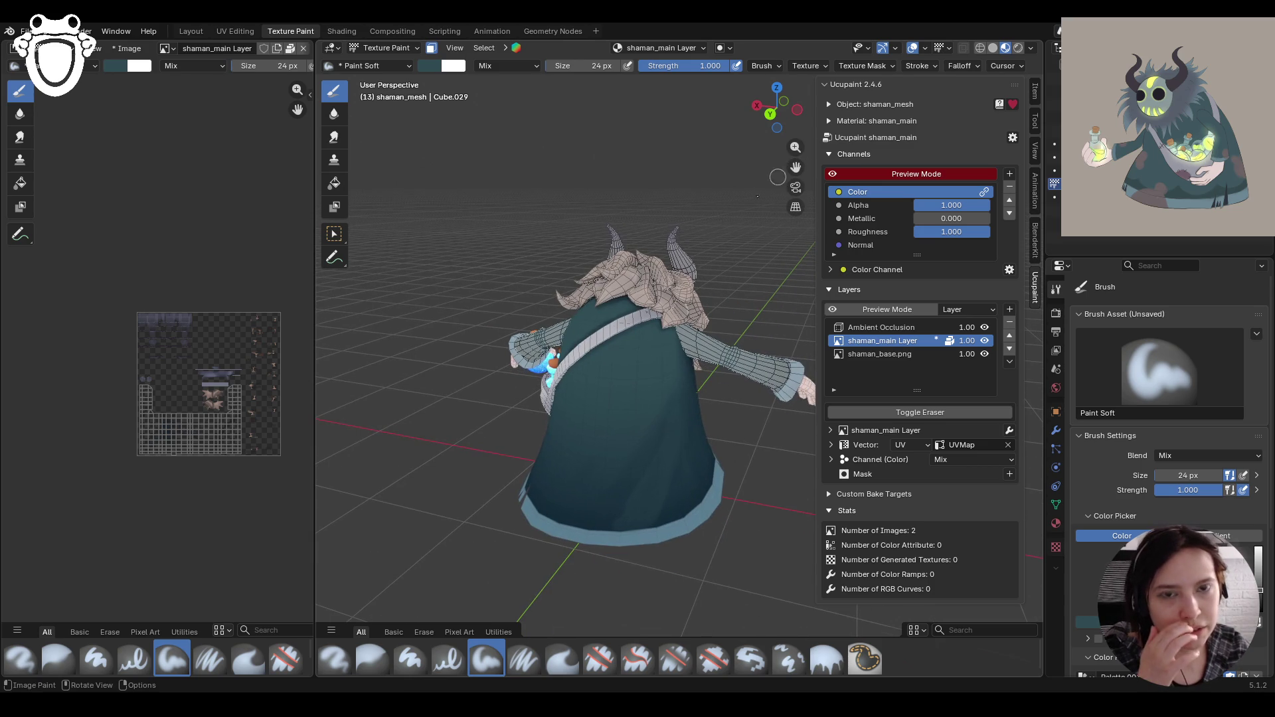
pyautogui.click(373, 661)
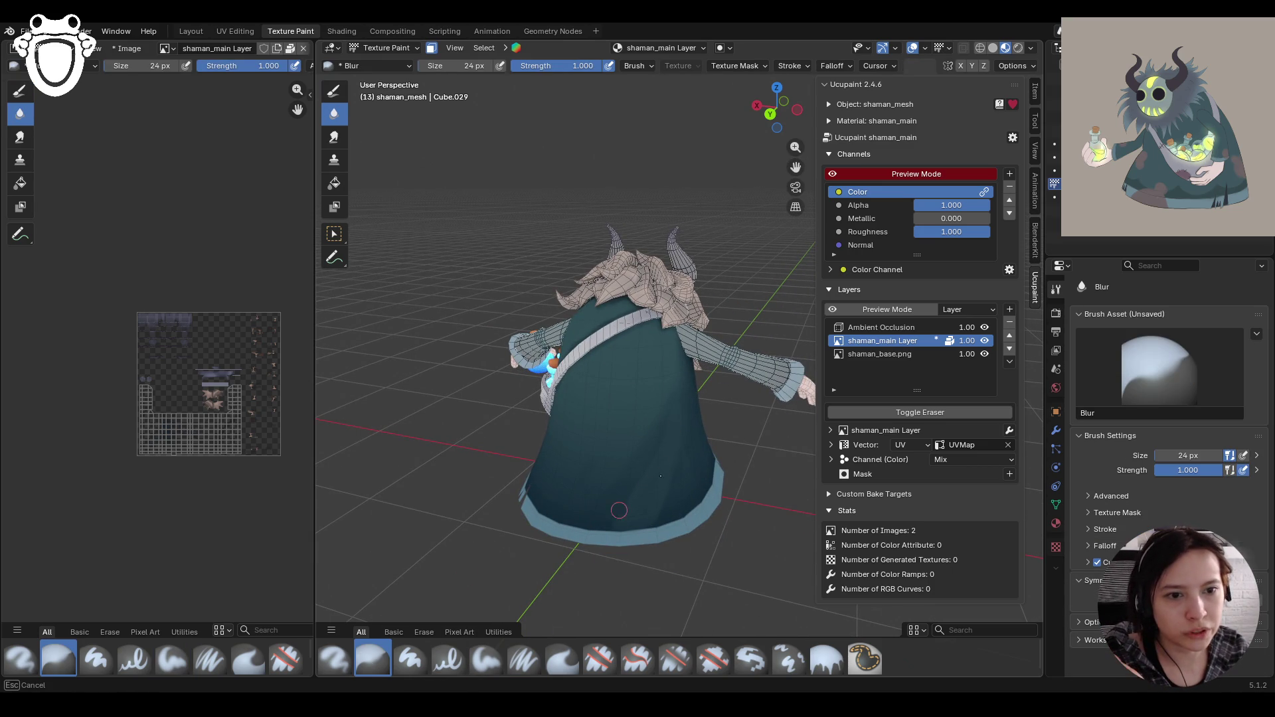
pyautogui.moveTo(625, 507)
pyautogui.mouseDown()
pyautogui.moveTo(636, 490)
pyautogui.moveTo(678, 521)
pyautogui.mouseUp()
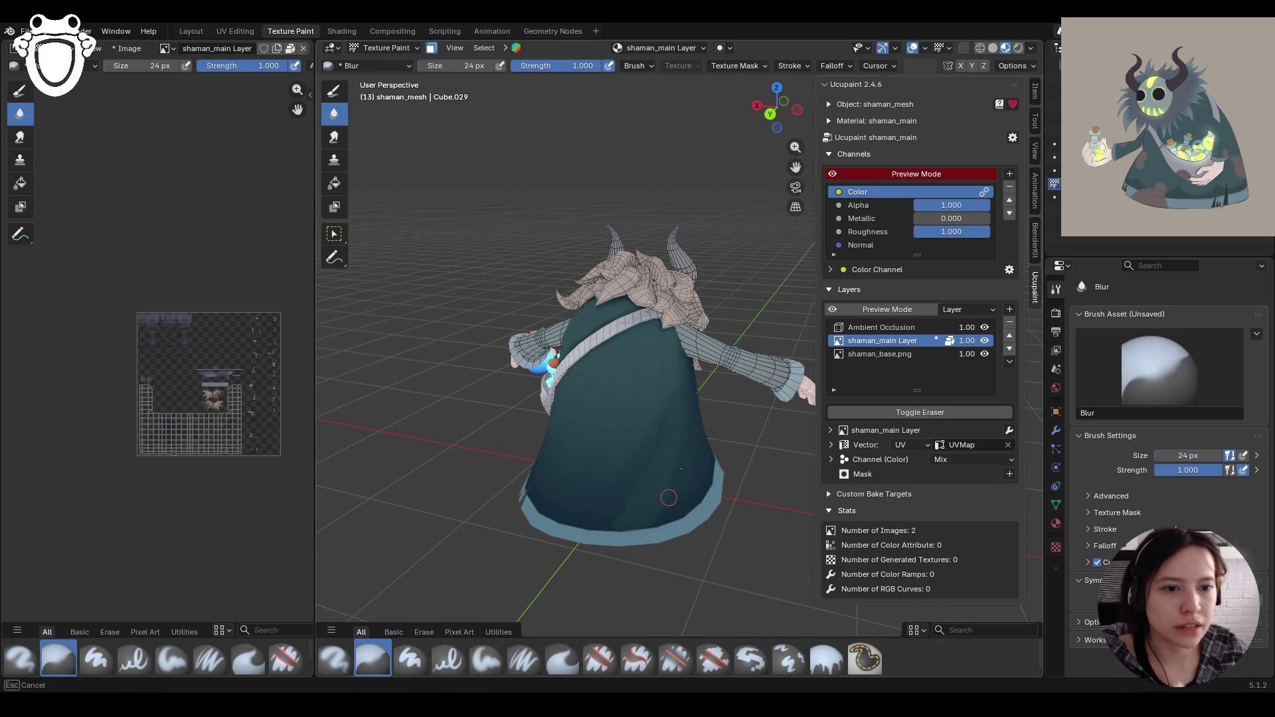
pyautogui.moveTo(666, 431); pyautogui.dragTo(675, 445)
pyautogui.moveTo(631, 489)
pyautogui.mouseDown()
pyautogui.moveTo(621, 509)
pyautogui.moveTo(674, 442)
pyautogui.mouseUp()
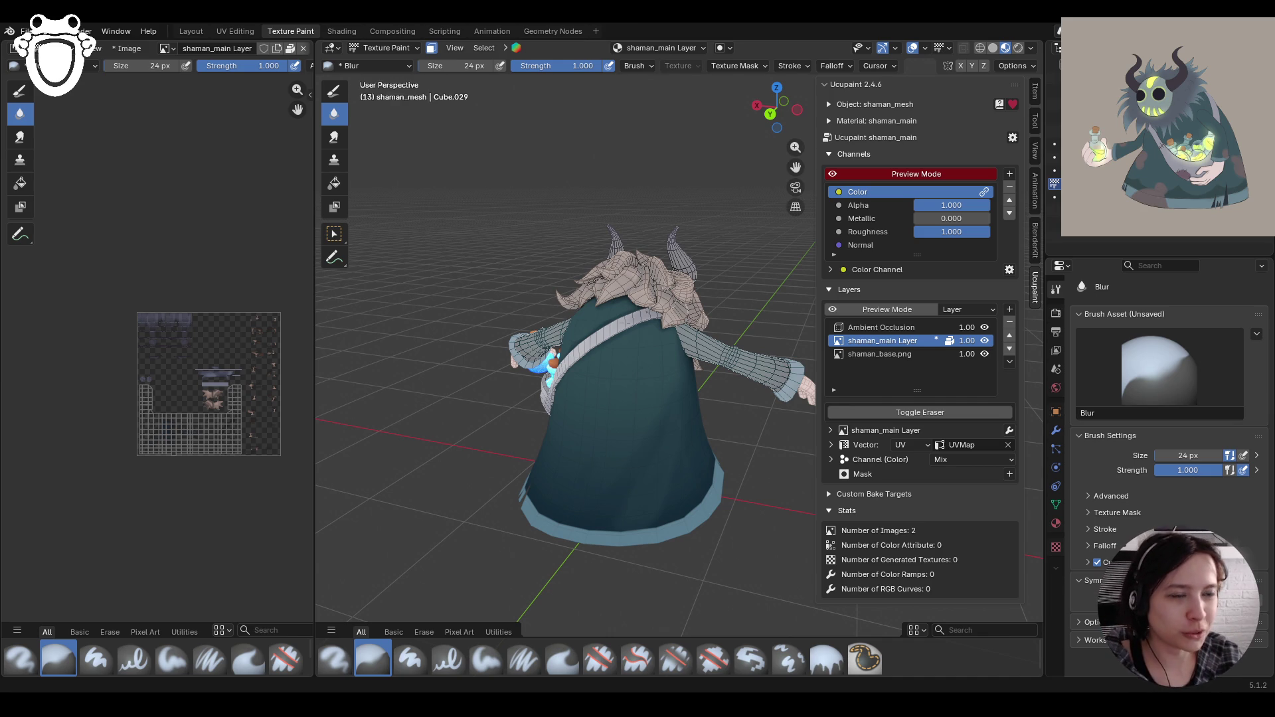
# Step: From a side view, paint a Paint Soft shading stroke along the robe's left side
pyautogui.moveTo(730, 465)
pyautogui.mouseDown(button='middle')
pyautogui.moveTo(607, 415)
pyautogui.moveTo(607, 453)
pyautogui.mouseUp(button='middle')
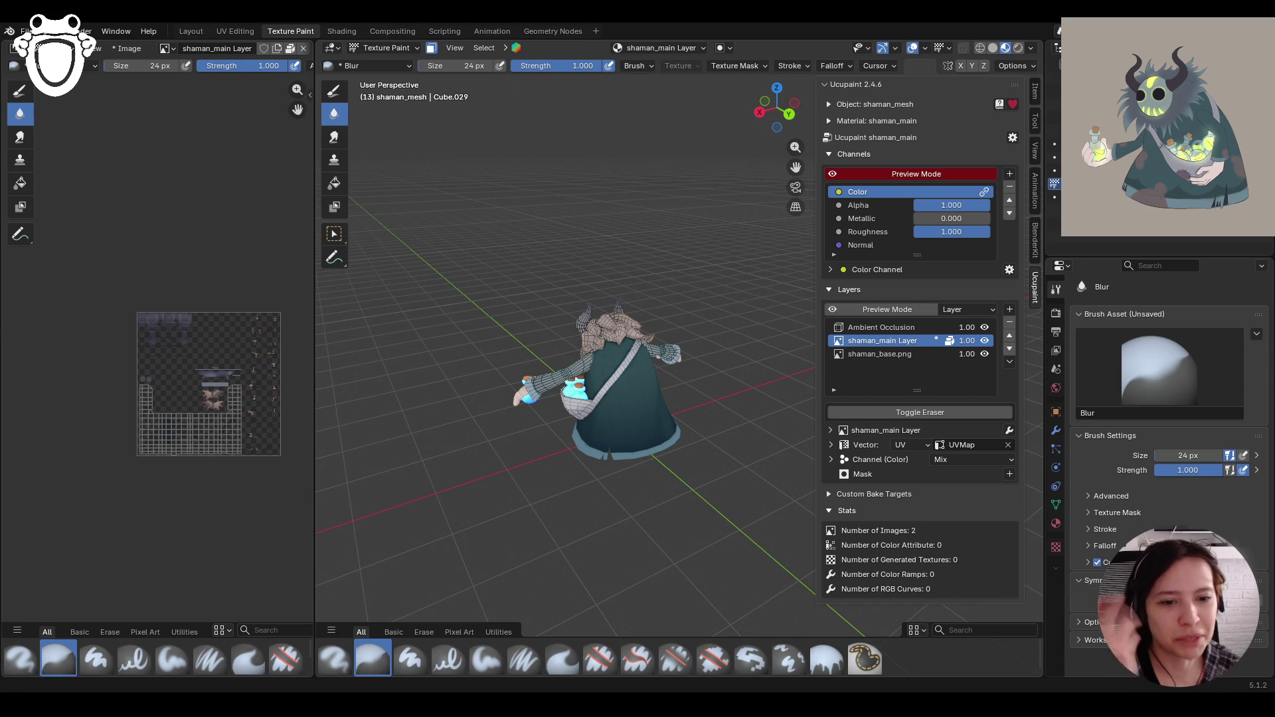
pyautogui.moveTo(628, 385)
pyautogui.mouseDown(button='middle')
pyautogui.moveTo(539, 389)
pyautogui.moveTo(640, 667)
pyautogui.mouseUp(button='middle')
pyautogui.click(486, 660)
pyautogui.moveTo(531, 564); pyautogui.dragTo(702, 412, button='middle')
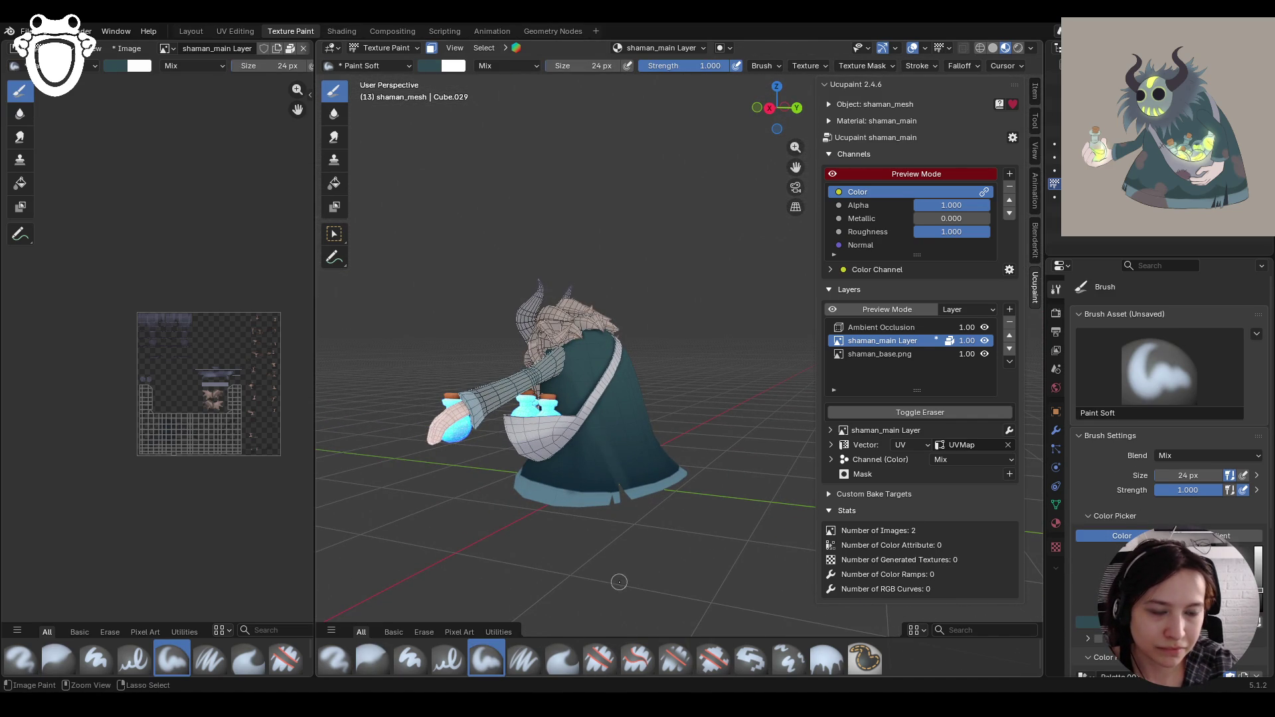
pyautogui.moveTo(602, 452)
pyautogui.mouseDown()
pyautogui.moveTo(646, 492)
pyautogui.moveTo(600, 457)
pyautogui.mouseUp()
pyautogui.moveTo(755, 468)
pyautogui.mouseDown(button='middle')
pyautogui.moveTo(660, 517)
pyautogui.moveTo(724, 505)
pyautogui.moveTo(771, 440)
pyautogui.mouseUp(button='middle')
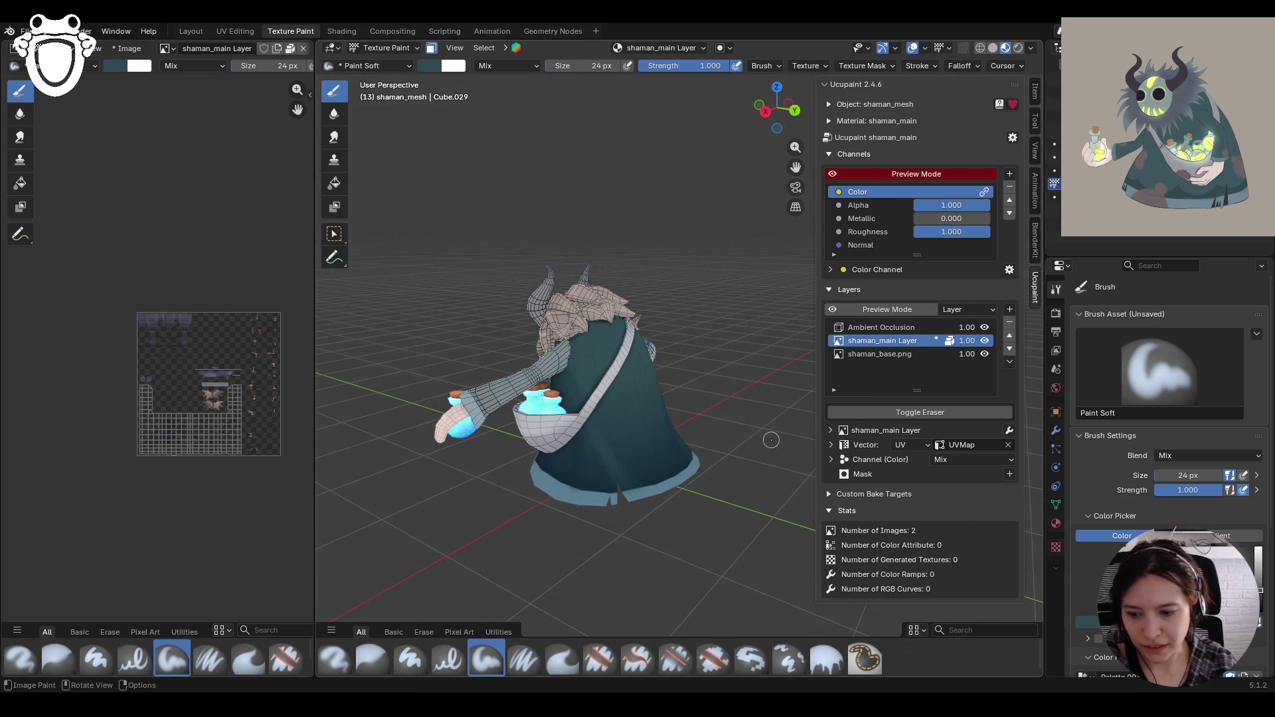